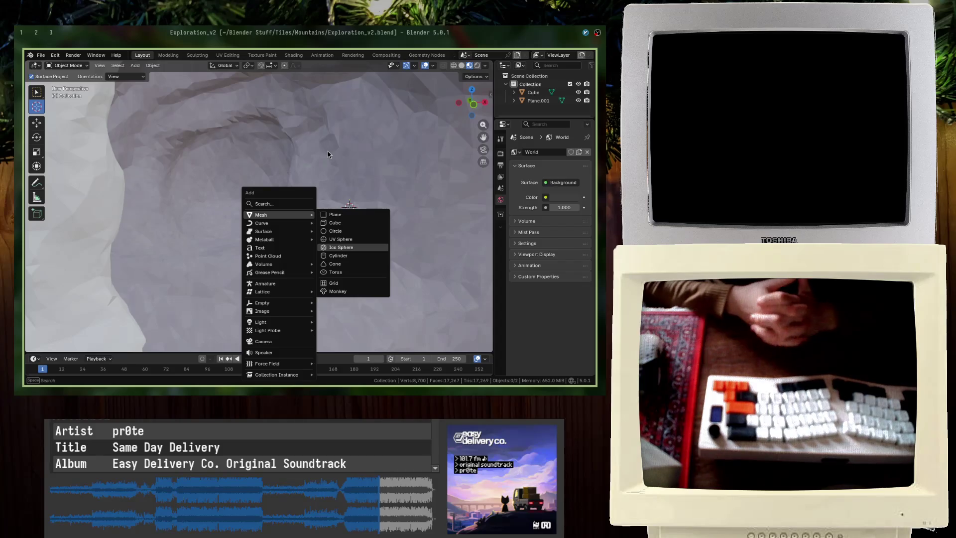
Add an icosphere with a 10 m radius and 5 subdivisions
key(Return)
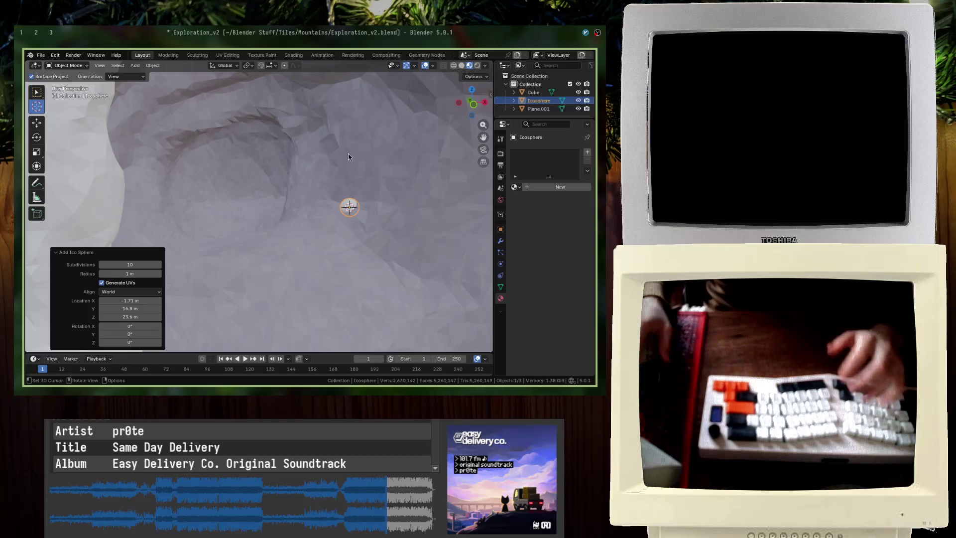
text(2)
click(127, 273)
text(10)
key(Return)
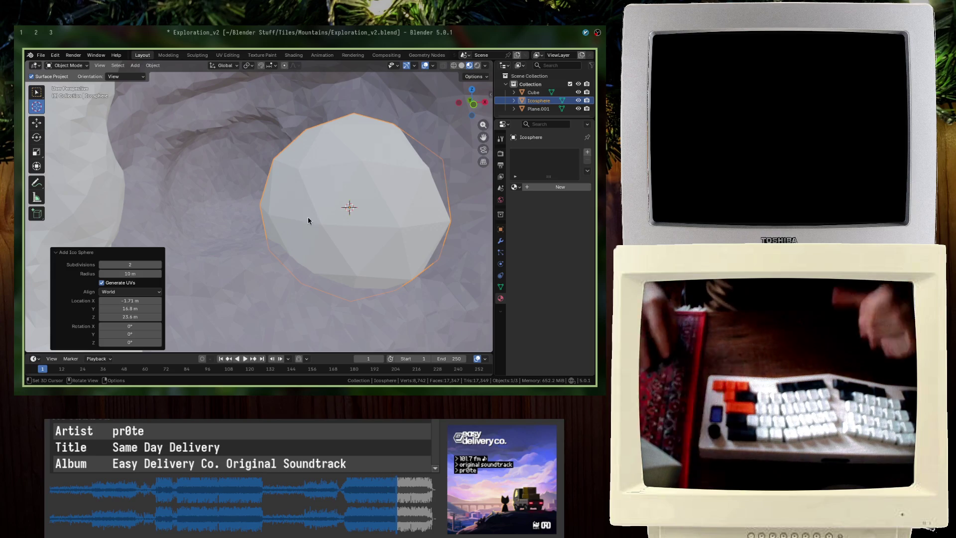
text(5)
key(Return)
Scale the icosphere to 1.4, slide it along X over the cave, and enter the Sculpting workspace
key(g)
key(Return)
key(s)
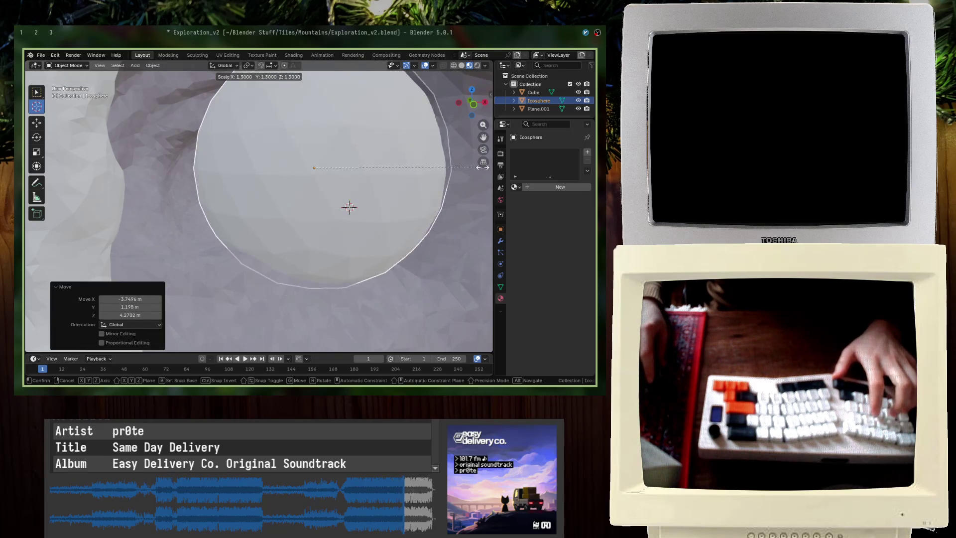
key(Return)
scroll(375, 207, down, 3)
scroll(382, 193, up, 4)
mouse_move(383, 193)
middle_down()
mouse_move(419, 215)
mouse_move(167, 223)
mouse_move(299, 199)
middle_up()
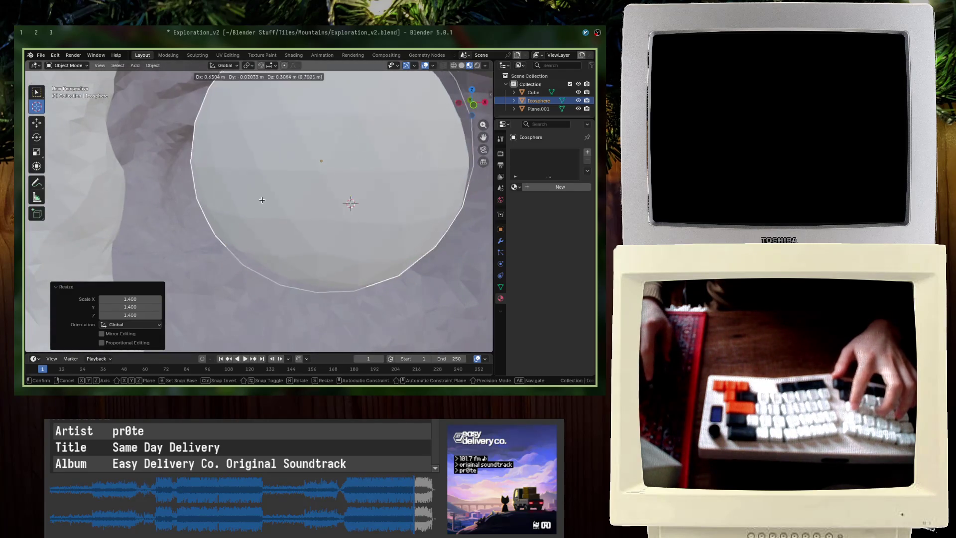
key(g)
key(x)
click(327, 177)
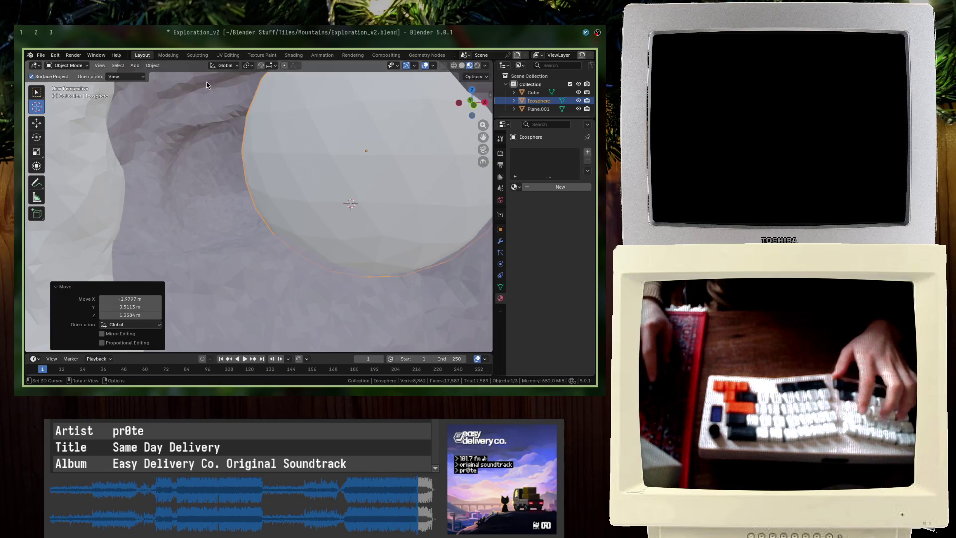
click(203, 56)
scroll(277, 177, up, 10)
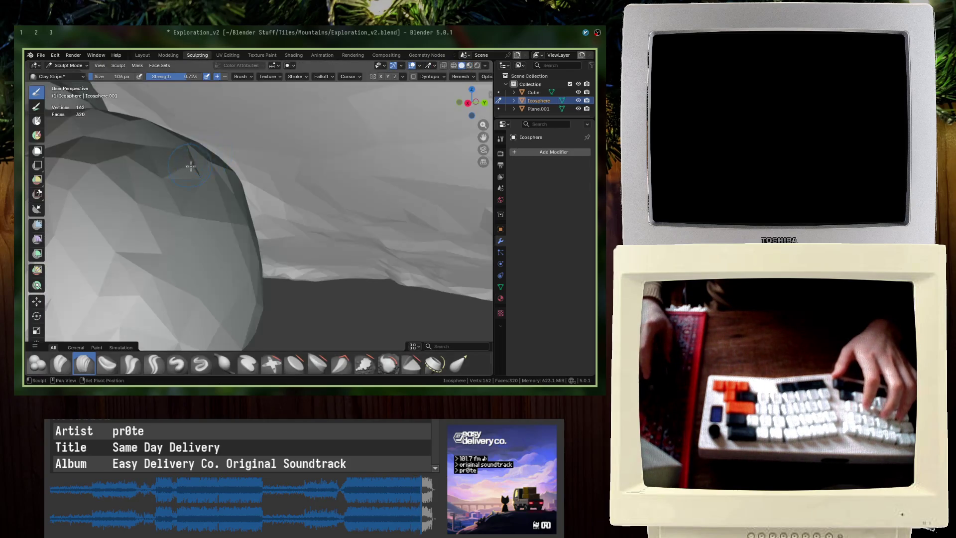
Orbit and zoom around the icosphere to inspect its faces from several angles, then maximize the viewport
mouse_move(278, 177)
middle_down()
mouse_move(261, 187)
mouse_move(331, 179)
mouse_move(246, 152)
middle_up()
scroll(243, 152, down, 5)
scroll(244, 154, up, 7)
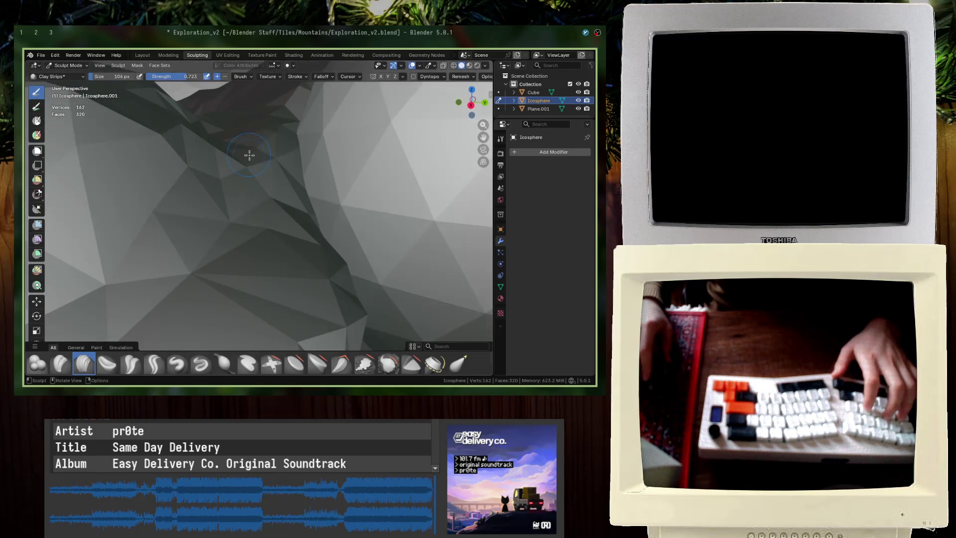
scroll(244, 158, up, 3)
scroll(241, 159, down, 6)
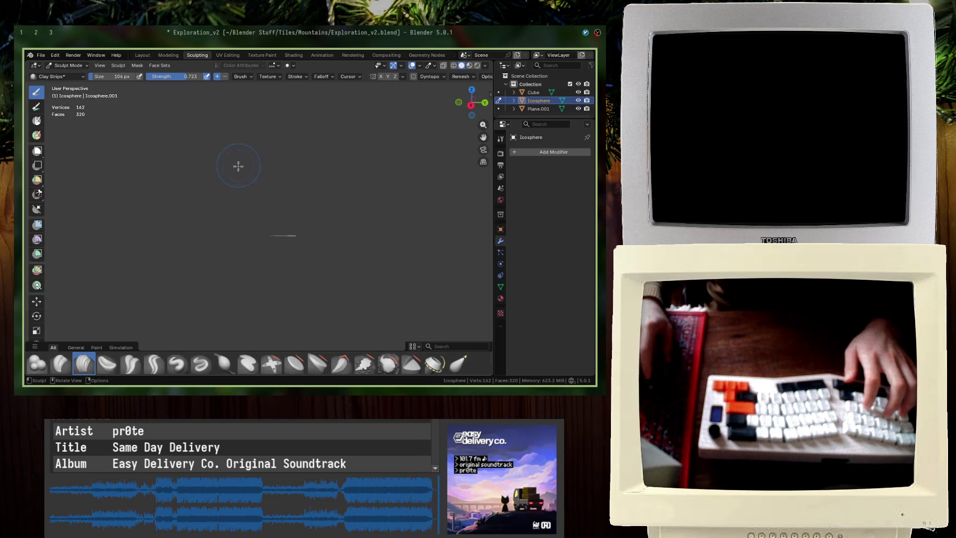
scroll(240, 160, up, 6)
mouse_move(240, 160)
middle_down()
mouse_move(254, 178)
mouse_move(234, 217)
mouse_move(314, 214)
mouse_move(191, 209)
mouse_move(184, 219)
middle_up()
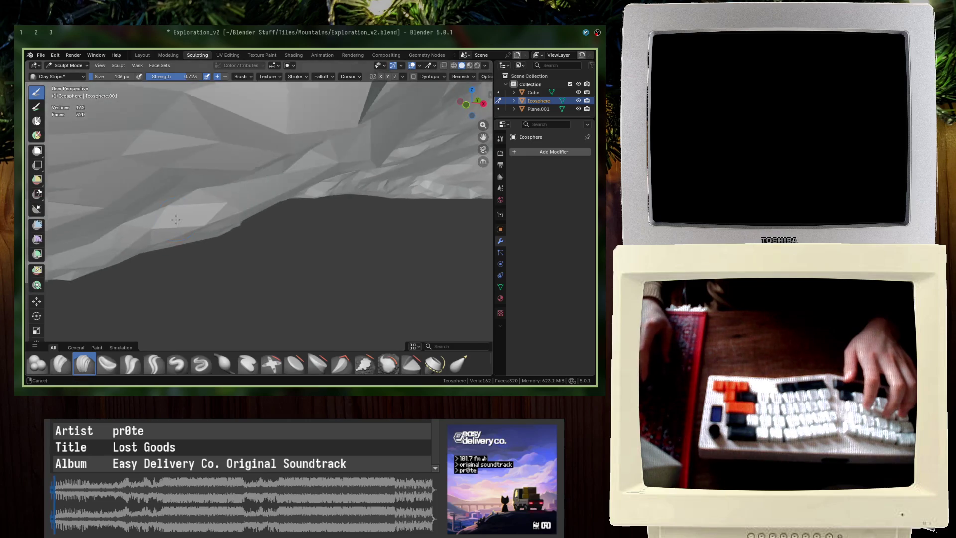
middle_drag(267, 223, 296, 199)
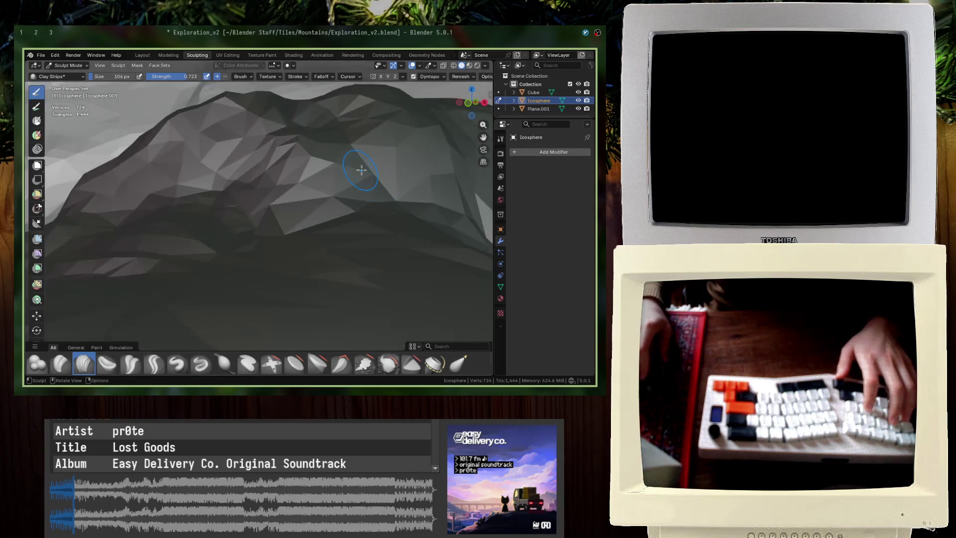
middle_drag(362, 169, 320, 145)
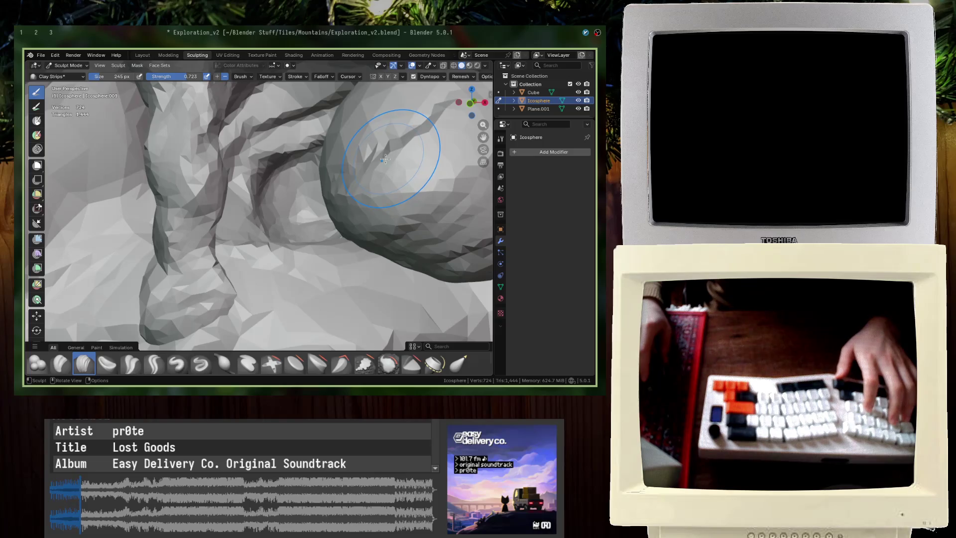
mouse_move(382, 167)
middle_down()
mouse_move(378, 209)
mouse_move(373, 146)
middle_up()
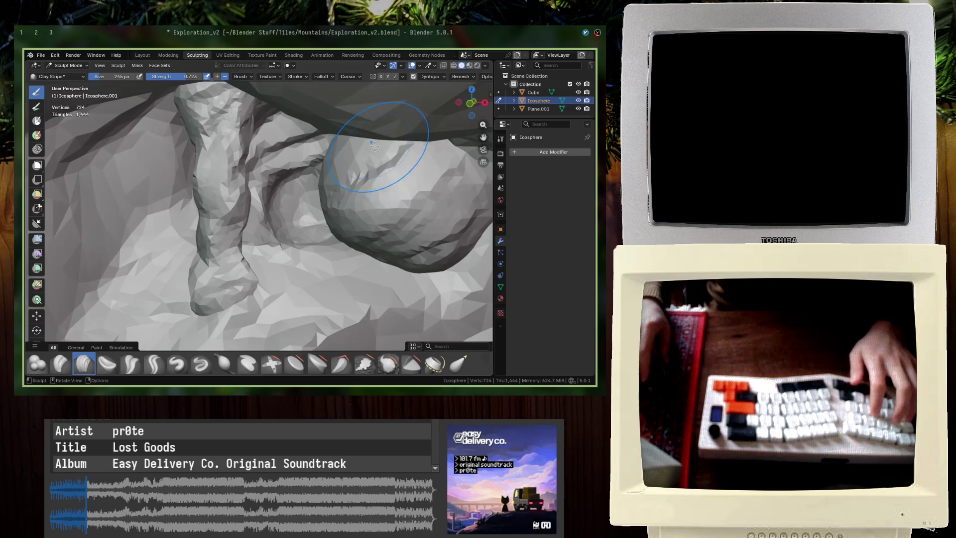
mouse_move(468, 149)
middle_down()
mouse_move(431, 165)
mouse_move(403, 149)
mouse_move(437, 174)
mouse_move(460, 112)
mouse_move(399, 91)
middle_up()
key(ctrl+space)
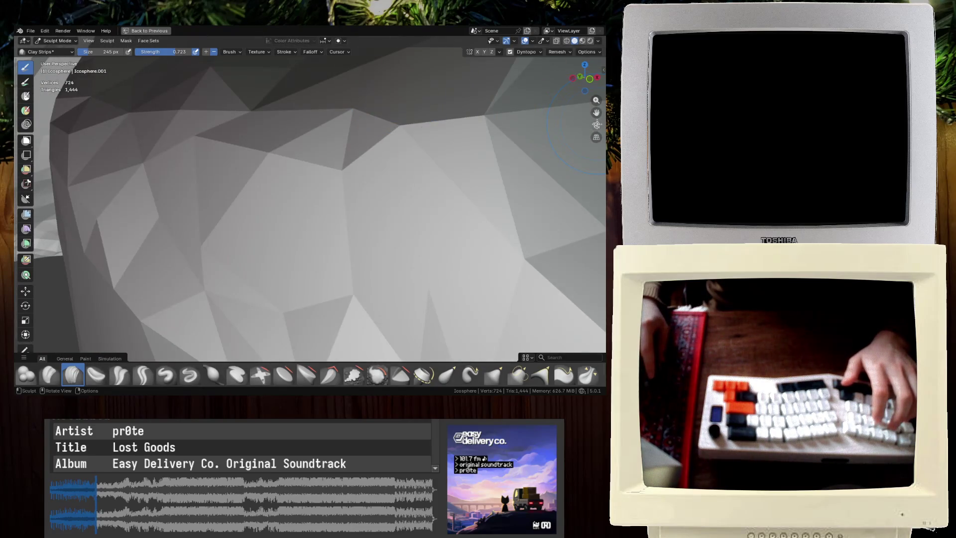
Paint Clay Strips ridges across the icosphere from two angles
scroll(491, 132, down, 3)
scroll(469, 132, up, 2)
mouse_move(328, 224)
middle_down()
mouse_move(358, 151)
mouse_move(388, 154)
mouse_move(348, 146)
mouse_move(302, 185)
middle_up()
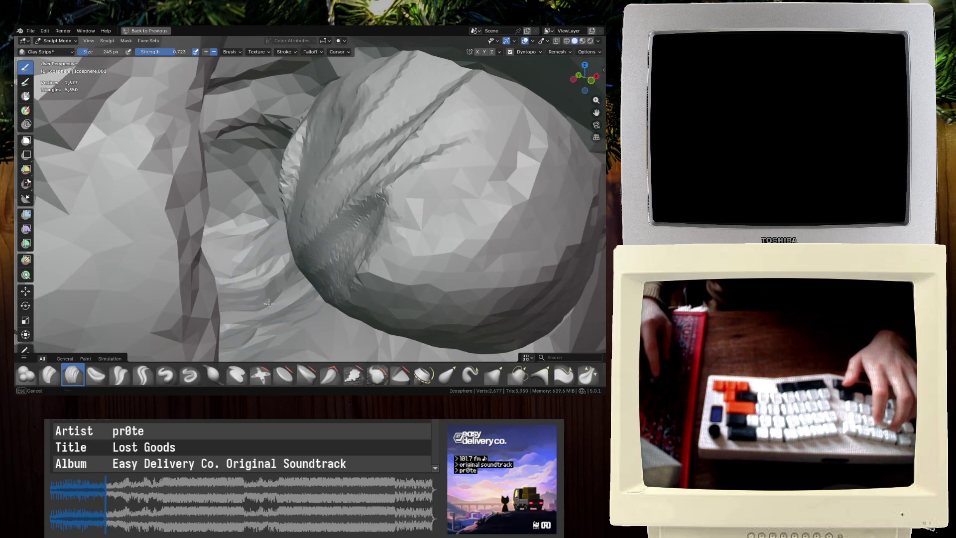
mouse_move(431, 157)
mouse_down()
mouse_move(465, 299)
mouse_move(494, 320)
mouse_move(537, 294)
mouse_move(593, 320)
mouse_move(342, 315)
mouse_up()
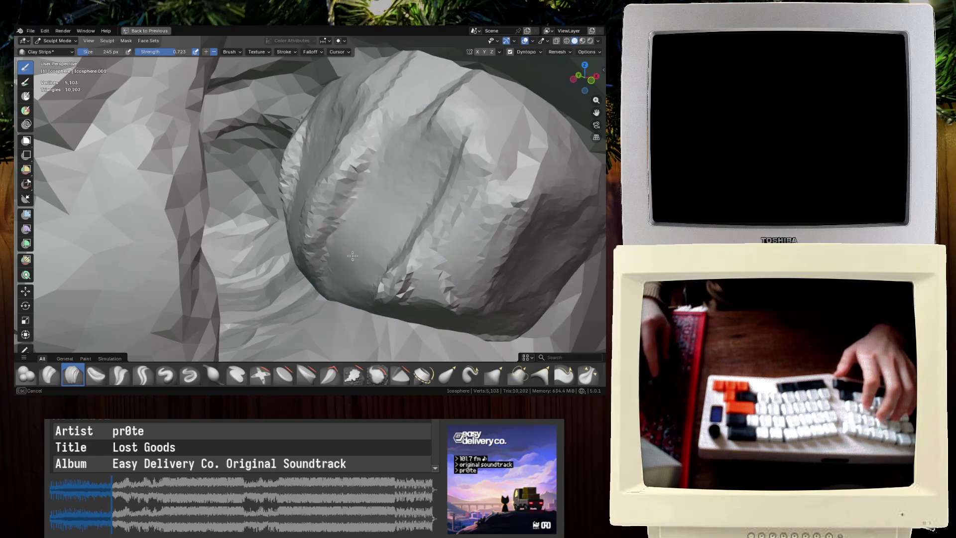
drag(452, 85, 548, 190)
middle_drag(547, 189, 501, 129)
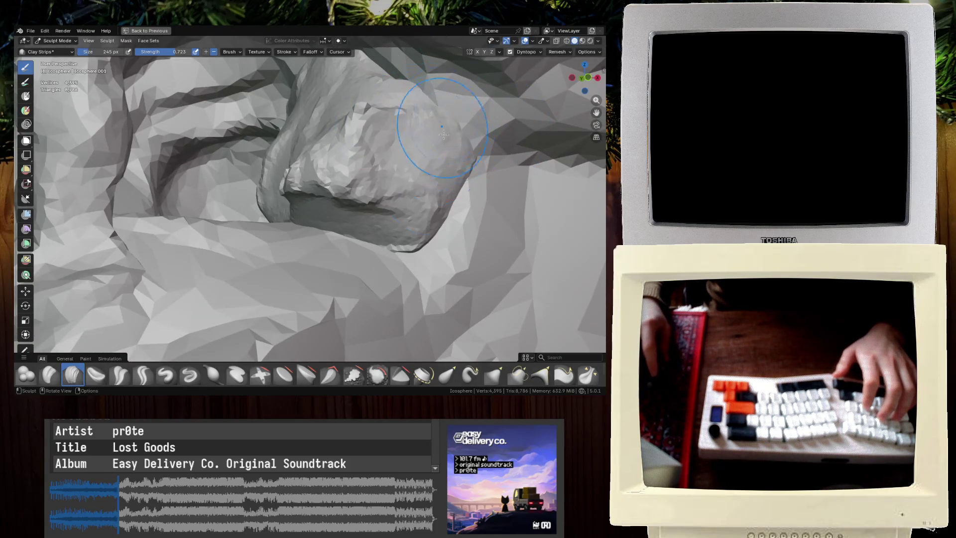
middle_drag(312, 122, 327, 124)
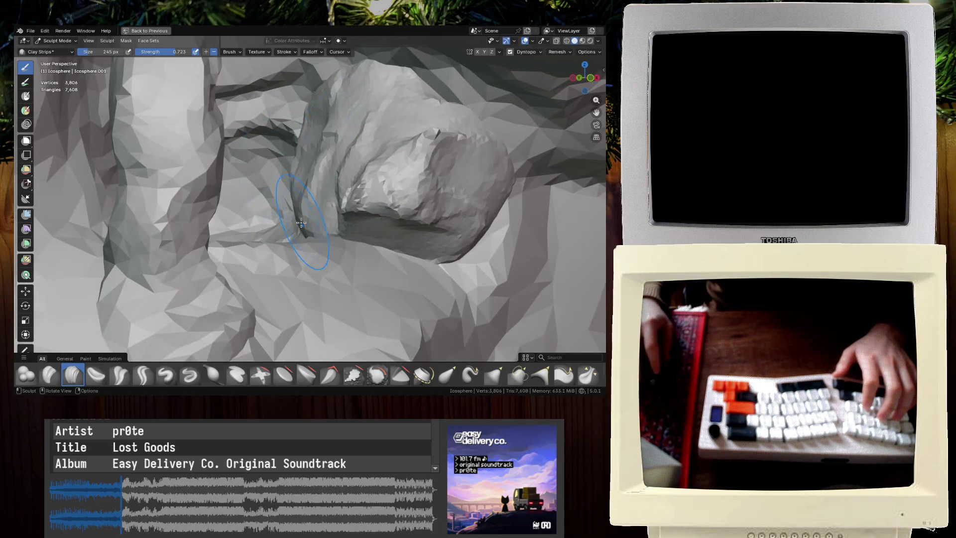
Carve another ridge into the boulder and restore the normal Sculpting layout
scroll(291, 251, up, 8)
mouse_move(320, 234)
middle_down()
mouse_move(373, 262)
mouse_move(438, 211)
middle_up()
scroll(438, 212, down, 3)
drag(378, 130, 444, 233)
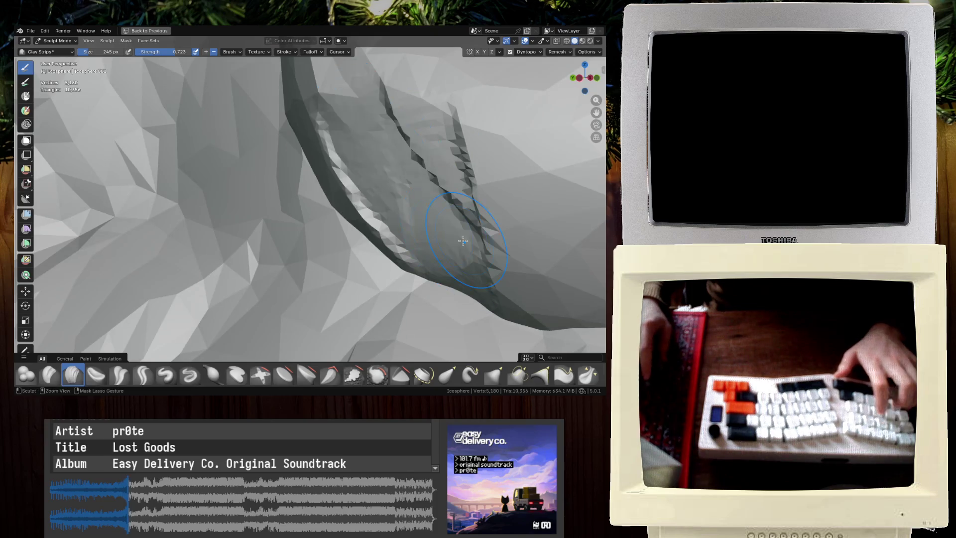
middle_drag(315, 192, 416, 182)
mouse_move(405, 300)
middle_down()
mouse_move(378, 268)
mouse_move(235, 246)
mouse_move(305, 264)
middle_up()
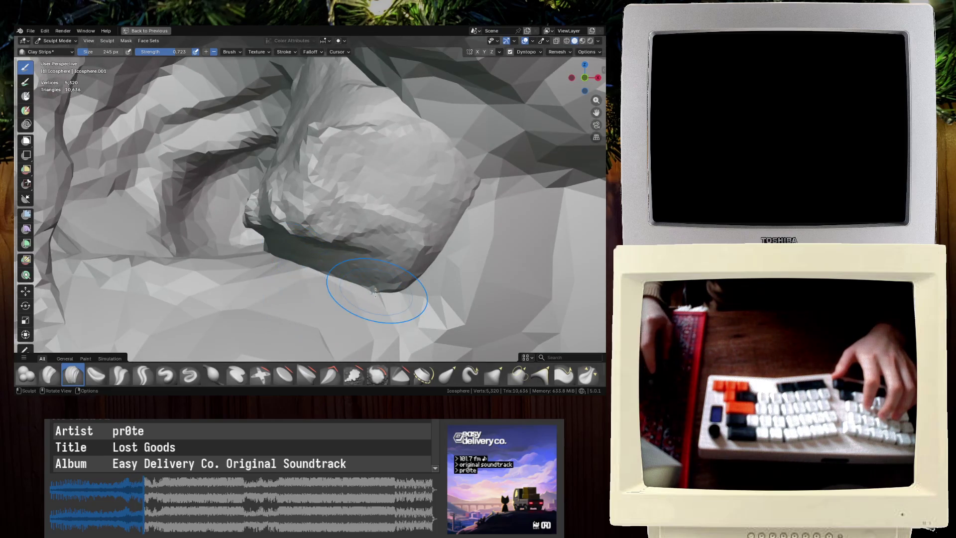
middle_drag(371, 294, 352, 288)
mouse_move(115, 59)
middle_down()
mouse_move(240, 130)
mouse_move(295, 127)
middle_up()
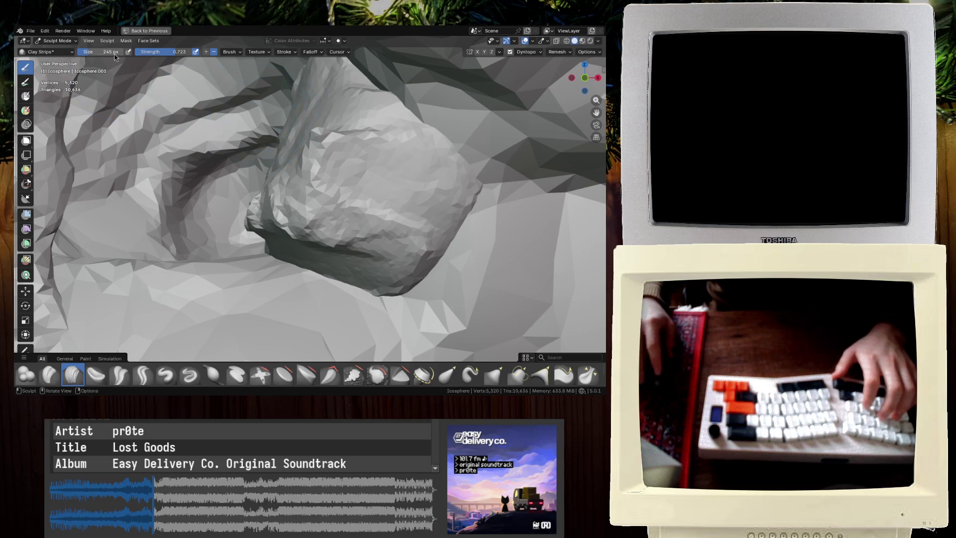
click(160, 31)
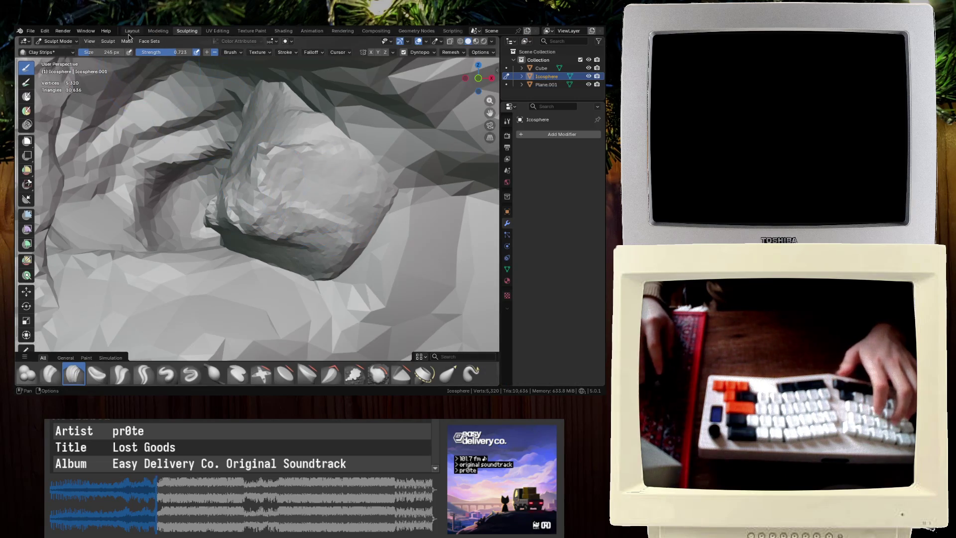
Rotate the sculpted rock 70° in the Layout workspace
key(ctrl+Page_Up)
key(ctrl+Page_Up)
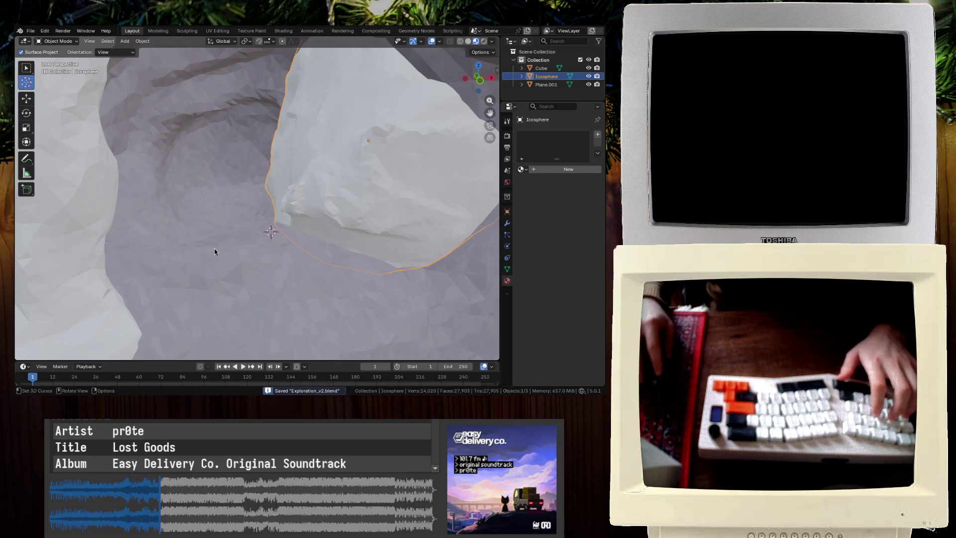
scroll(215, 252, down, 5)
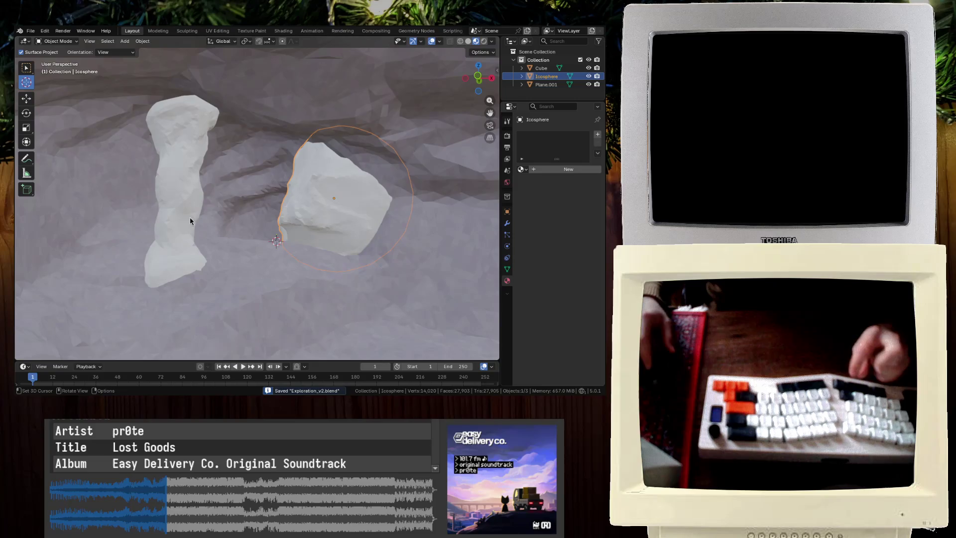
scroll(189, 217, up, 4)
mouse_move(249, 241)
middle_down()
mouse_move(241, 247)
mouse_move(289, 258)
mouse_move(273, 270)
mouse_move(228, 267)
mouse_move(412, 235)
middle_up()
text(r70)
key(Return)
Drop the rock onto the terrain and slide it along the Y axis
key(g)
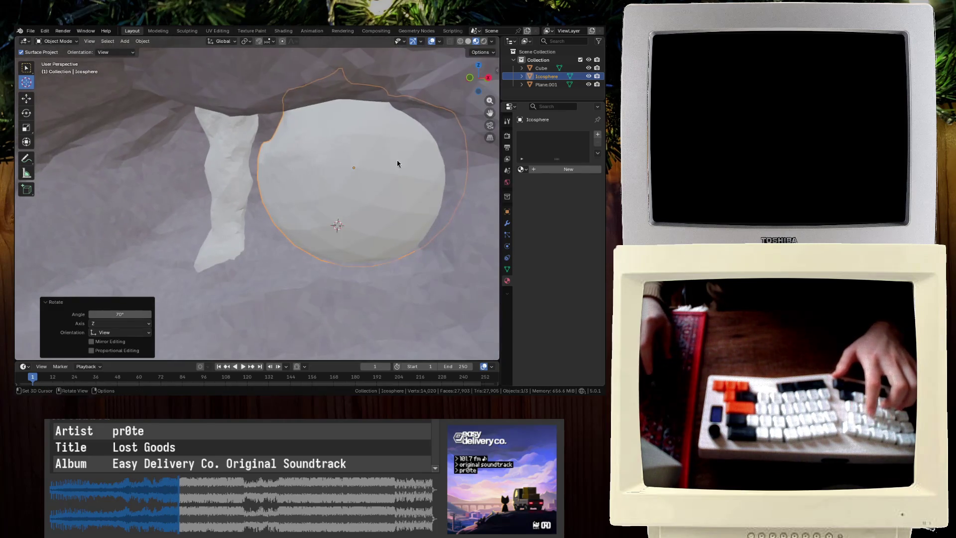
click(375, 258)
key(g)
key(x)
key(y)
key(y)
key(y)
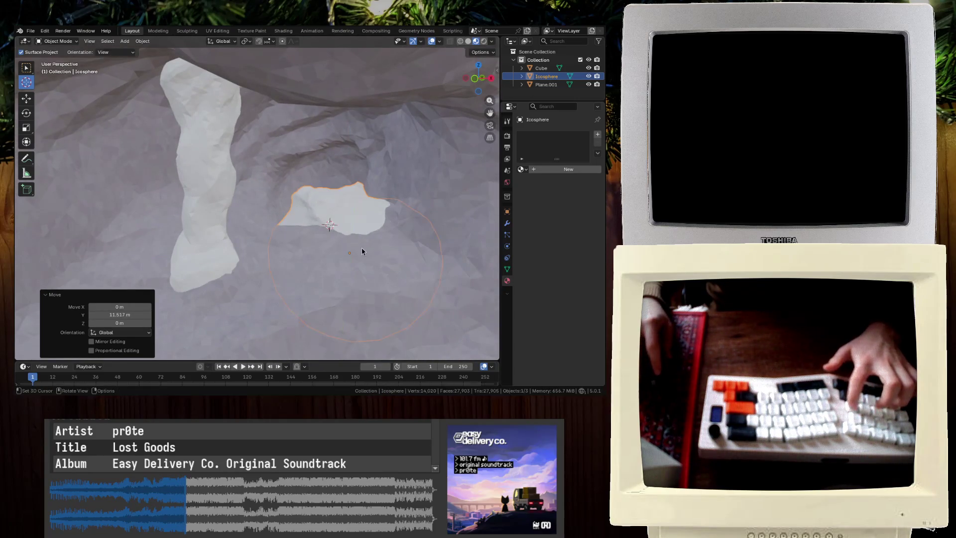
click(316, 223)
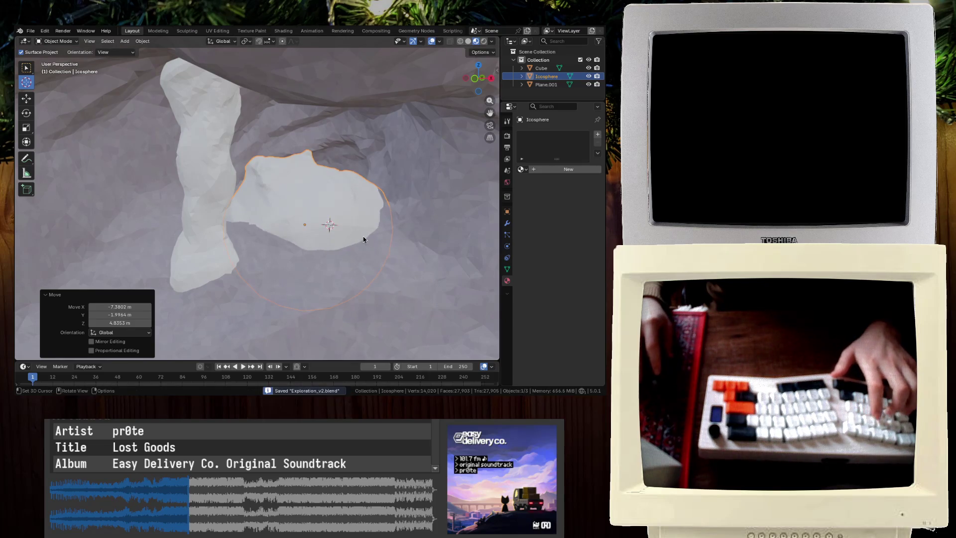
Lower the rock vertically and nudge it along Y to sit beside the rock pillar
mouse_move(354, 245)
middle_down()
mouse_move(363, 208)
mouse_move(328, 172)
middle_up()
key(g)
key(z)
click(359, 198)
key(g)
key(x)
key(y)
click(341, 177)
Return to the Sculpting workspace and save Exploration_v2.blend
mouse_move(340, 178)
middle_down()
mouse_move(268, 239)
mouse_move(264, 207)
mouse_move(274, 220)
mouse_move(214, 181)
mouse_move(266, 179)
mouse_move(254, 204)
mouse_move(142, 93)
middle_up()
scroll(278, 216, up, 2)
click(187, 31)
key(ctrl+s)
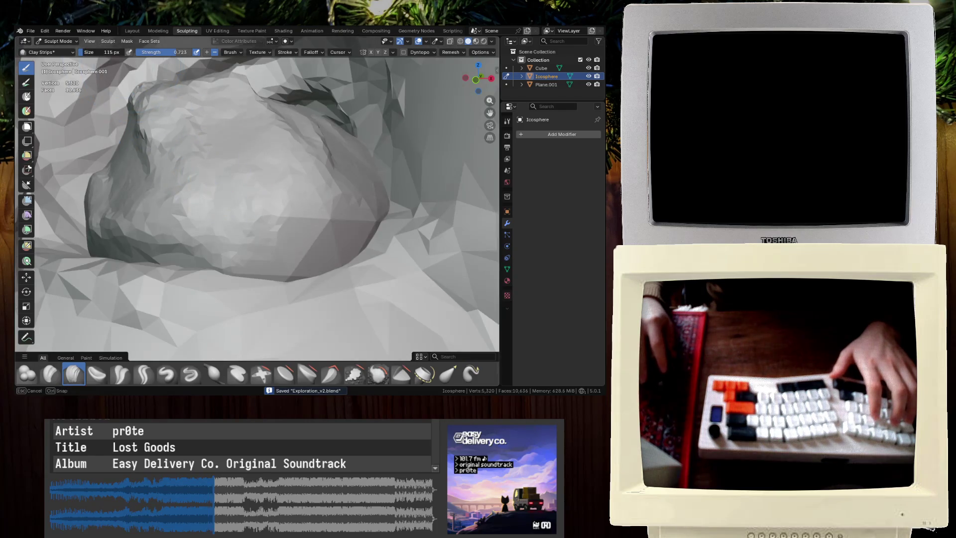
Enable dynamic topology and build up the rock's crease and surface with clay strokes
click(403, 52)
click(344, 219)
middle_drag(343, 219, 356, 217)
mouse_move(355, 216)
mouse_down()
mouse_move(269, 249)
mouse_move(339, 209)
mouse_move(298, 164)
mouse_up()
mouse_move(333, 138)
middle_down()
mouse_move(286, 159)
mouse_move(308, 199)
middle_up()
mouse_move(309, 199)
mouse_down()
mouse_move(373, 181)
mouse_move(199, 184)
mouse_move(348, 154)
mouse_move(298, 164)
mouse_up()
mouse_move(299, 164)
middle_down()
mouse_move(272, 190)
mouse_move(326, 183)
mouse_move(309, 174)
mouse_move(230, 63)
middle_up()
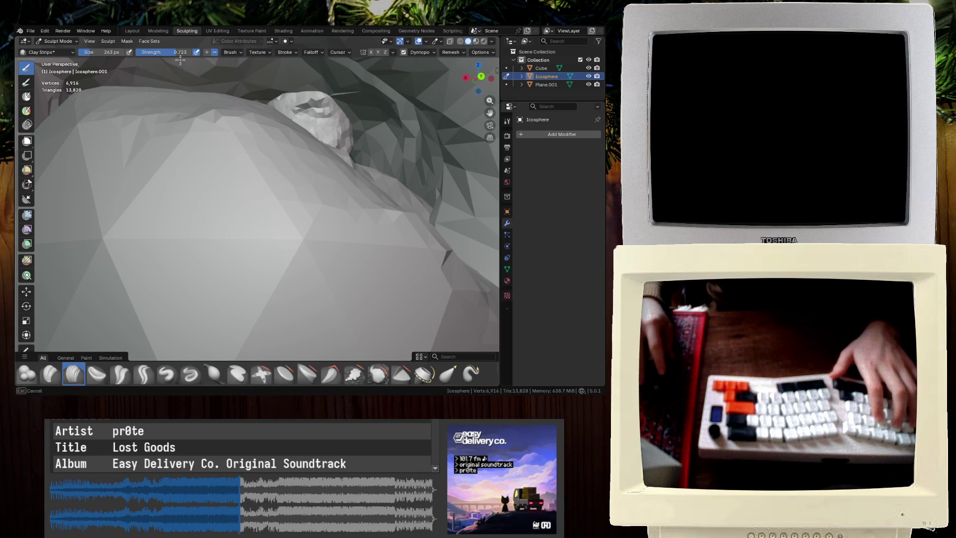
Raise the brush strength slightly and add more clay strokes across the surface
drag(164, 52, 171, 52)
drag(85, 213, 405, 160)
mouse_move(99, 234)
mouse_down()
mouse_move(277, 309)
mouse_move(408, 258)
mouse_move(267, 202)
mouse_up()
scroll(283, 299, up, 5)
scroll(291, 275, down, 5)
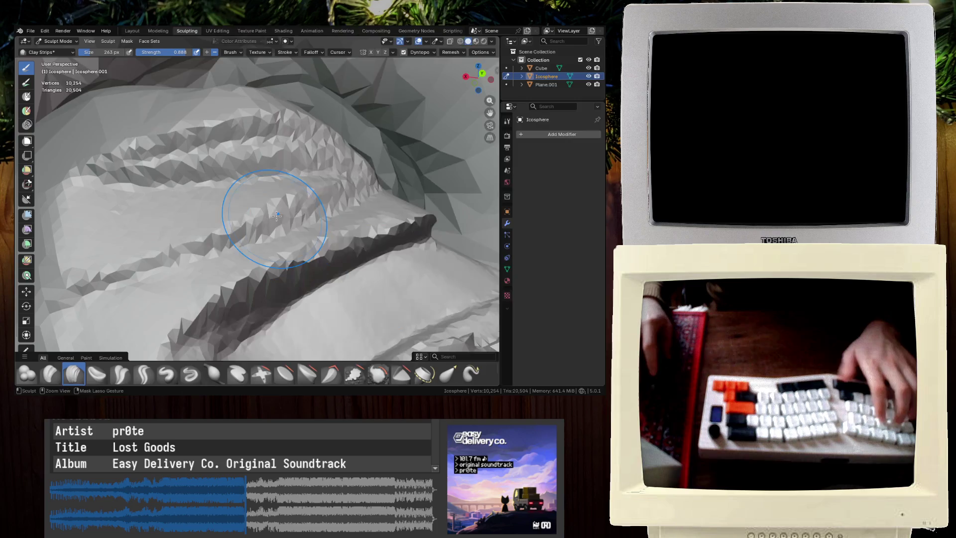
In a maximized view, carve deeper grooves along the rock, then restore the layout
key(ctrl+space)
scroll(284, 212, up, 6)
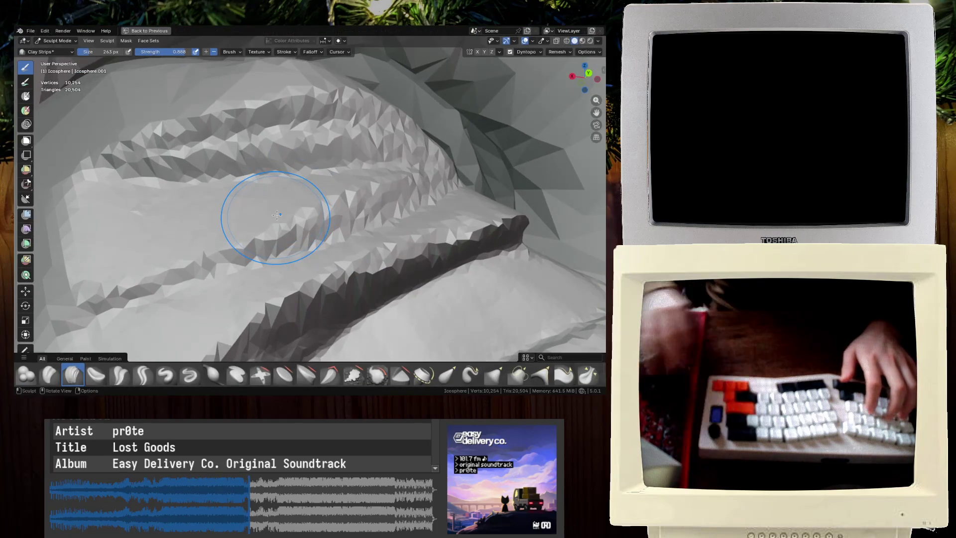
scroll(291, 208, down, 8)
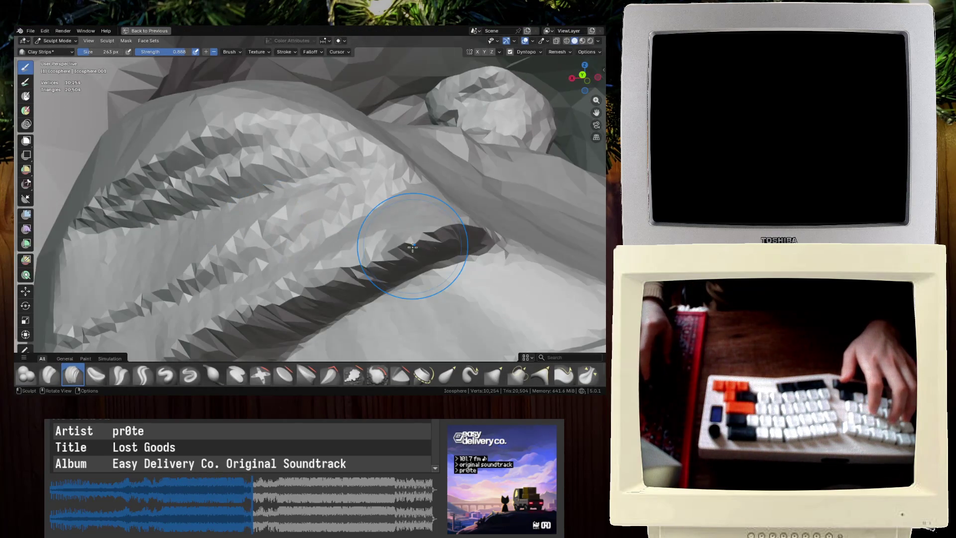
middle_drag(416, 245, 240, 345)
drag(240, 345, 417, 299)
scroll(416, 299, up, 10)
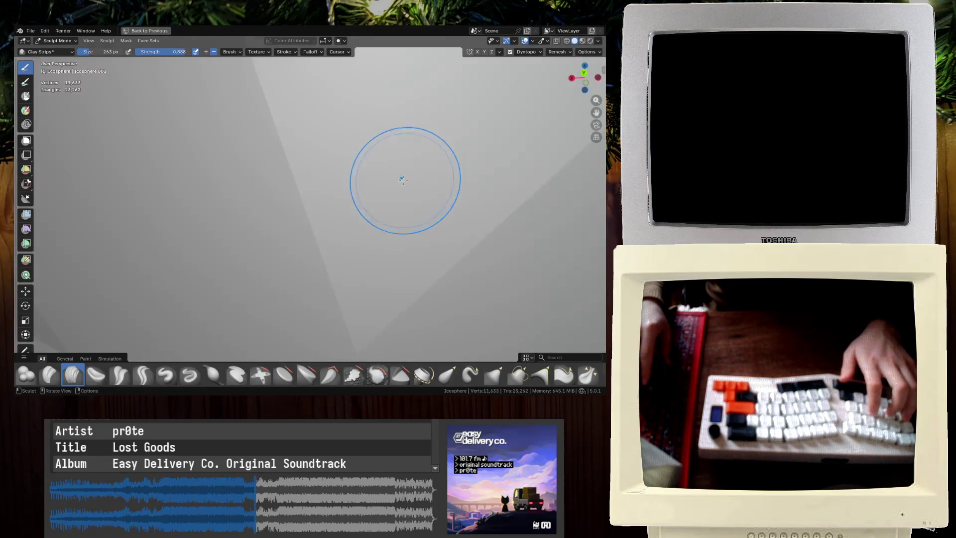
scroll(405, 181, down, 8)
scroll(380, 276, up, 8)
scroll(381, 276, down, 8)
mouse_move(380, 276)
middle_down()
mouse_move(378, 343)
mouse_move(532, 265)
middle_up()
mouse_move(532, 265)
mouse_down()
mouse_move(298, 125)
mouse_move(136, 68)
mouse_up()
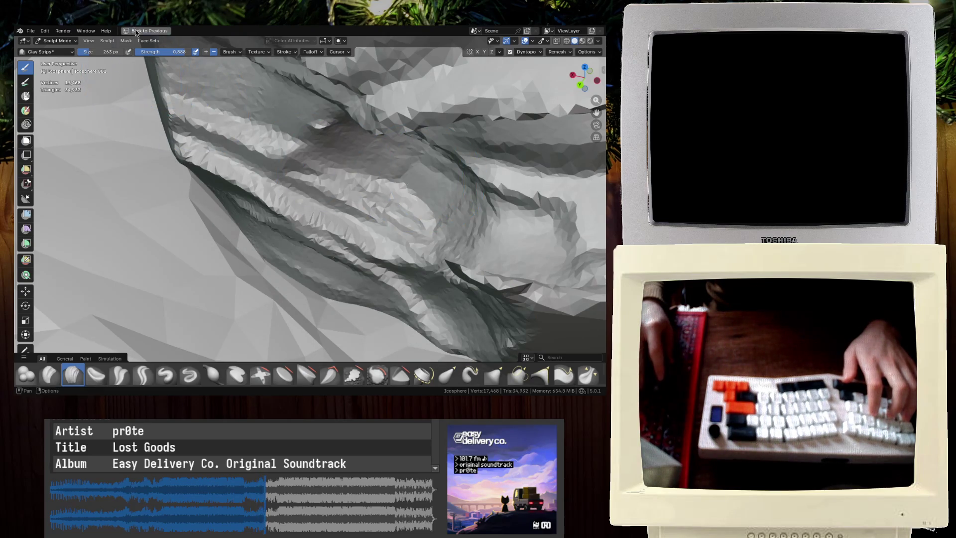
click(135, 31)
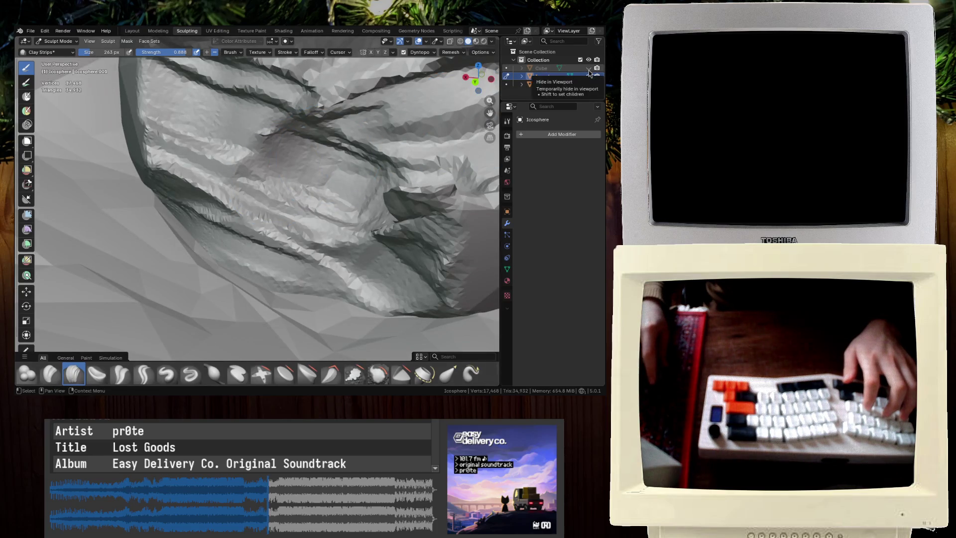
Orbit and zoom around the Icosphere boulder, viewing both sculpted rocks up close
scroll(341, 202, down, 6)
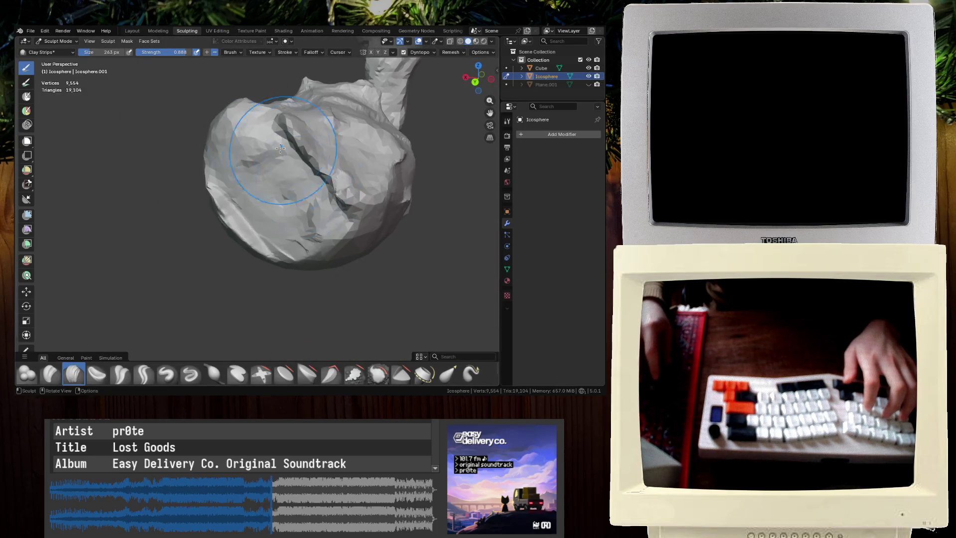
mouse_move(359, 205)
middle_down()
mouse_move(330, 177)
mouse_move(170, 141)
mouse_move(236, 203)
mouse_move(316, 195)
middle_up()
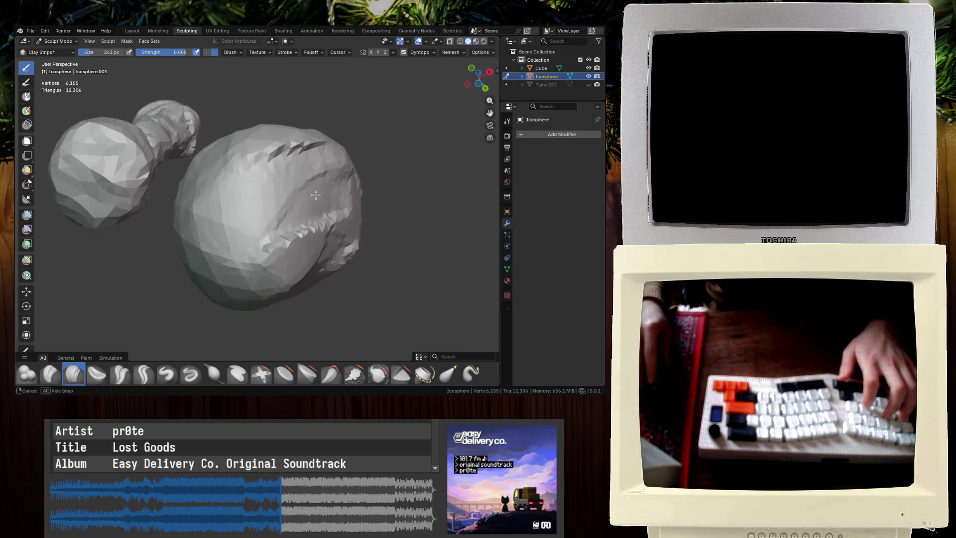
mouse_move(218, 255)
middle_down()
mouse_move(289, 185)
mouse_move(259, 219)
middle_up()
scroll(255, 229, up, 5)
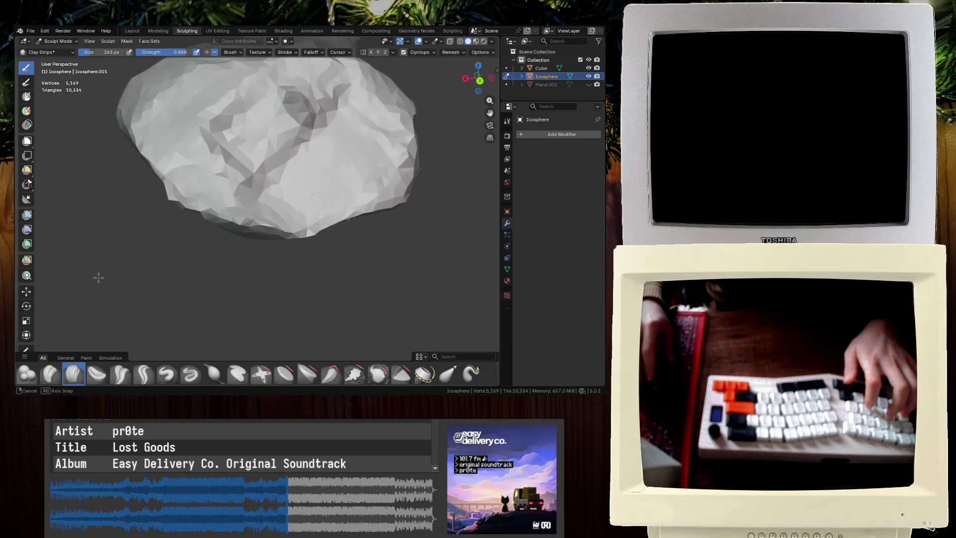
scroll(364, 194, up, 5)
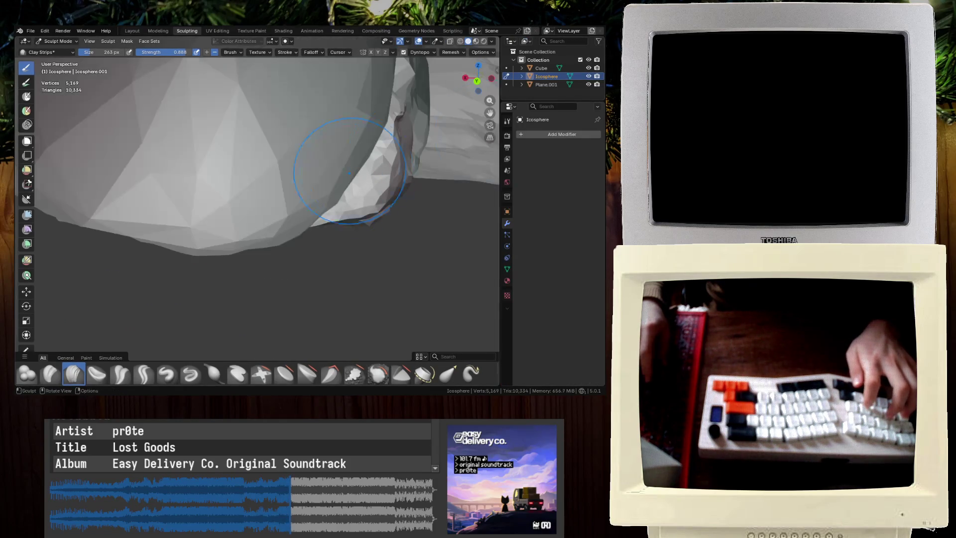
mouse_move(368, 199)
middle_down()
mouse_move(380, 189)
mouse_move(351, 222)
mouse_move(313, 212)
middle_up()
Add clay strokes along the left surface and lower-left slope, then set the brush radius to 81 px
scroll(313, 212, up, 3)
scroll(309, 190, down, 3)
scroll(309, 190, down, 3)
drag(149, 279, 107, 203)
scroll(107, 203, up, 5)
scroll(166, 195, down, 5)
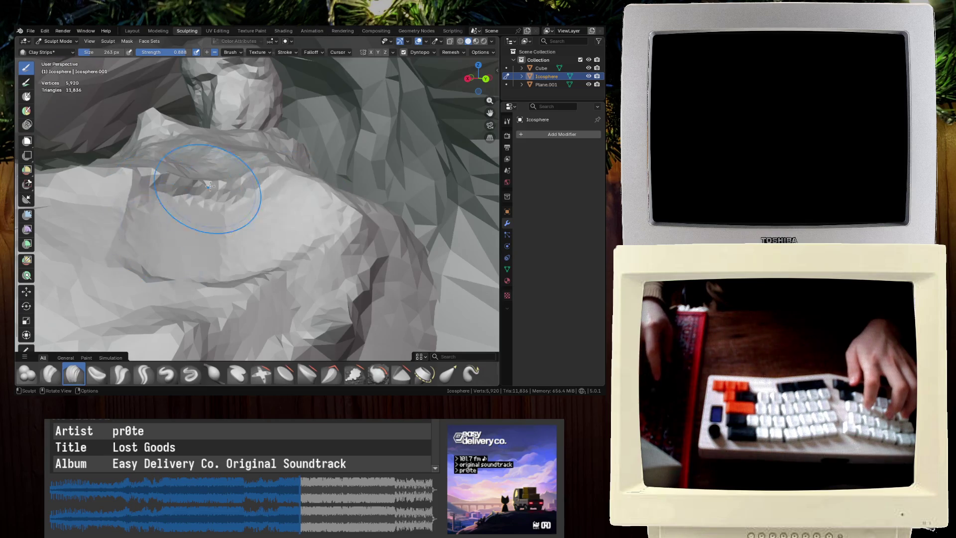
drag(210, 186, 175, 174)
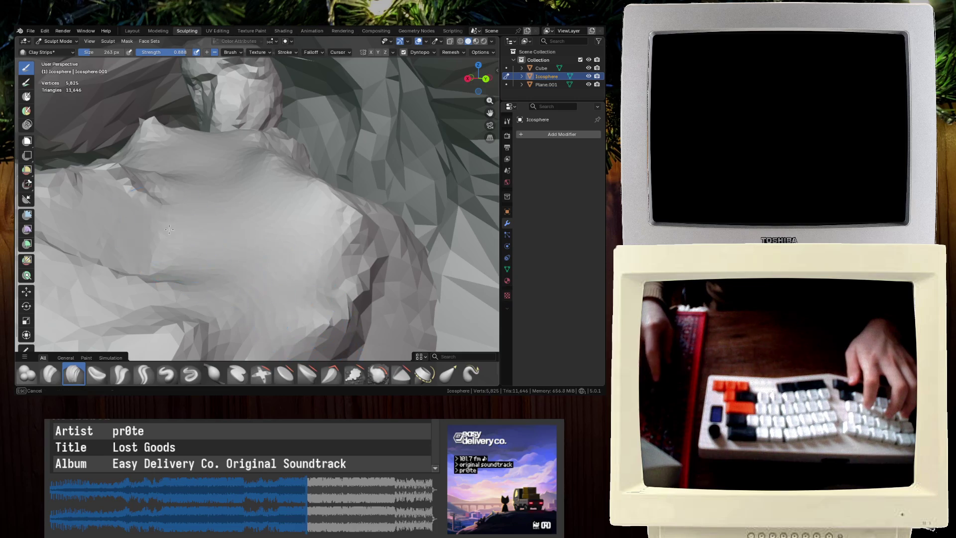
drag(177, 234, 245, 331)
mouse_move(212, 147)
middle_down()
mouse_move(207, 245)
mouse_move(215, 221)
mouse_move(224, 245)
middle_up()
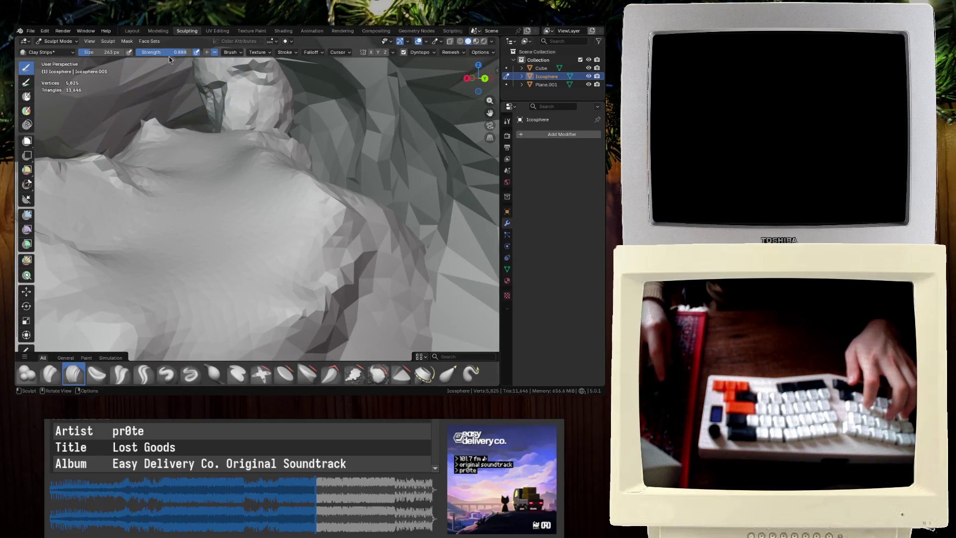
drag(149, 191, 164, 209)
key(f)
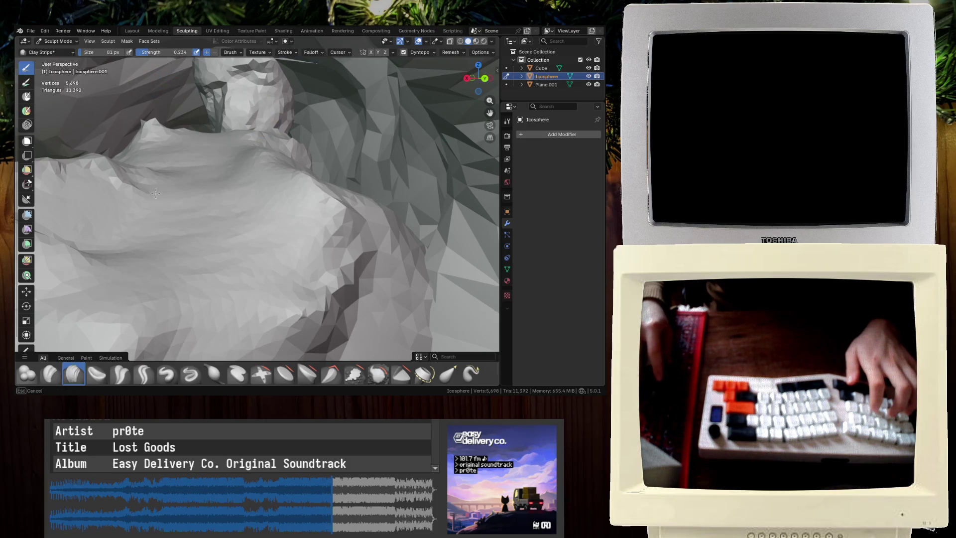
Reshape the rock bulge with a clay stroke after orbiting to the mesh's far side
mouse_move(256, 314)
middle_down()
mouse_move(239, 294)
mouse_move(273, 278)
mouse_move(247, 313)
mouse_move(284, 205)
mouse_move(277, 220)
mouse_move(352, 225)
middle_up()
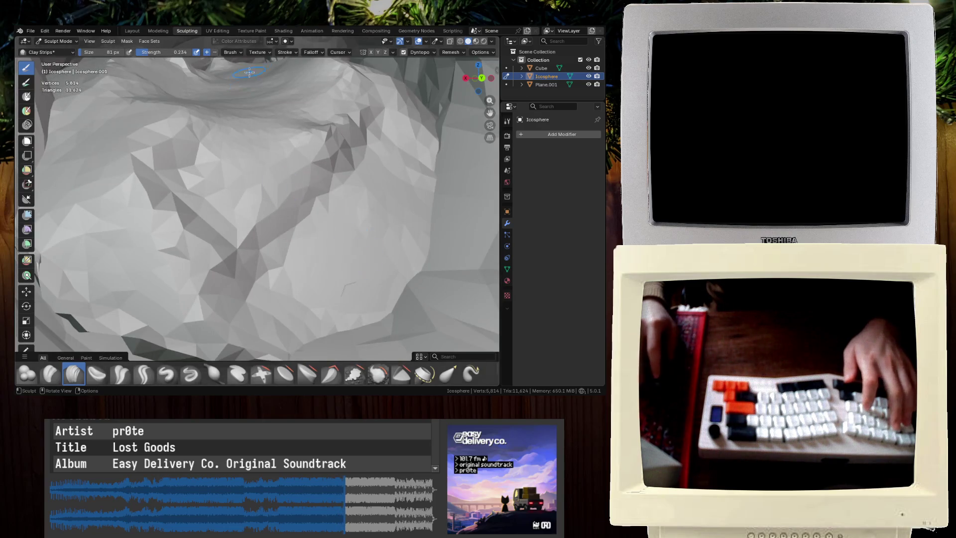
mouse_move(303, 179)
middle_down()
mouse_move(343, 181)
mouse_move(288, 96)
mouse_move(246, 164)
mouse_move(241, 123)
mouse_move(273, 154)
middle_up()
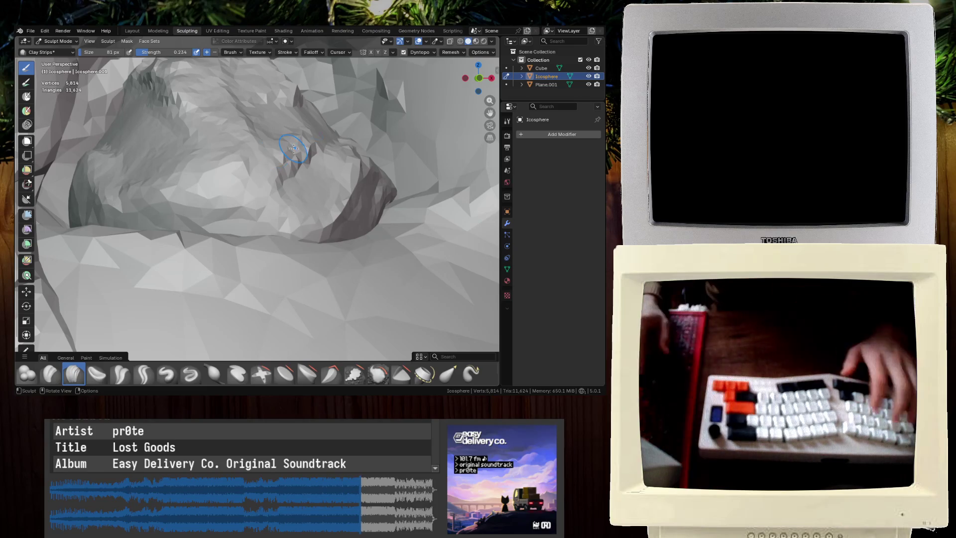
scroll(340, 133, up, 3)
shift+middle_drag(340, 133, 295, 45)
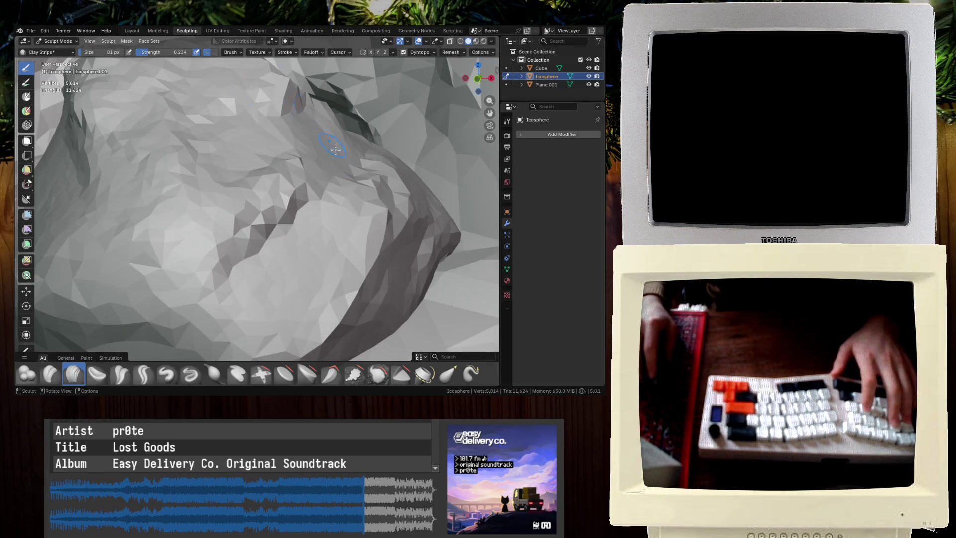
scroll(249, 118, down, 3)
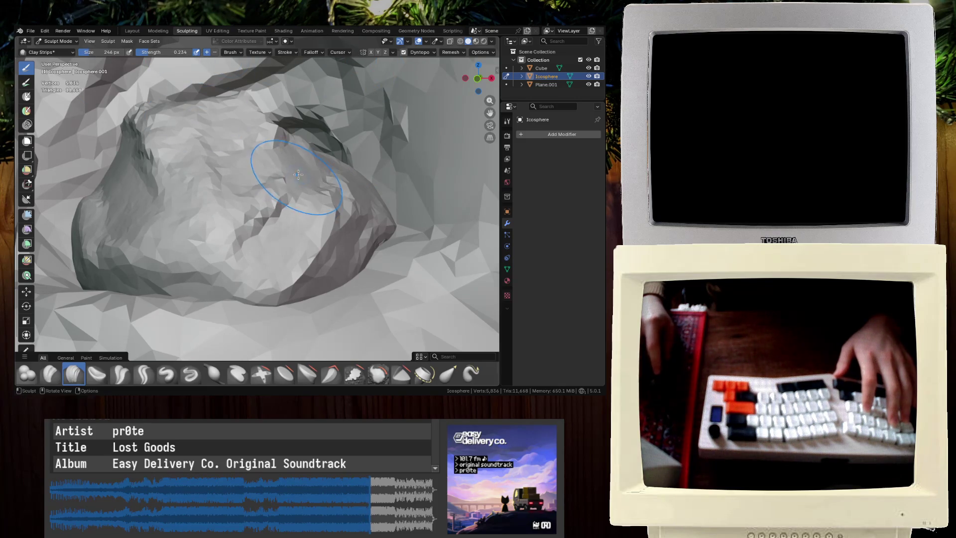
drag(298, 175, 245, 133)
Raise brush strength to 0.421, sculpt the bulge and ridge further, and save
key(shift+f)
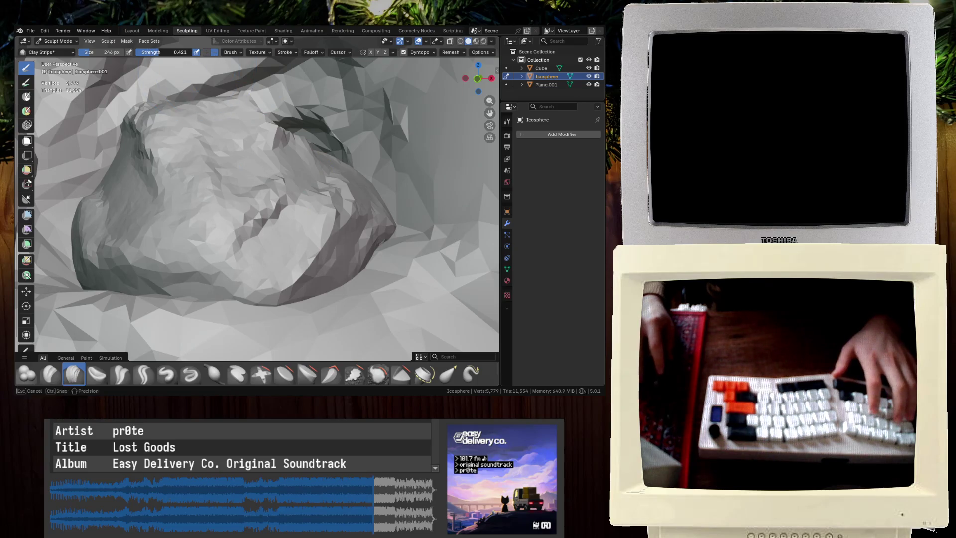
mouse_move(329, 181)
mouse_down()
mouse_move(271, 209)
mouse_move(274, 164)
mouse_move(299, 120)
mouse_up()
mouse_move(298, 120)
middle_down()
mouse_move(320, 148)
mouse_move(229, 223)
middle_up()
scroll(285, 168, up, 3)
mouse_move(286, 200)
middle_down()
mouse_move(265, 222)
mouse_move(279, 207)
mouse_move(290, 214)
middle_up()
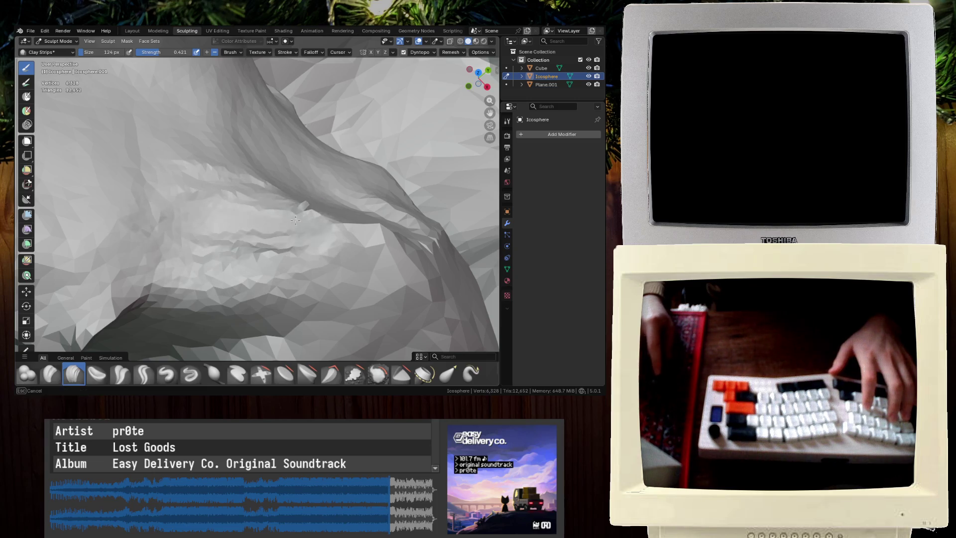
drag(265, 241, 271, 239)
middle_drag(271, 239, 351, 237)
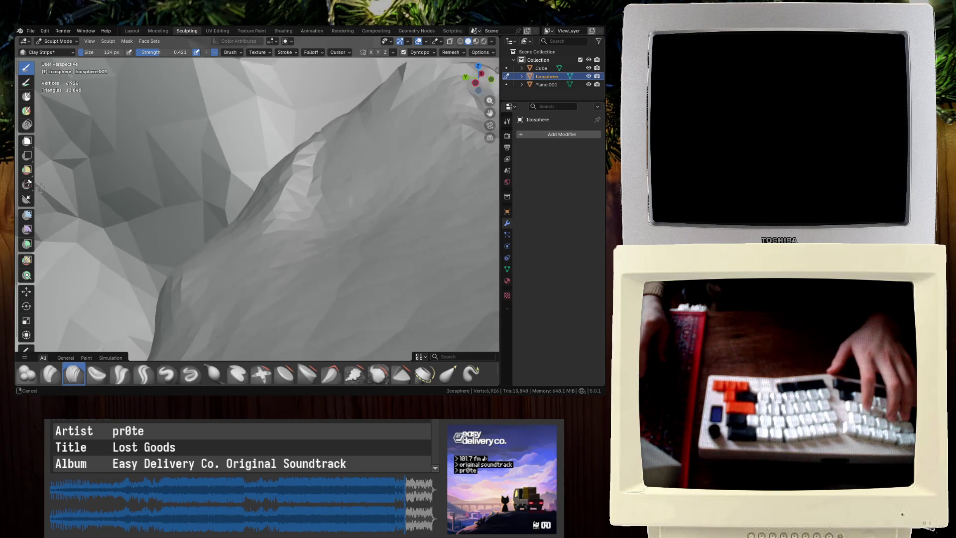
mouse_move(121, 151)
middle_down()
mouse_move(79, 221)
mouse_move(187, 199)
middle_up()
key(ctrl+s)
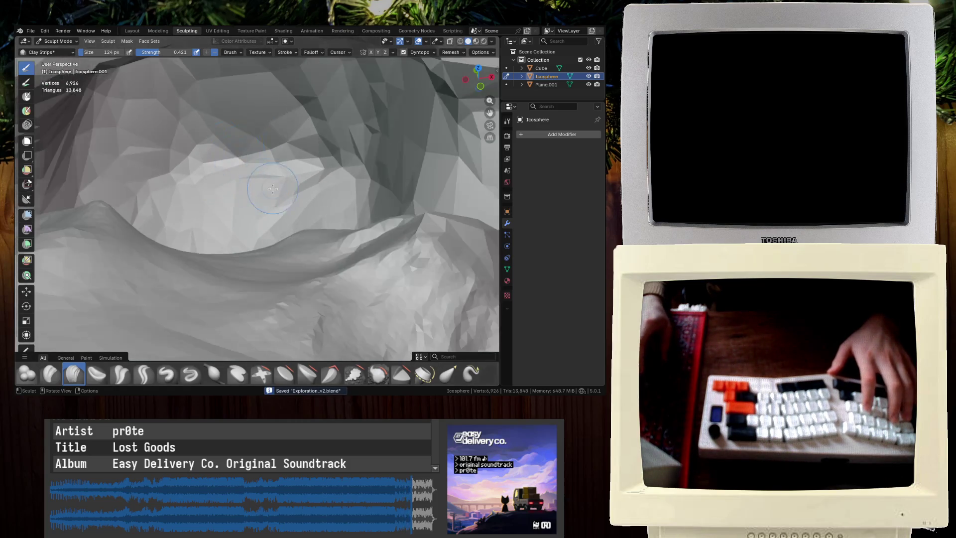
Inspect the sculpt across the cave floor, save Exploration_v2.blend again, and return to Layout
mouse_move(225, 170)
middle_down()
mouse_move(254, 187)
mouse_move(234, 214)
middle_up()
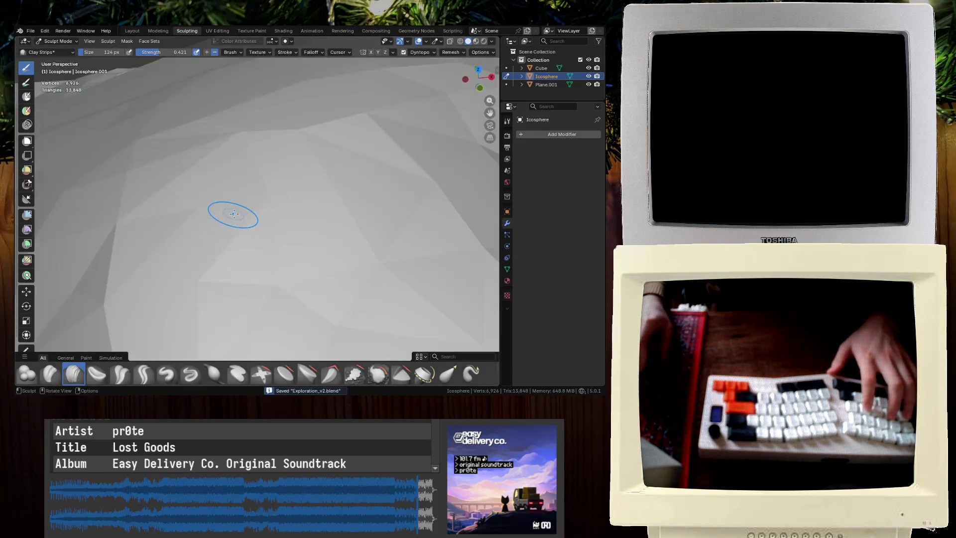
mouse_move(213, 159)
ctrl+middle_down()
mouse_move(262, 193)
mouse_move(254, 185)
mouse_move(240, 241)
ctrl+middle_up()
key(ctrl+s)
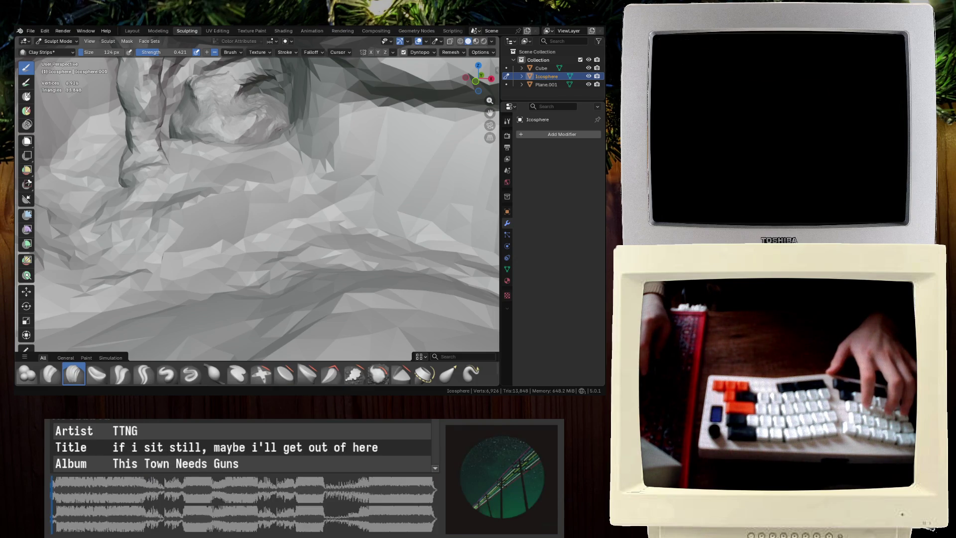
mouse_move(320, 145)
middle_down()
mouse_move(246, 199)
mouse_move(239, 179)
mouse_move(250, 165)
middle_up()
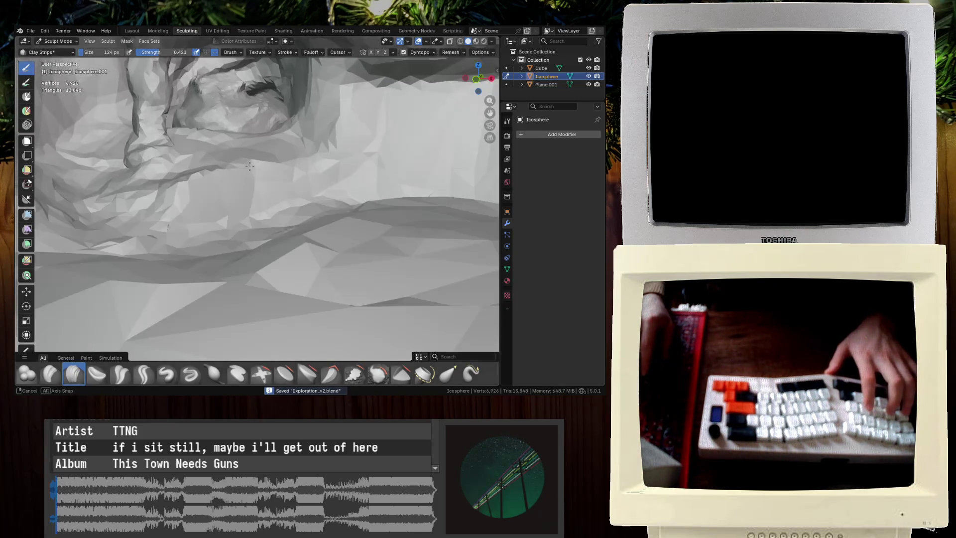
click(132, 30)
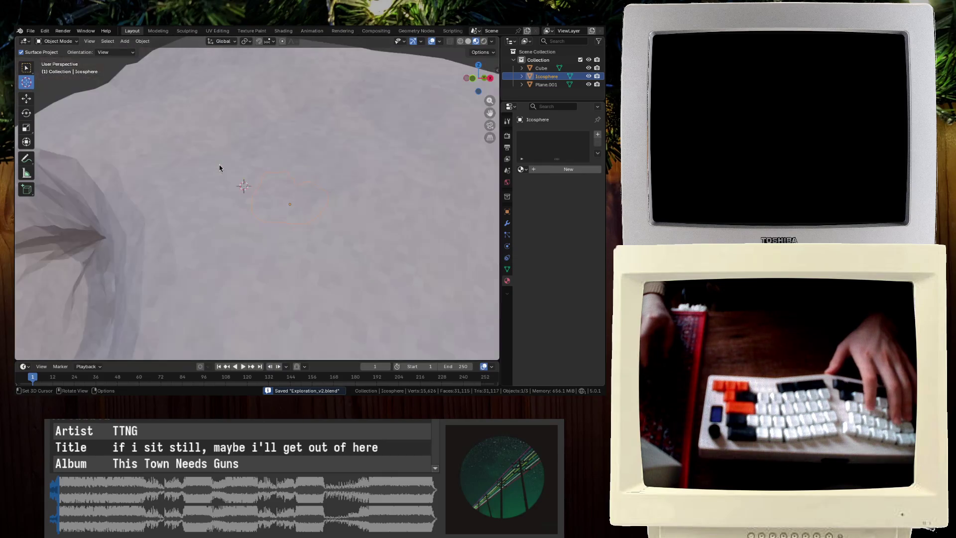
Duplicate the rock pillar and move the copy 162 m along negative X
click(106, 31)
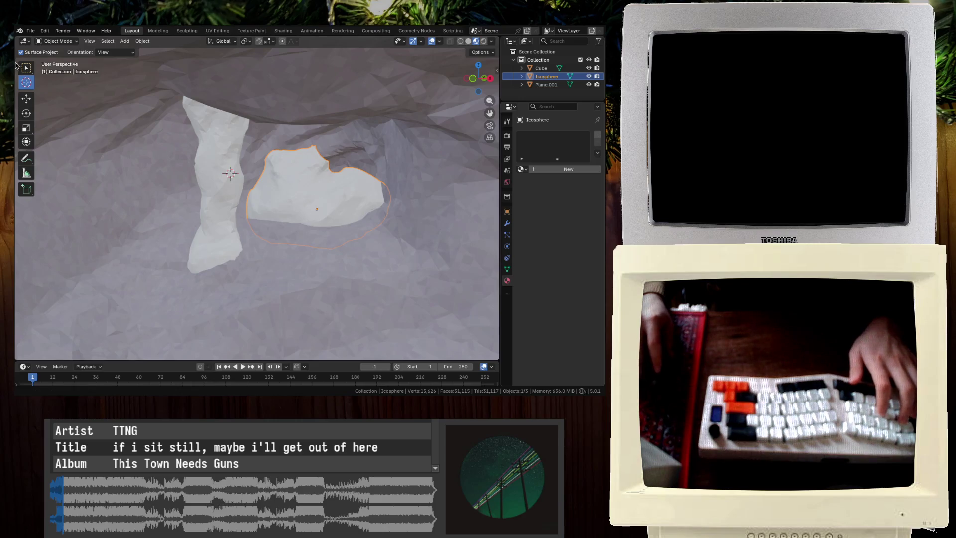
click(26, 98)
click(219, 199)
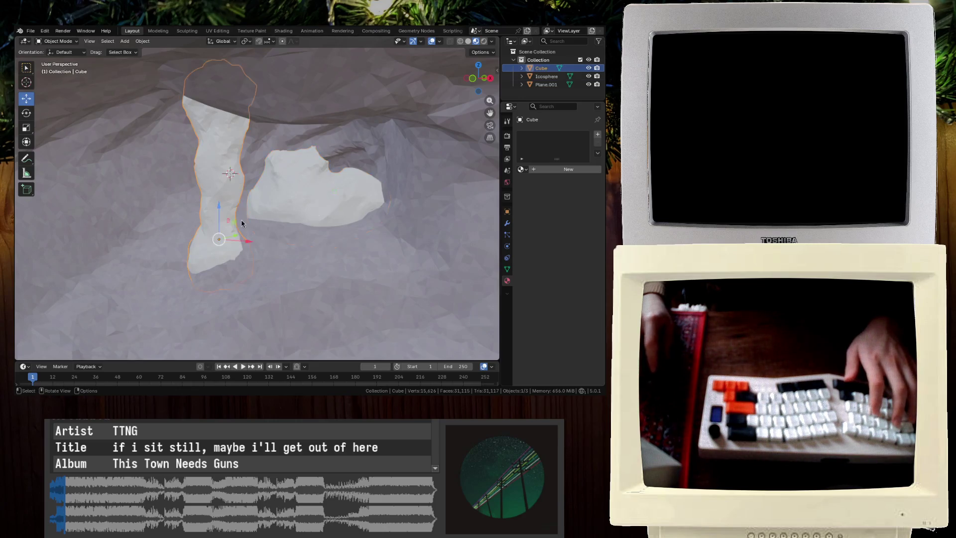
scroll(249, 209, down, 5)
key(shift+d)
key(x)
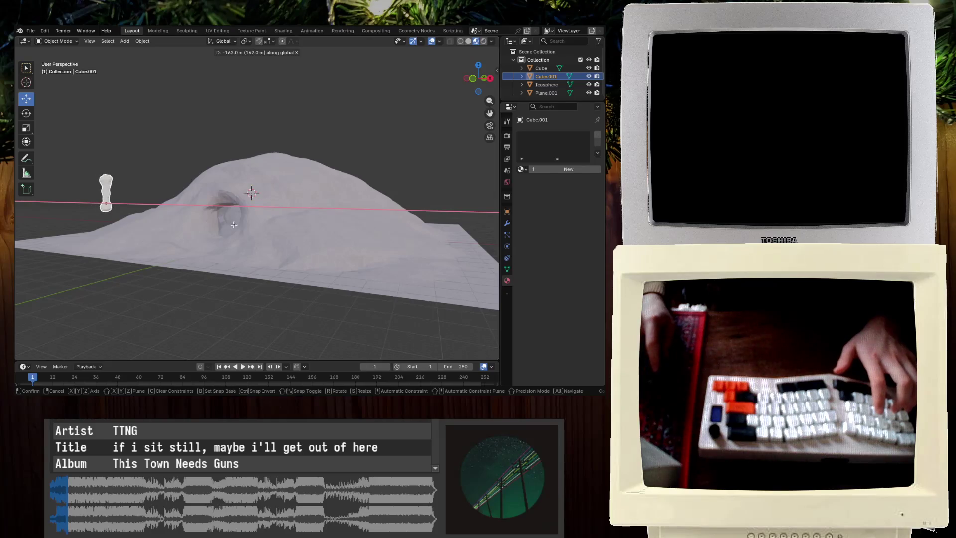
click(233, 225)
Frame the copied pillar, save the file, and return to the Sculpting workspace
key(KP_Decimal)
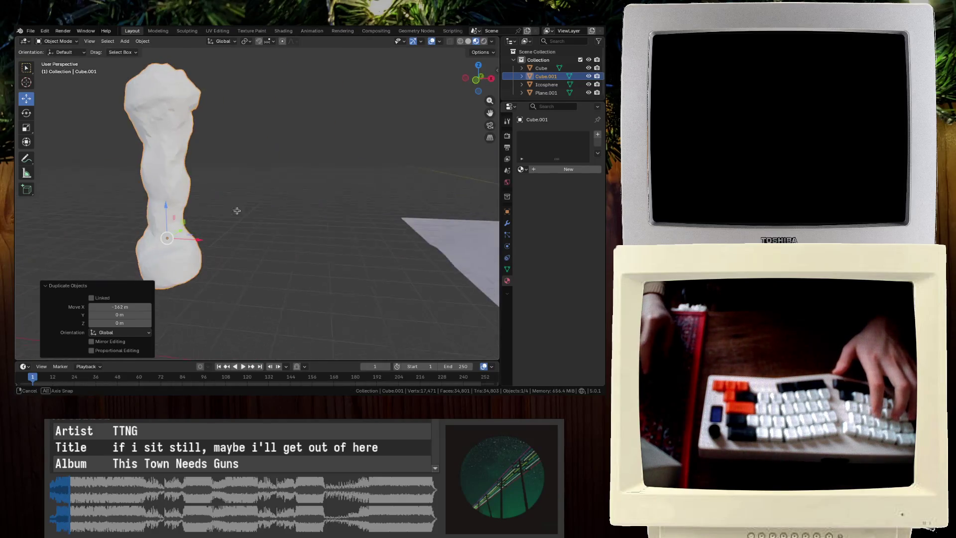
key(ctrl+s)
scroll(264, 217, down, 2)
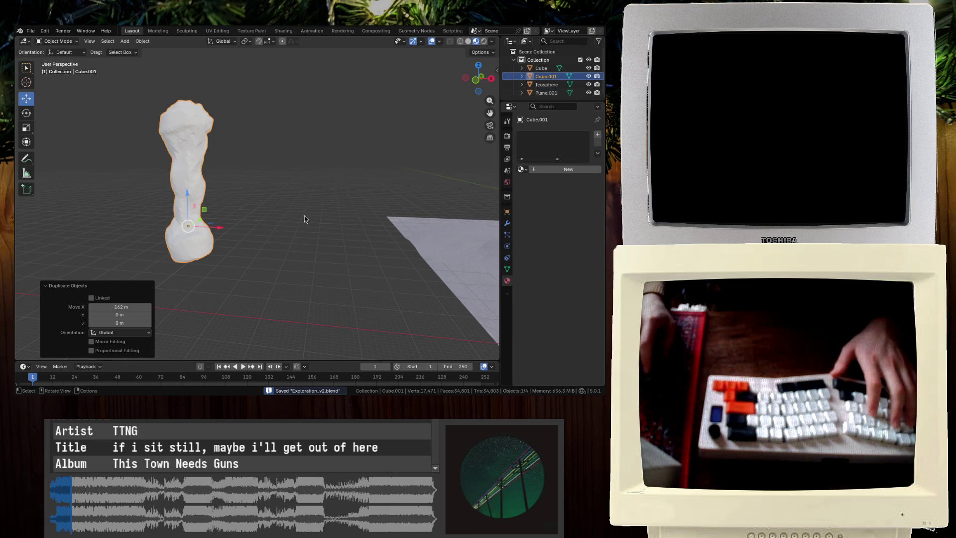
click(186, 30)
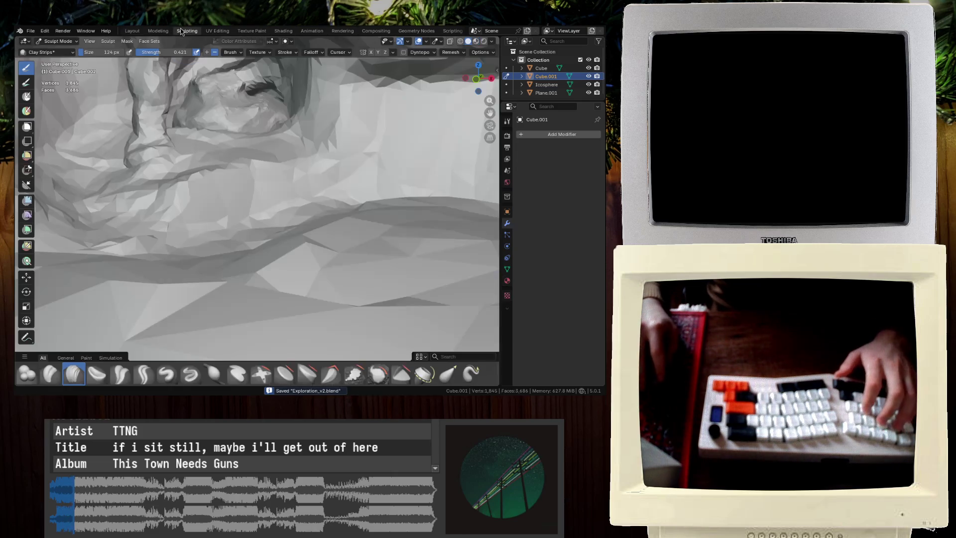
Centre and zoom the view on the copied pillar, then save the file
shift+middle_drag(249, 150, 289, 171)
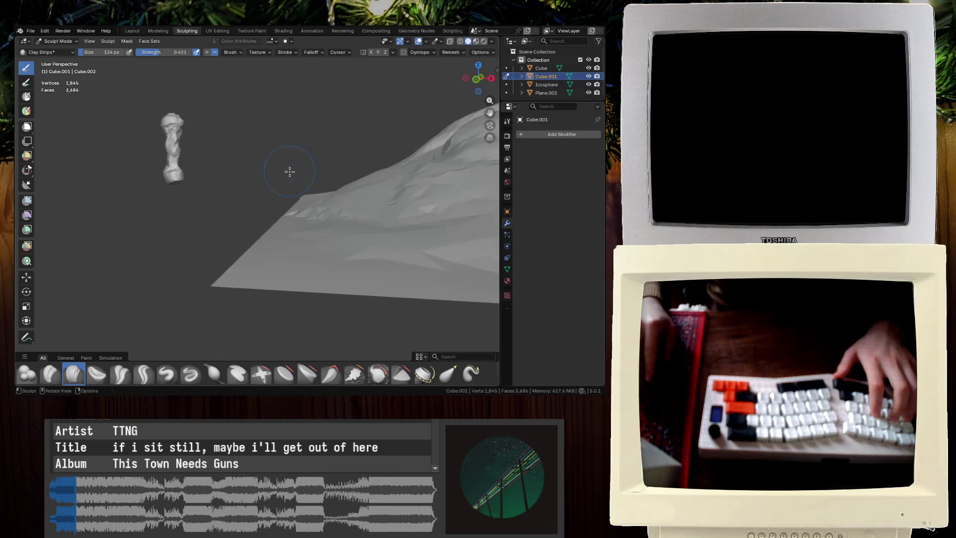
scroll(128, 144, up, 3)
shift+middle_drag(128, 139, 226, 163)
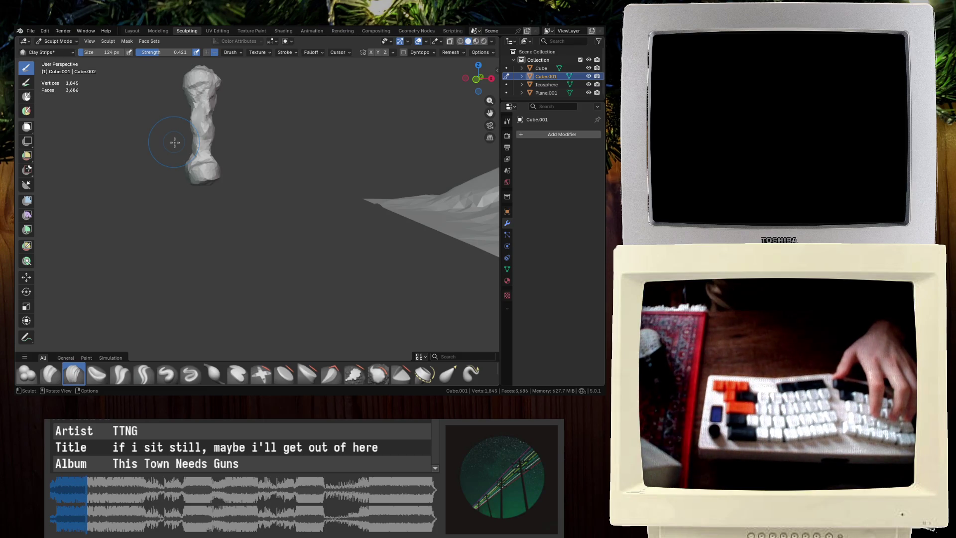
scroll(159, 159, up, 4)
key(ctrl+s)
Enable Dynamic Topology for sculpting the copied pillar
middle_drag(149, 171, 319, 95)
click(403, 52)
click(339, 222)
mouse_move(339, 222)
middle_down()
mouse_move(338, 208)
mouse_move(269, 207)
middle_up()
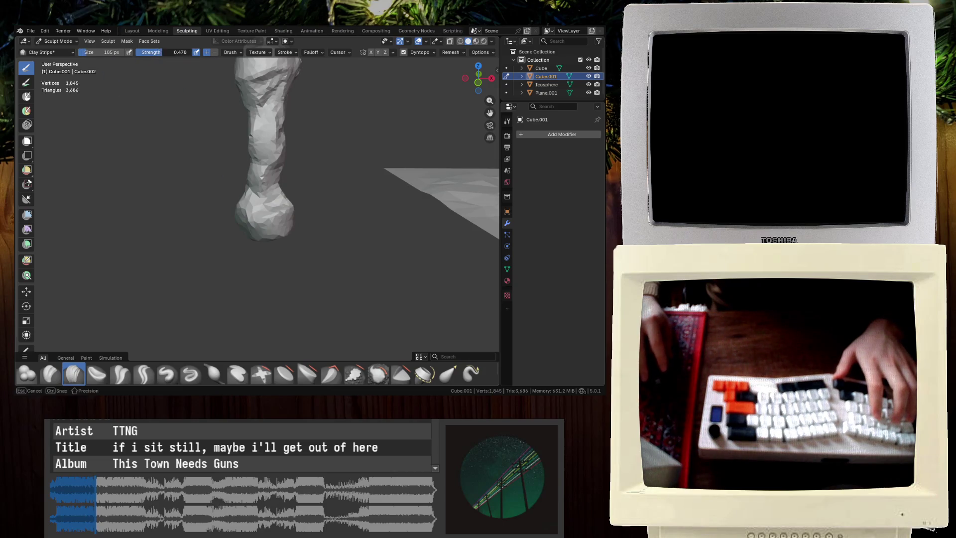
Sculpt the pillar slimmer and rougher with Clay Strips strokes, building up a lower bulge
drag(252, 215, 245, 213)
middle_drag(245, 213, 215, 224)
drag(215, 223, 269, 243)
middle_drag(269, 244, 309, 234)
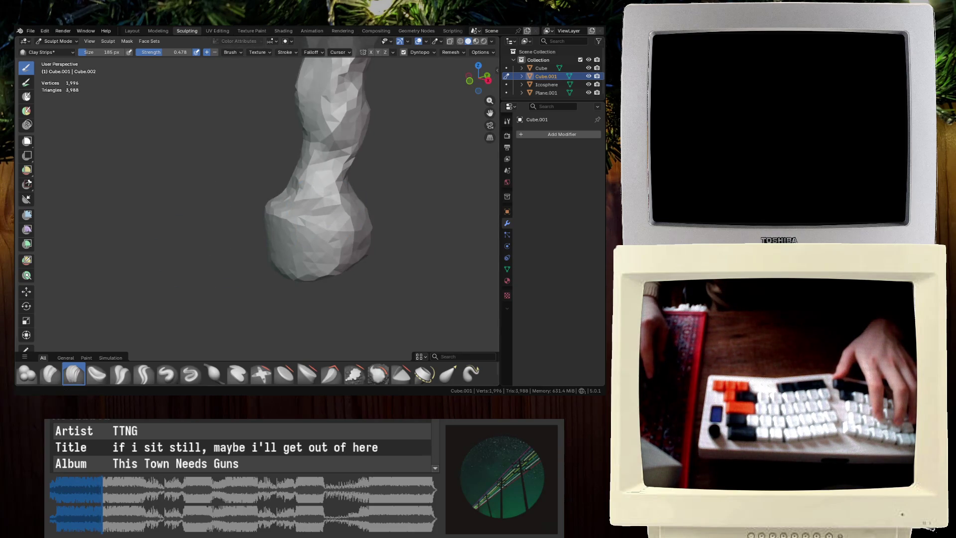
middle_drag(410, 125, 404, 273)
drag(403, 273, 314, 202)
mouse_move(313, 202)
middle_down()
mouse_move(353, 236)
mouse_move(305, 197)
mouse_move(306, 186)
middle_up()
drag(306, 187, 309, 181)
mouse_move(309, 181)
middle_down()
mouse_move(356, 171)
mouse_move(279, 219)
middle_up()
drag(279, 219, 347, 210)
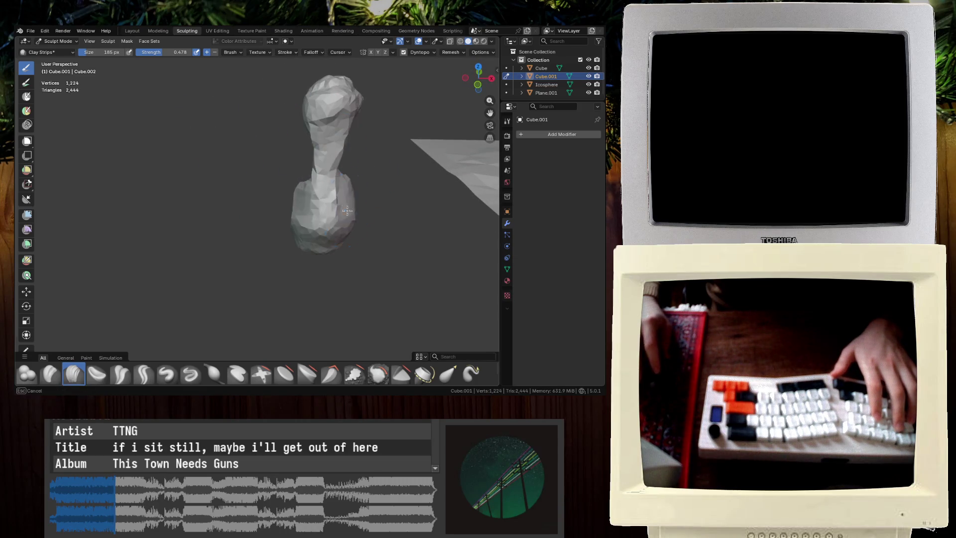
Add clay to the rock's upper part and neck area
scroll(346, 210, up, 5)
middle_drag(320, 167, 193, 183)
drag(193, 183, 179, 199)
middle_drag(179, 199, 154, 209)
drag(154, 209, 169, 190)
middle_drag(169, 189, 250, 114)
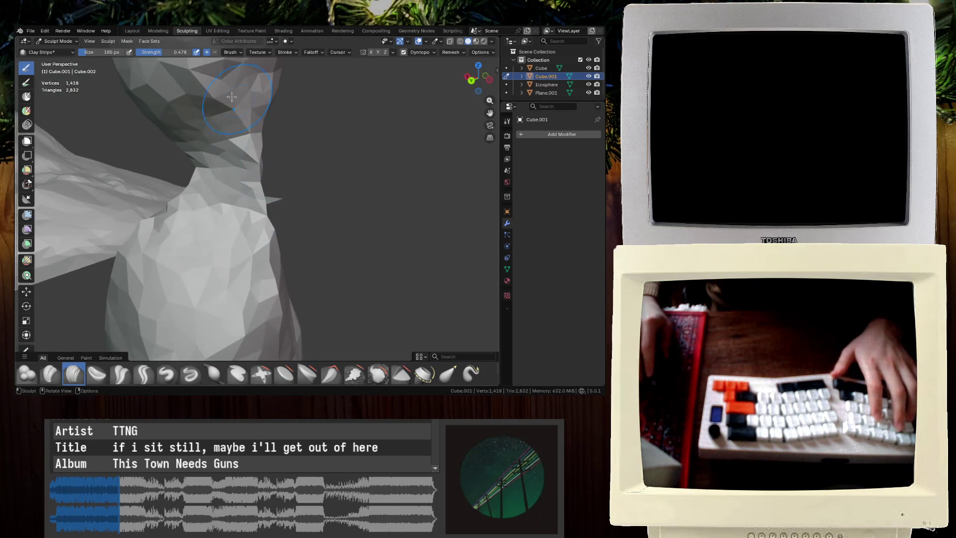
Raise brush strength to about 0.77 and build clay strips down the neck, undoing stray strokes
drag(209, 248, 199, 244)
drag(159, 52, 194, 52)
key(ctrl+z)
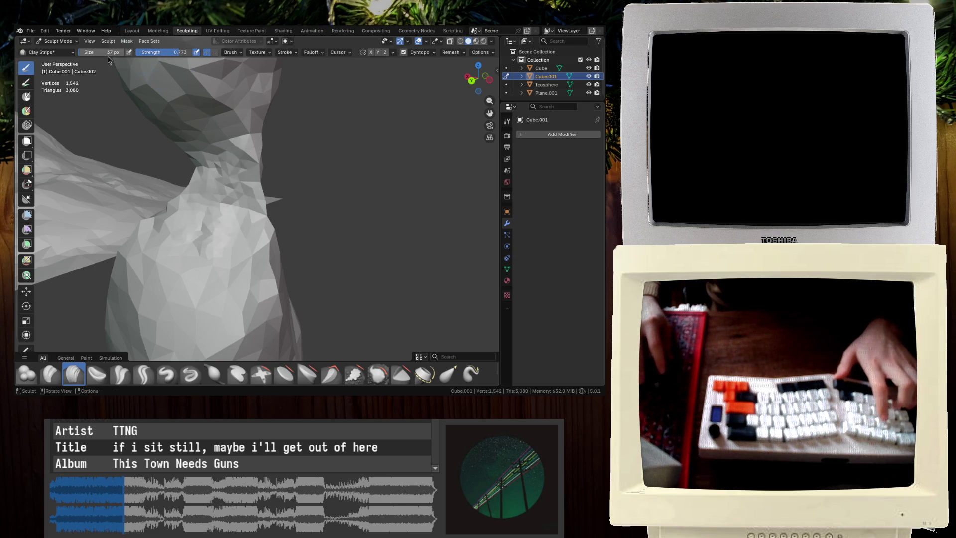
mouse_move(224, 186)
mouse_down()
mouse_move(214, 268)
mouse_move(227, 213)
mouse_up()
middle_drag(218, 241, 234, 207)
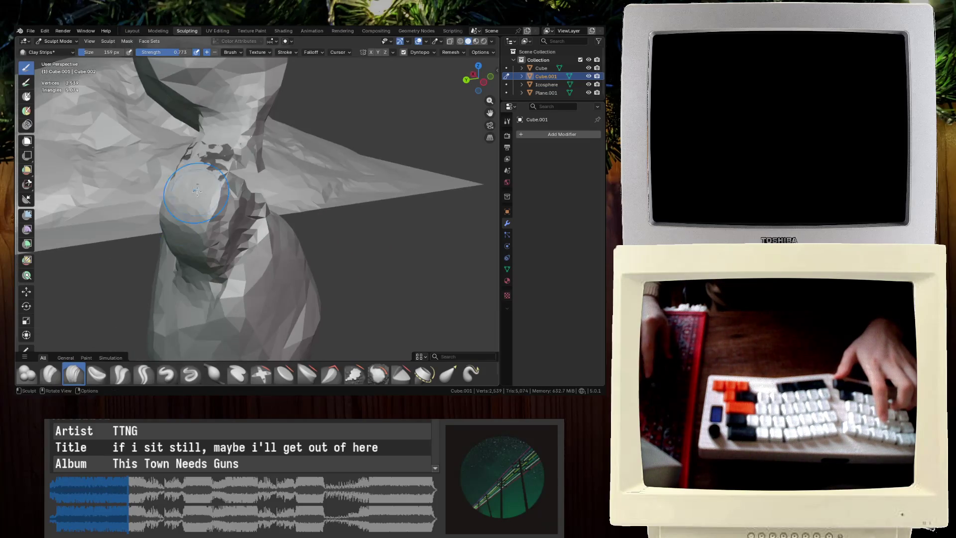
key(ctrl+z)
key(ctrl+z)
key(ctrl+z)
drag(235, 206, 224, 207)
mouse_move(224, 207)
middle_down()
mouse_move(202, 181)
mouse_move(258, 196)
middle_up()
mouse_move(258, 196)
mouse_down()
mouse_move(279, 324)
mouse_move(209, 348)
mouse_move(224, 232)
mouse_up()
Carve grooves down the rock's side and add surface detail
middle_drag(224, 231, 253, 206)
mouse_move(253, 206)
mouse_down()
mouse_move(164, 279)
mouse_move(108, 284)
mouse_up()
mouse_move(108, 283)
middle_down()
mouse_move(199, 249)
mouse_move(224, 253)
middle_up()
drag(224, 254, 229, 257)
middle_drag(229, 258, 260, 289)
mouse_move(236, 188)
mouse_down()
mouse_move(247, 224)
mouse_move(259, 209)
mouse_up()
mouse_move(259, 209)
middle_down()
mouse_move(279, 179)
mouse_move(270, 156)
mouse_move(219, 199)
mouse_move(199, 249)
middle_up()
drag(189, 279, 224, 214)
middle_drag(224, 214, 314, 310)
Rework the rock's surface and lower part with further clay strokes
mouse_move(331, 209)
middle_down()
mouse_move(277, 203)
mouse_move(267, 163)
middle_up()
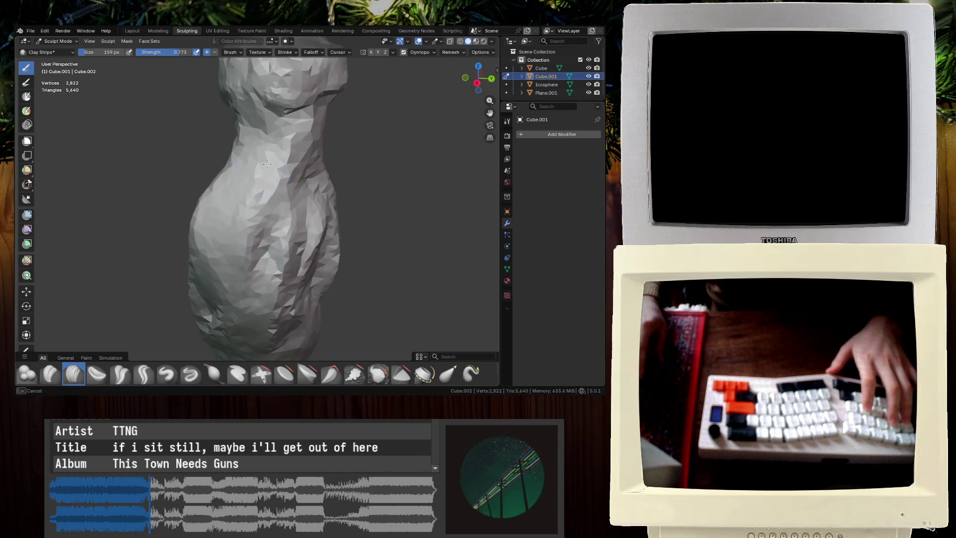
middle_drag(325, 353, 246, 245)
scroll(258, 167, down, 2)
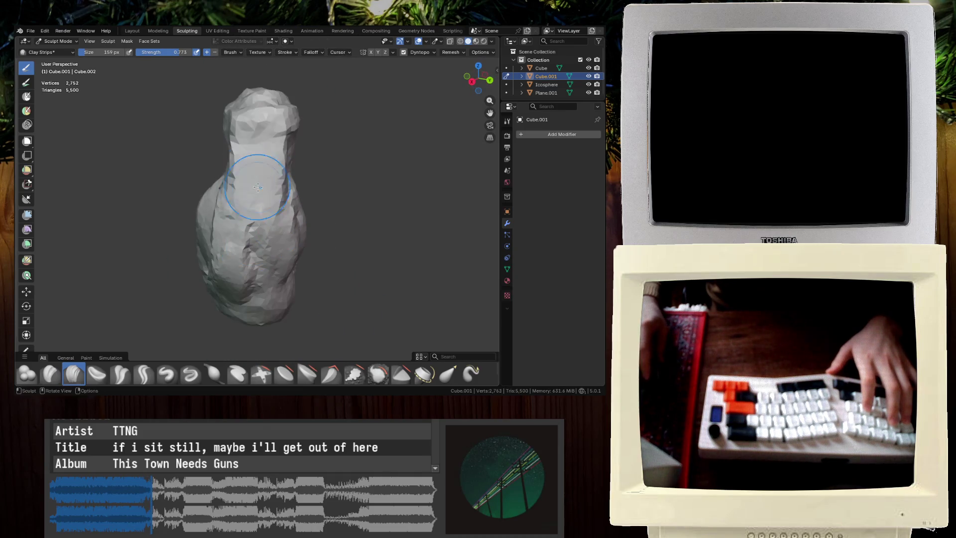
middle_drag(271, 145, 337, 183)
drag(269, 142, 252, 160)
mouse_move(252, 160)
middle_down()
mouse_move(244, 221)
mouse_move(239, 192)
middle_up()
drag(239, 192, 245, 203)
mouse_move(246, 202)
middle_down()
mouse_move(284, 197)
mouse_move(242, 184)
mouse_move(224, 159)
mouse_move(230, 219)
middle_up()
Isolate the rock in Local View, save, sculpt its lower part, then restore the full scene
key(slash)
key(ctrl+s)
drag(230, 219, 234, 247)
mouse_move(234, 248)
middle_down()
mouse_move(143, 207)
mouse_move(171, 209)
mouse_move(255, 183)
middle_up()
drag(255, 183, 256, 256)
middle_drag(256, 256, 256, 279)
mouse_move(256, 279)
mouse_down()
mouse_move(251, 304)
mouse_move(269, 276)
mouse_up()
key(slash)
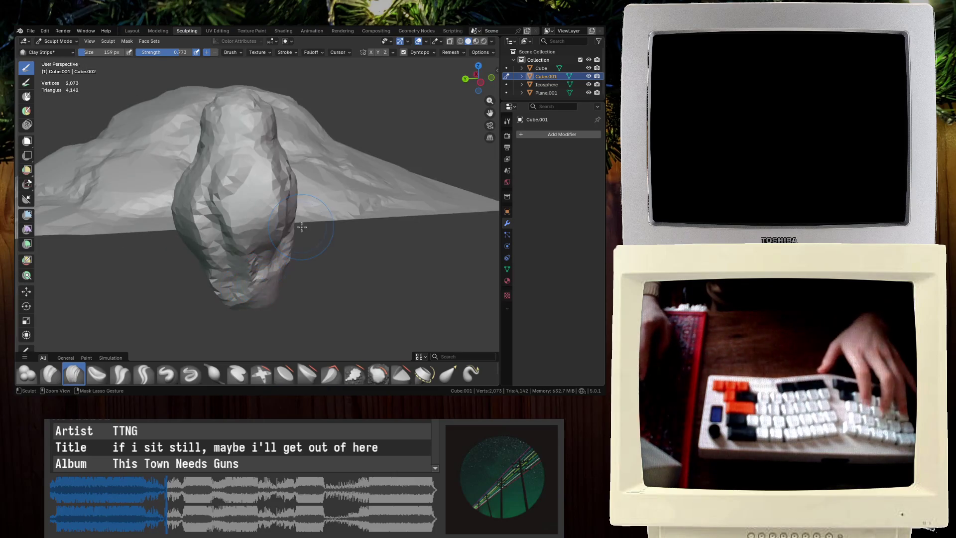
click(136, 31)
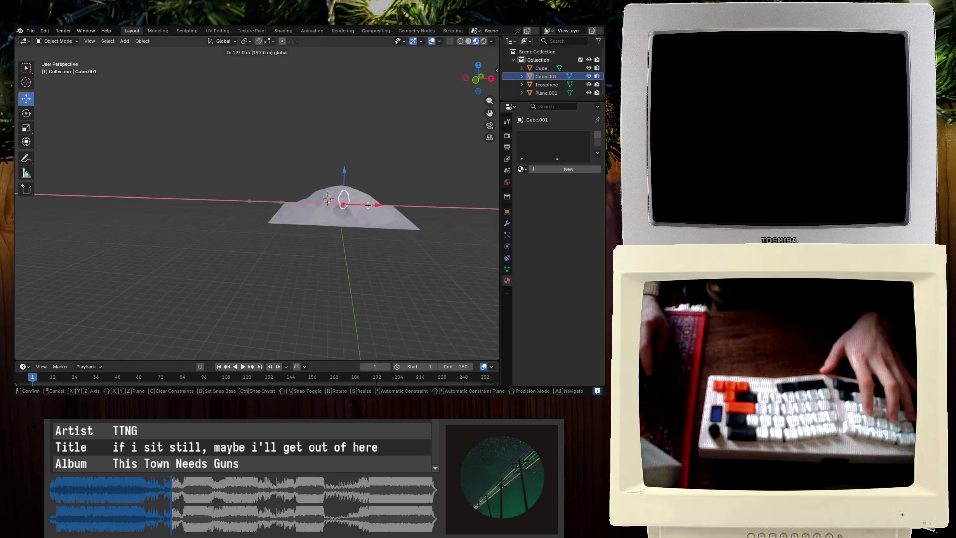
Move the rock along X, Y and down into the terrain's cave opening
drag(329, 202, 336, 205)
middle_drag(336, 205, 328, 195)
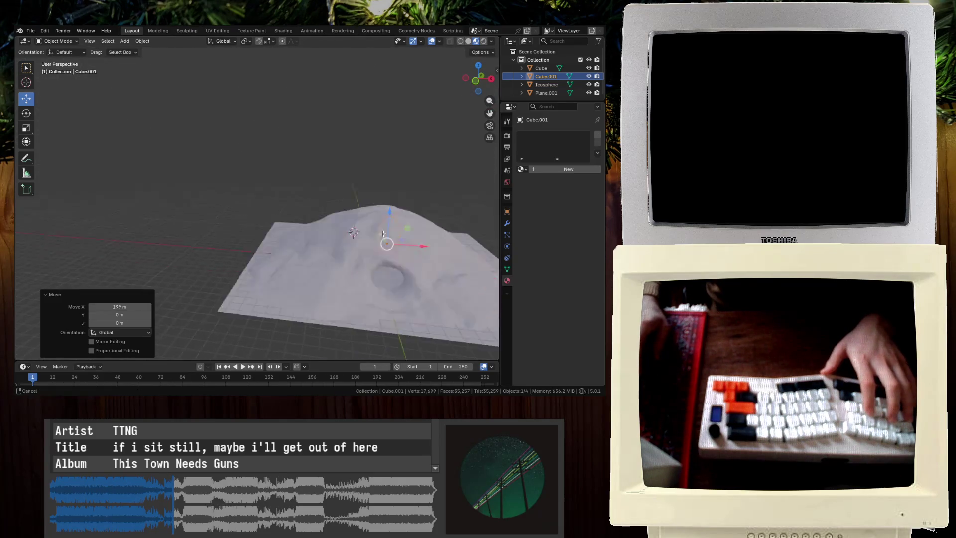
key(KP_1)
scroll(329, 195, up, 3)
middle_drag(333, 180, 355, 204)
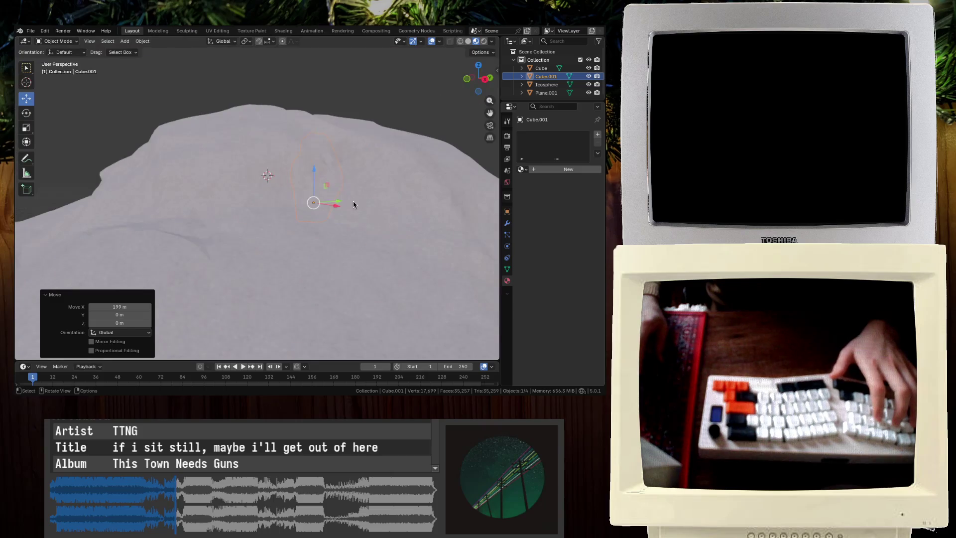
click(155, 234)
middle_drag(155, 234, 252, 235)
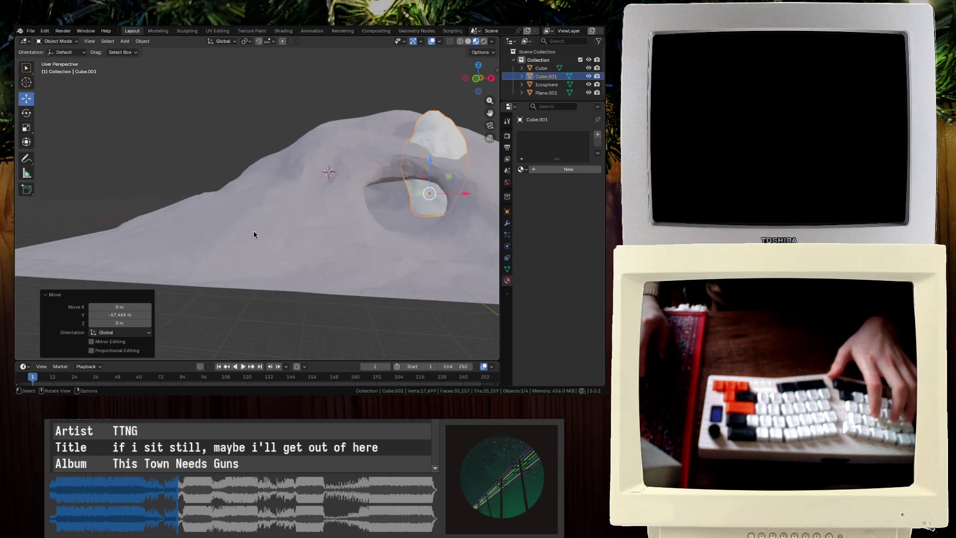
click(399, 216)
click(381, 221)
mouse_move(381, 220)
middle_down()
mouse_move(342, 241)
mouse_move(389, 241)
mouse_move(371, 225)
middle_up()
Shrink the rock, then scale its mesh to half size and stretch it vertically
key(s)
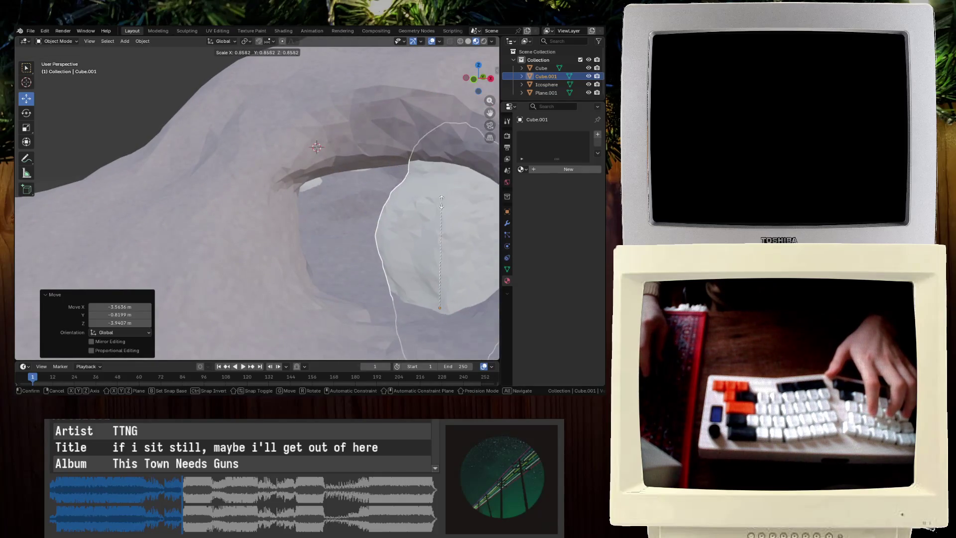
click(428, 222)
key(Tab)
key(a)
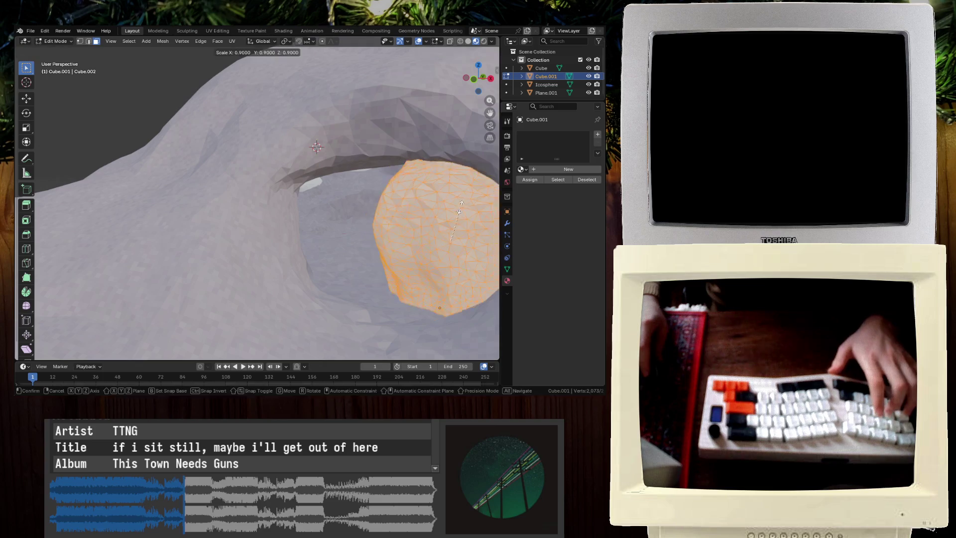
key(s)
key(Return)
key(s)
key(z)
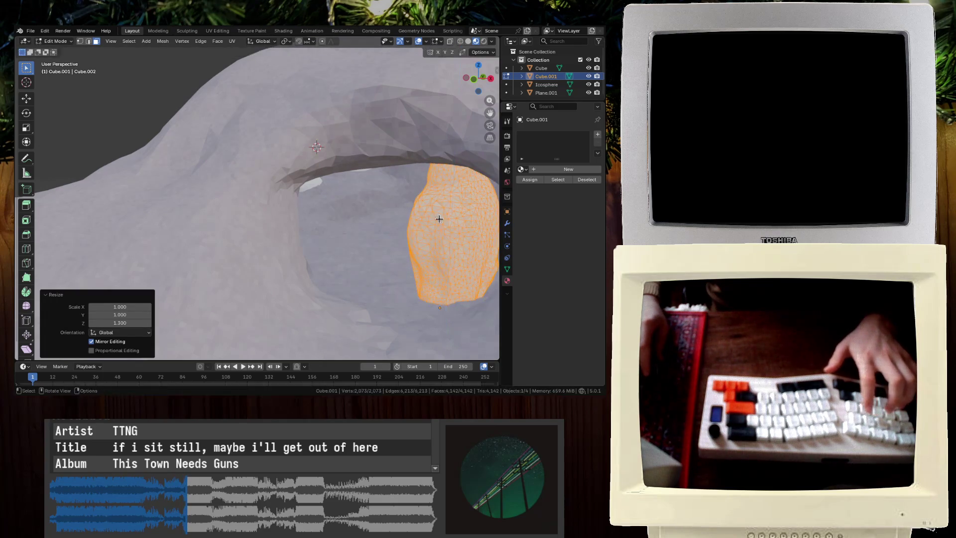
key(Return)
key(Tab)
Adjust the rock's position along Y and Z, then reselect the rock
mouse_move(423, 246)
middle_down()
mouse_move(420, 214)
mouse_move(413, 259)
mouse_move(411, 247)
middle_up()
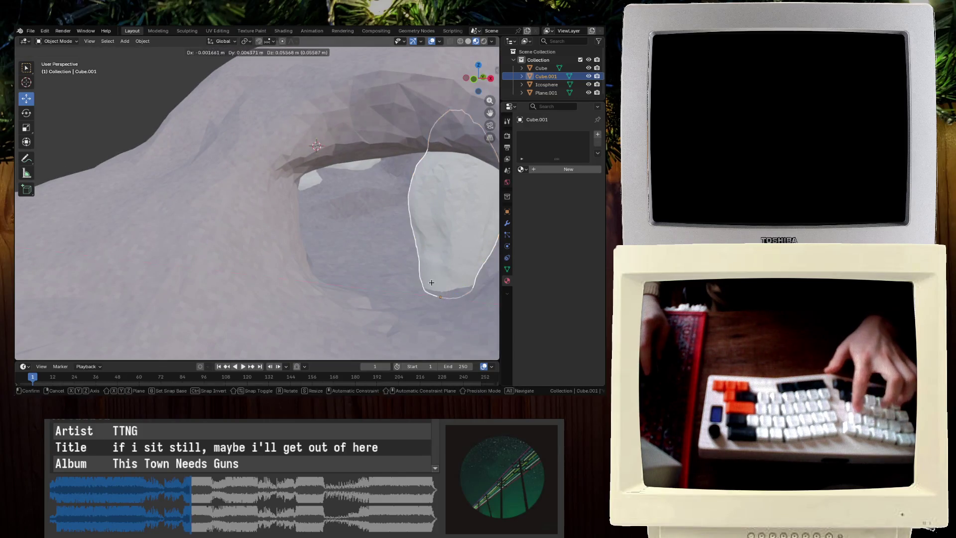
key(y)
key(Return)
mouse_move(425, 258)
middle_down()
mouse_move(431, 234)
mouse_move(403, 208)
mouse_move(335, 211)
mouse_move(350, 213)
mouse_move(298, 226)
mouse_move(363, 241)
mouse_move(304, 240)
mouse_move(243, 187)
mouse_move(299, 199)
mouse_move(443, 178)
mouse_move(341, 215)
middle_up()
key(g)
key(z)
click(370, 211)
click(243, 186)
Stretch the rock mesh 1.1 along Z and raise it 1.8422 m
key(Tab)
text(sz)
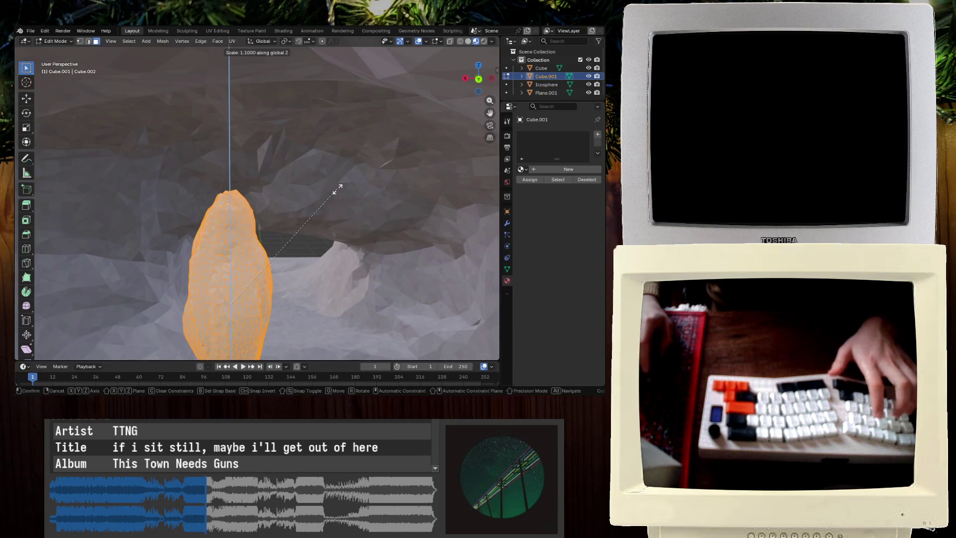
text(1.1)
key(Return)
key(g)
key(z)
click(333, 170)
mouse_move(333, 169)
middle_down()
mouse_move(321, 273)
mouse_move(145, 170)
middle_up()
key(Tab)
Slide the rock left along X into the cave, then discard an accidentally added material
mouse_move(225, 203)
middle_down()
mouse_move(267, 222)
mouse_move(486, 219)
middle_up()
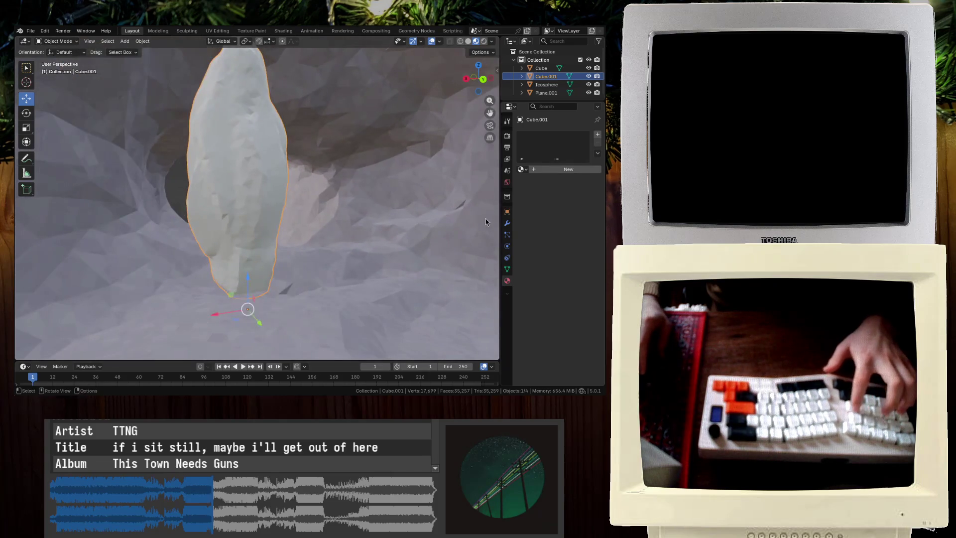
key(g)
key(x)
click(379, 231)
click(222, 167)
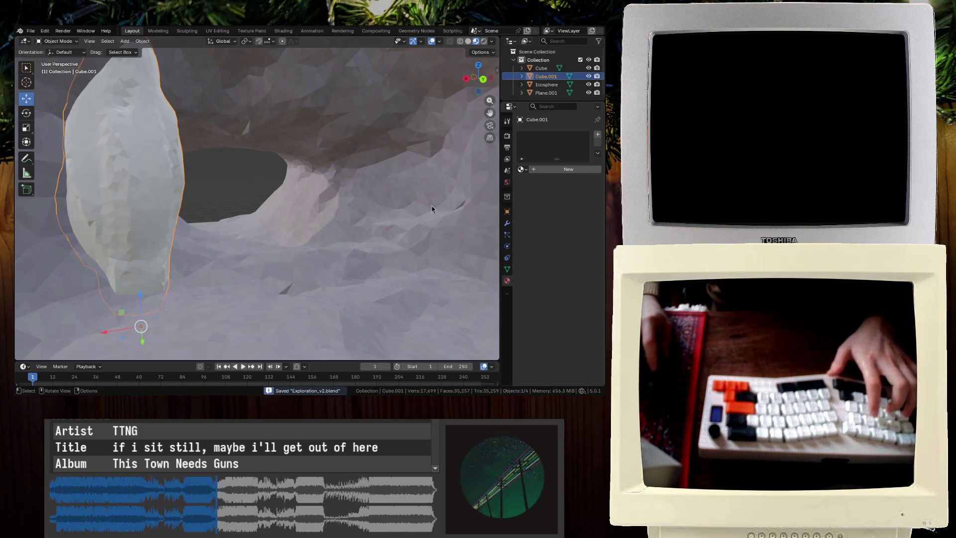
click(548, 170)
key(ctrl+z)
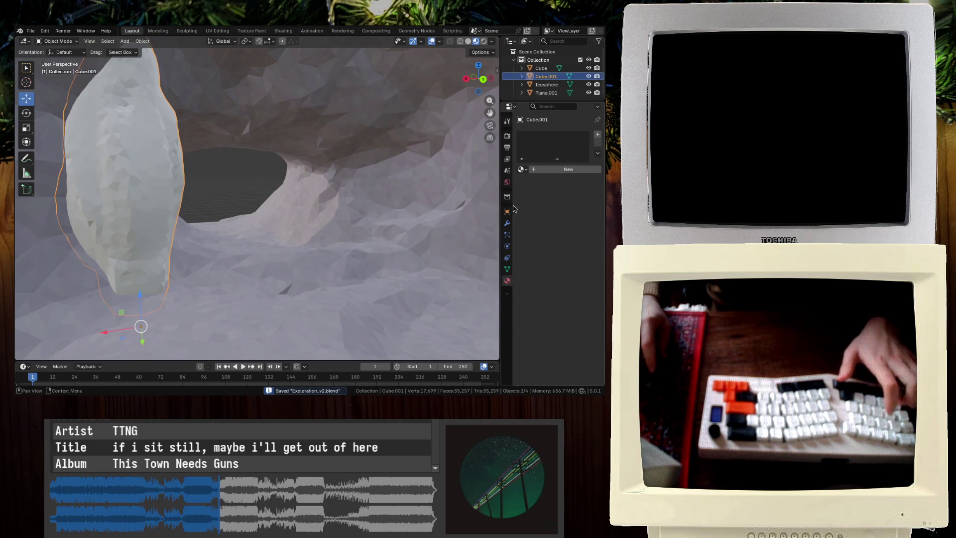
click(552, 134)
key(Tab)
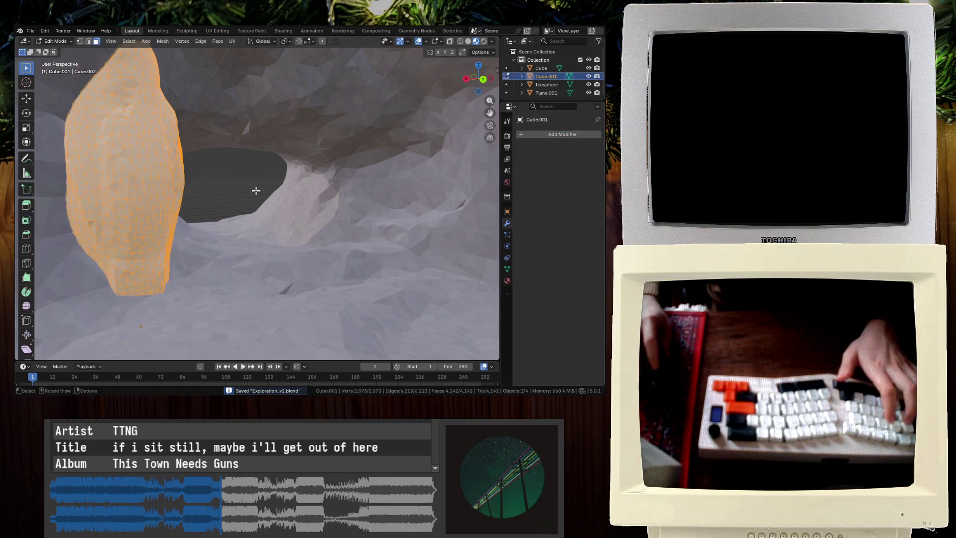
Add a Decimate modifier to the rock with ratio 0.1313
key(Tab)
click(542, 135)
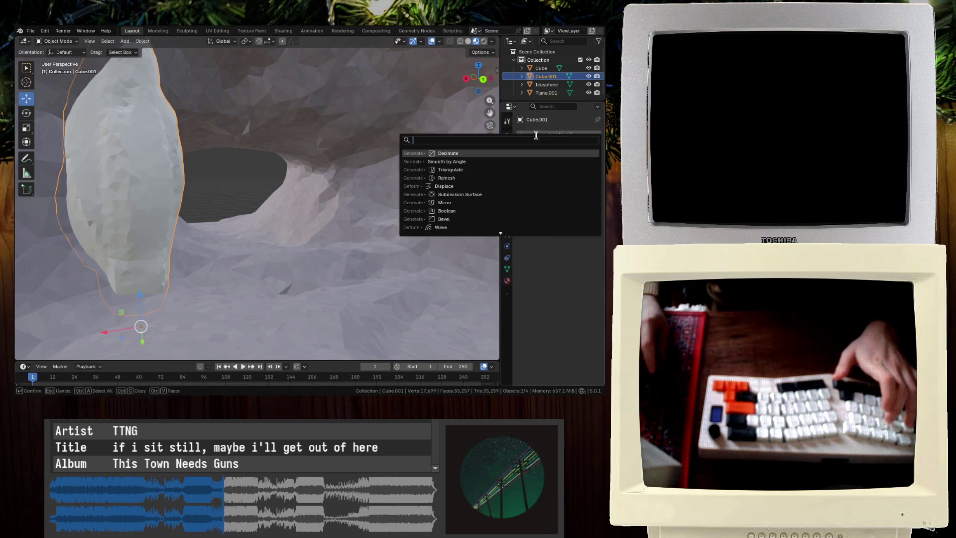
text(dec)
key(Return)
drag(561, 170, 554, 171)
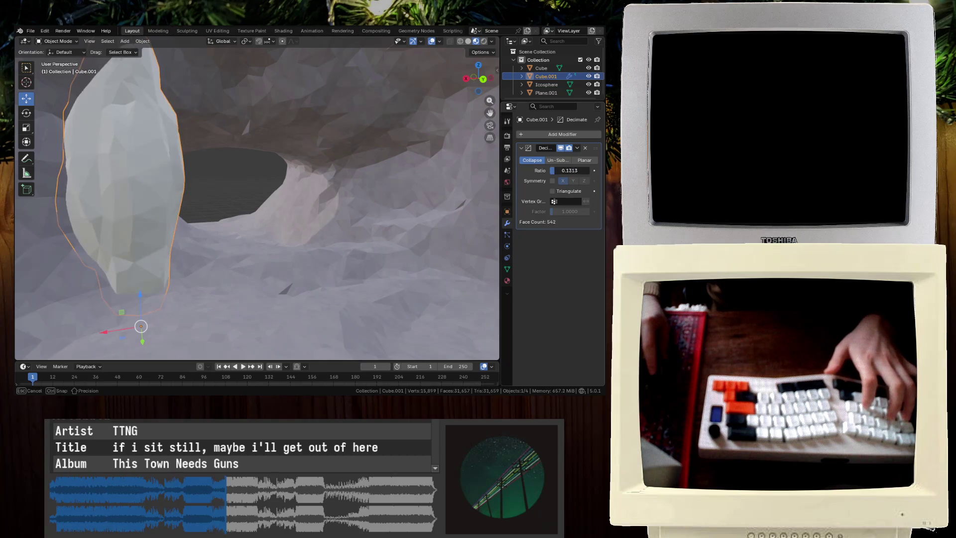
key(KP_Decimal)
Move the rock 13 m along X, then reposition it along Y
key(g)
key(x)
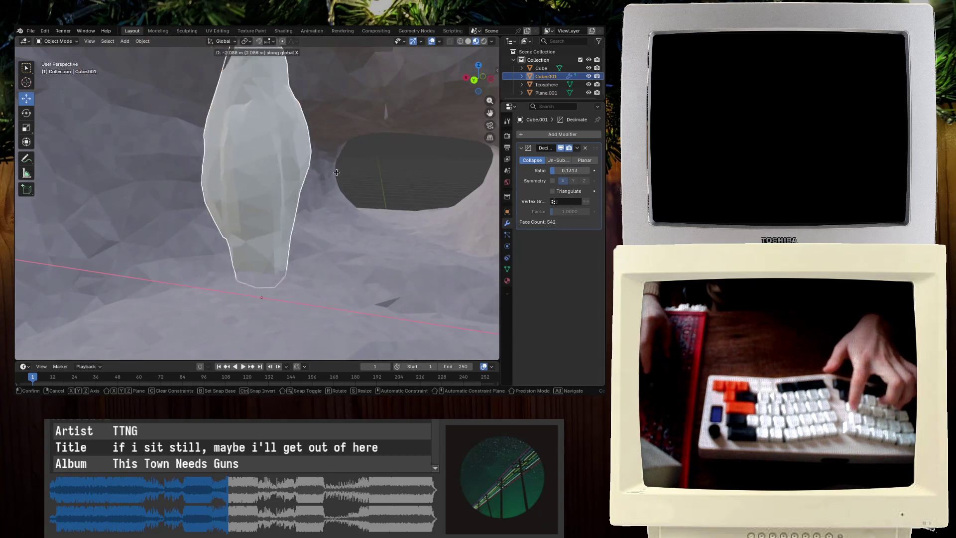
click(457, 178)
mouse_move(450, 178)
middle_down()
mouse_move(315, 177)
mouse_move(337, 198)
mouse_move(311, 223)
mouse_move(360, 208)
middle_up()
key(g)
key(x)
key(y)
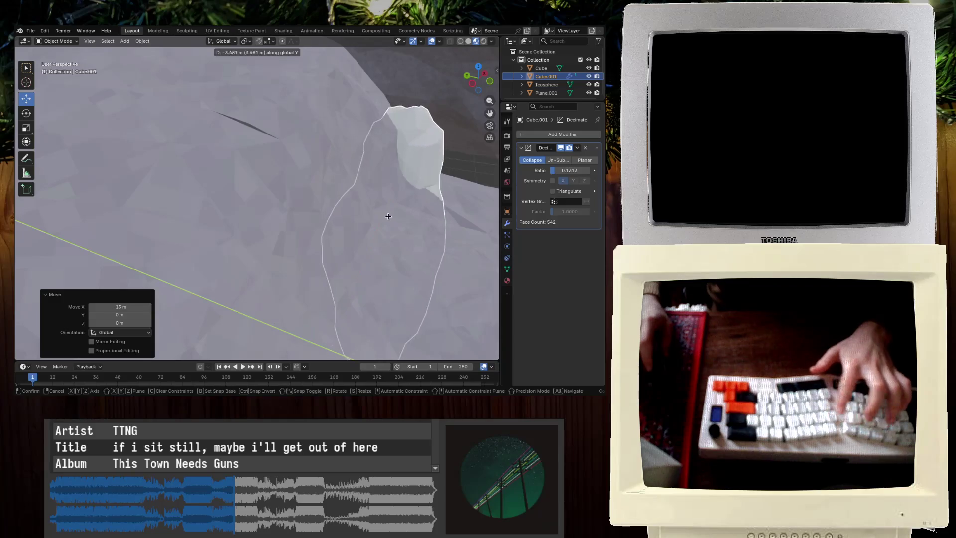
click(403, 222)
mouse_move(378, 195)
middle_down()
mouse_move(459, 185)
mouse_move(448, 195)
middle_up()
Reselect the rock, nudge it along X inside the cave, and save the file
key(alt+a)
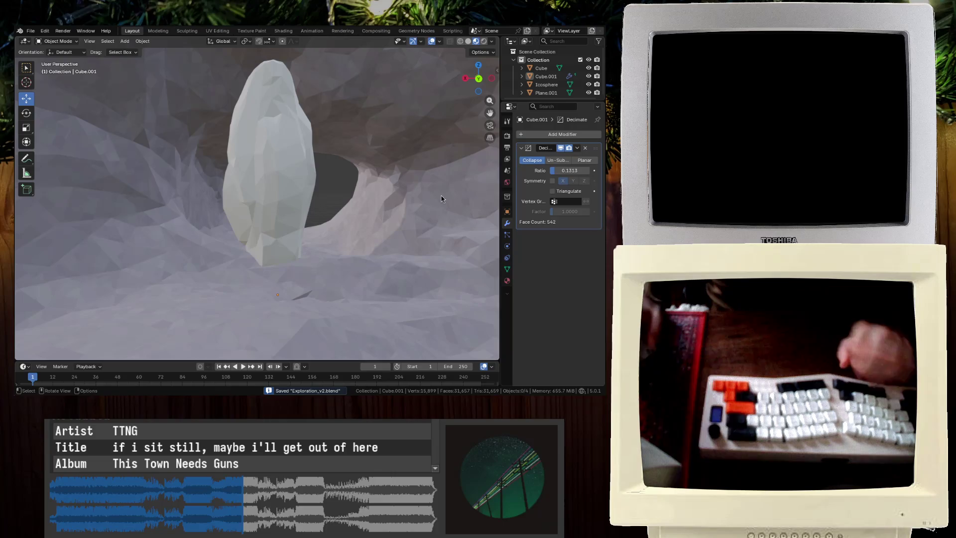
click(252, 187)
key(g)
key(x)
click(342, 209)
key(ctrl+s)
click(247, 183)
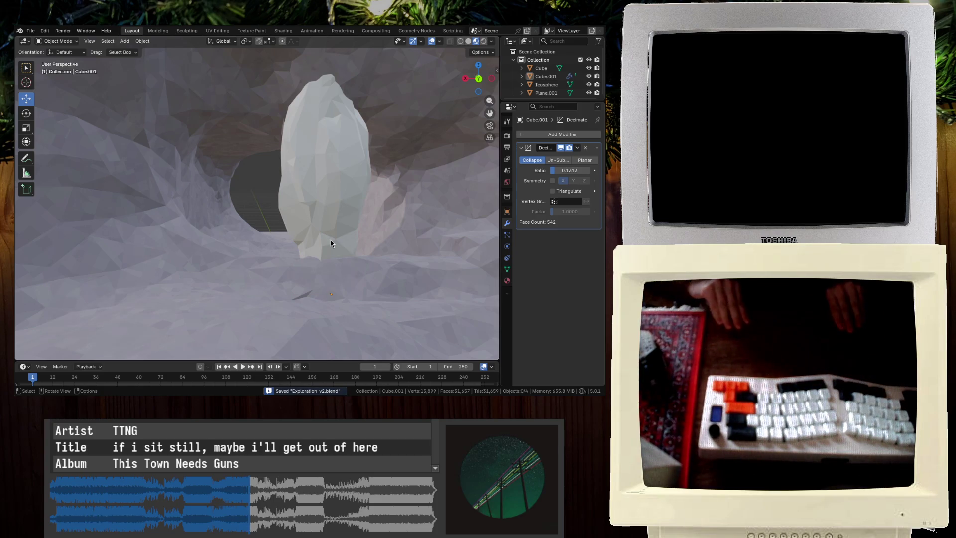
mouse_move(331, 243)
middle_down()
mouse_move(284, 213)
mouse_move(147, 176)
mouse_move(130, 199)
mouse_move(153, 160)
middle_up()
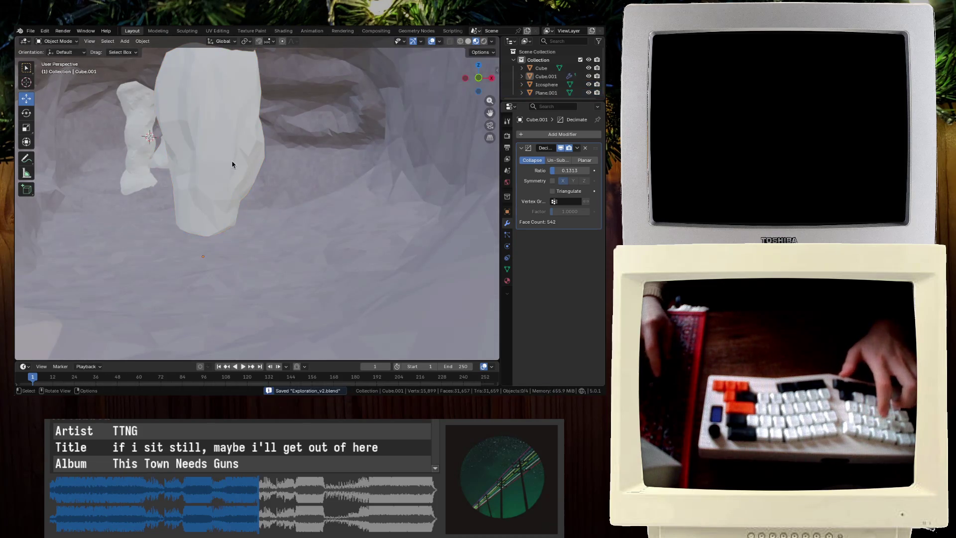
Select the rock and move it along the X axis
click(232, 165)
key(g)
key(x)
click(143, 172)
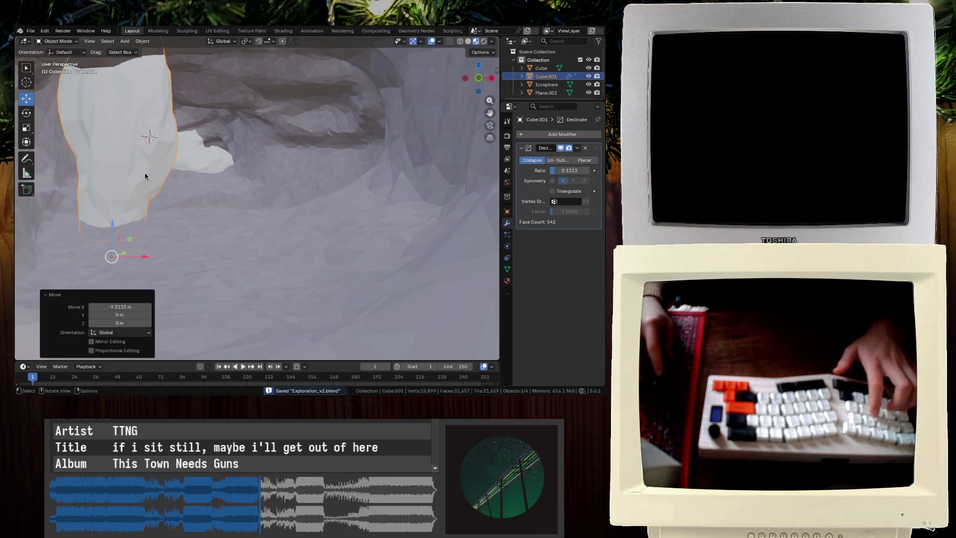
Duplicate the rock pillar, place the copy 84 m along X and rotate it about Z
middle_drag(192, 163, 141, 132)
scroll(141, 132, down, 3)
click(204, 153)
key(shift+d)
key(x)
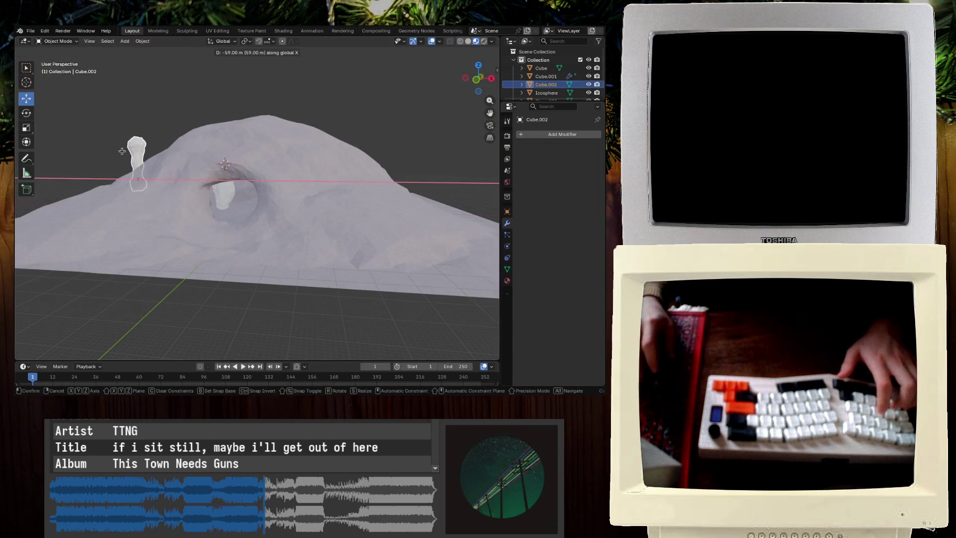
click(89, 151)
middle_drag(89, 150, 292, 216)
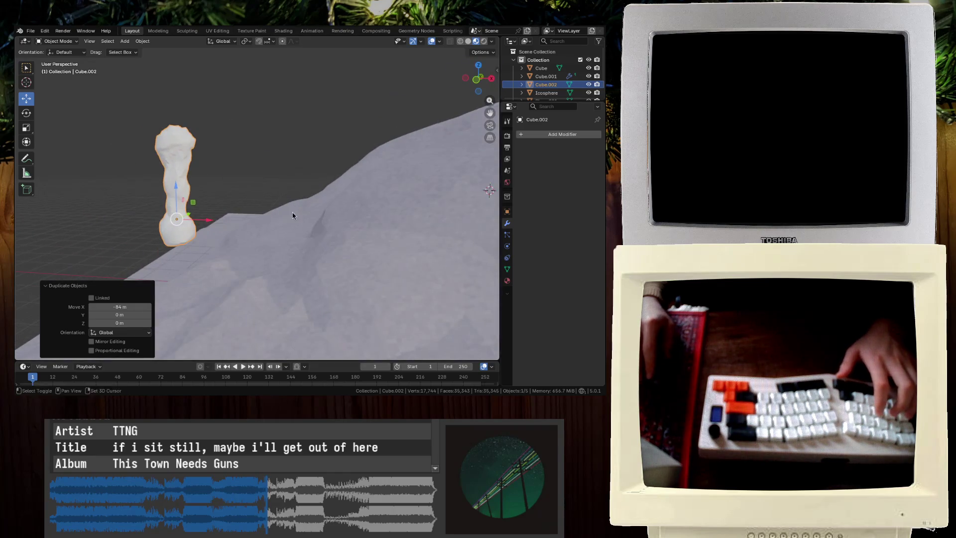
click(294, 215)
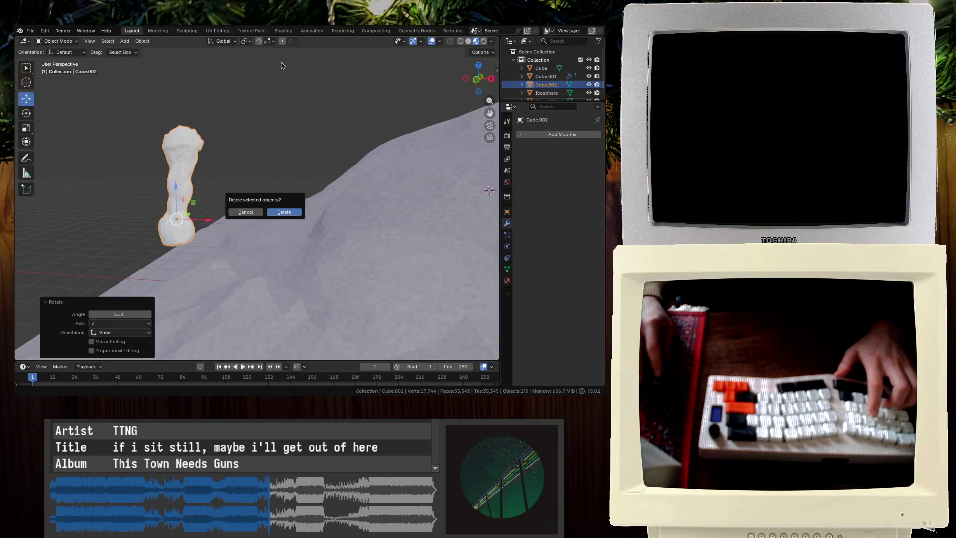
key(r)
key(z)
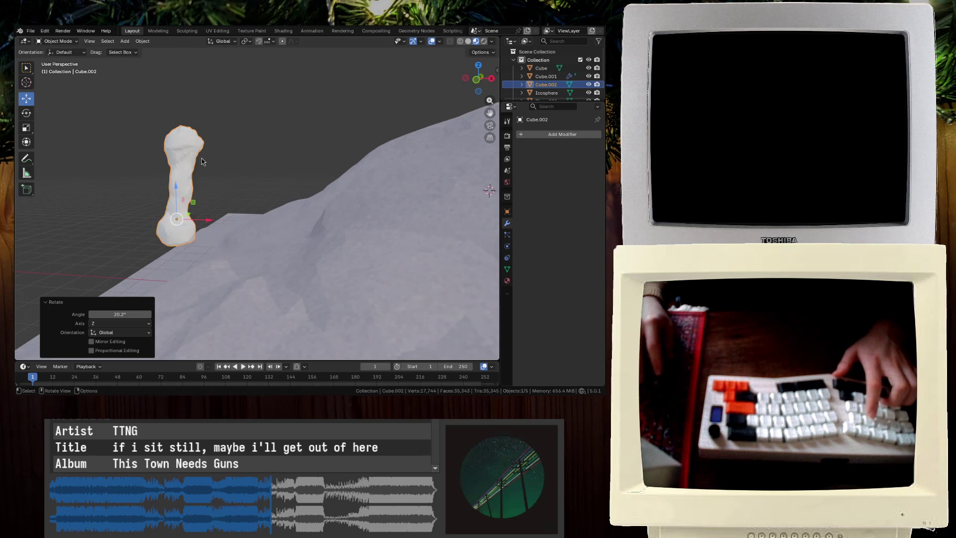
Sink the pillar copy vertically down into the crater
click(158, 31)
scroll(164, 145, down, 5)
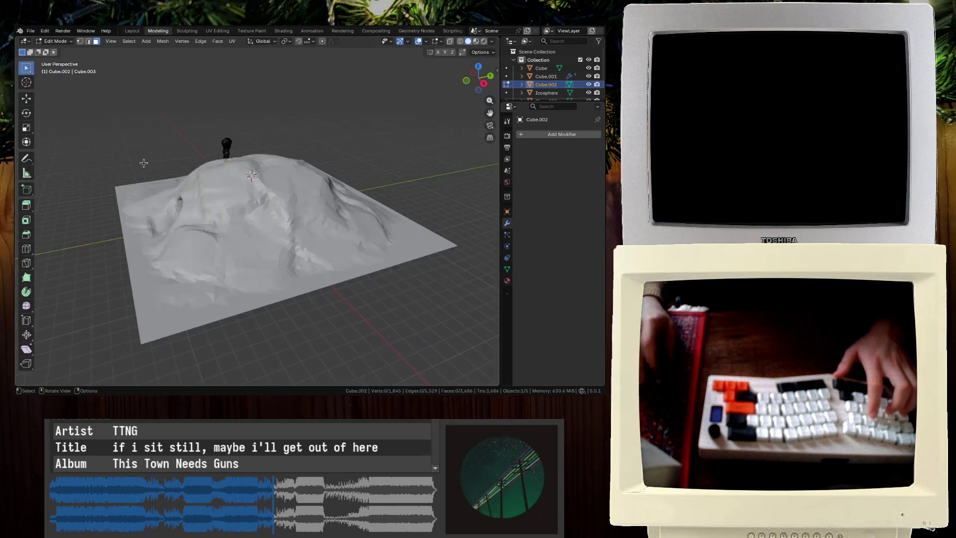
click(131, 32)
scroll(193, 199, down, 3)
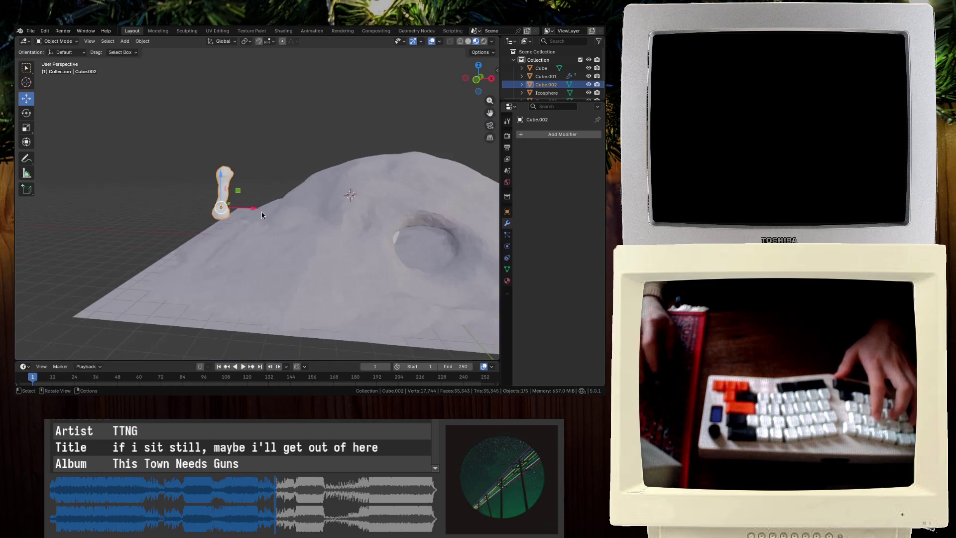
middle_drag(333, 201, 286, 174)
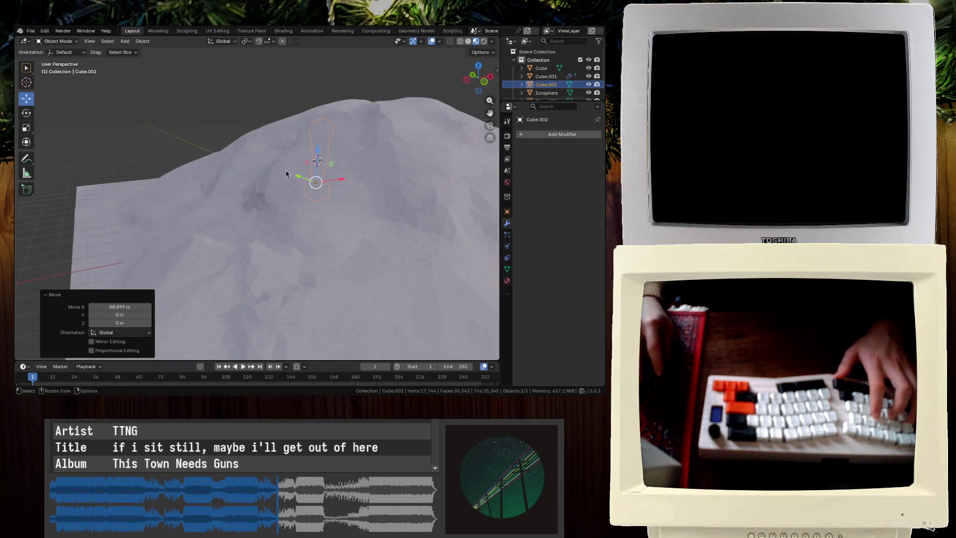
mouse_move(407, 243)
shift+middle_down()
mouse_move(299, 200)
mouse_move(479, 171)
shift+middle_up()
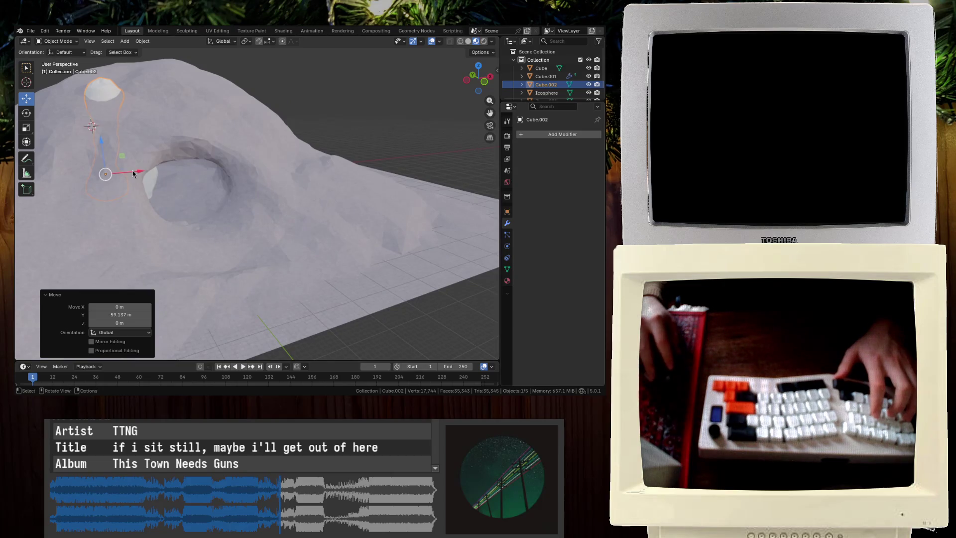
key(g)
key(z)
scroll(198, 159, up, 6)
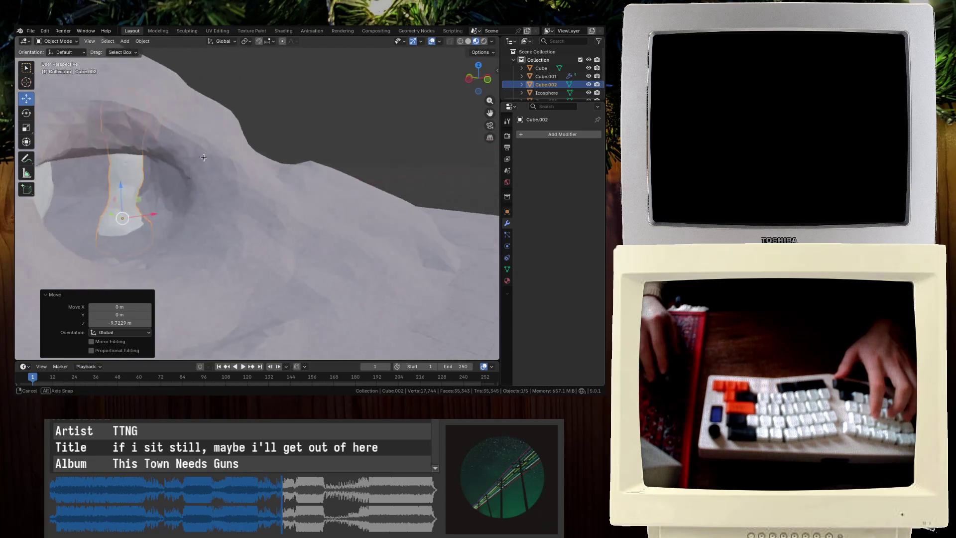
mouse_move(336, 196)
middle_down()
mouse_move(345, 201)
mouse_move(262, 186)
middle_up()
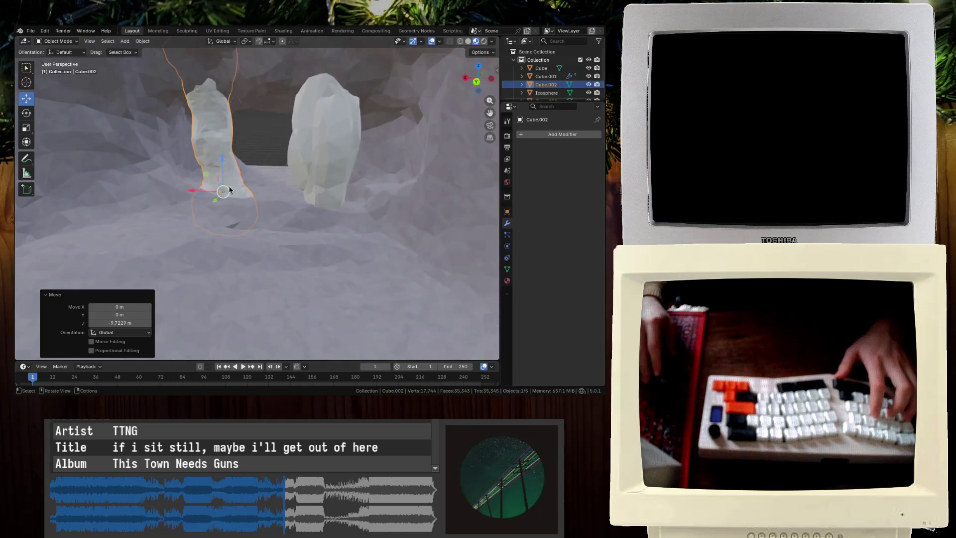
Slide the pillar along Y, about 24.2 m, into the cave
key(g)
key(y)
click(180, 298)
scroll(181, 298, up, 3)
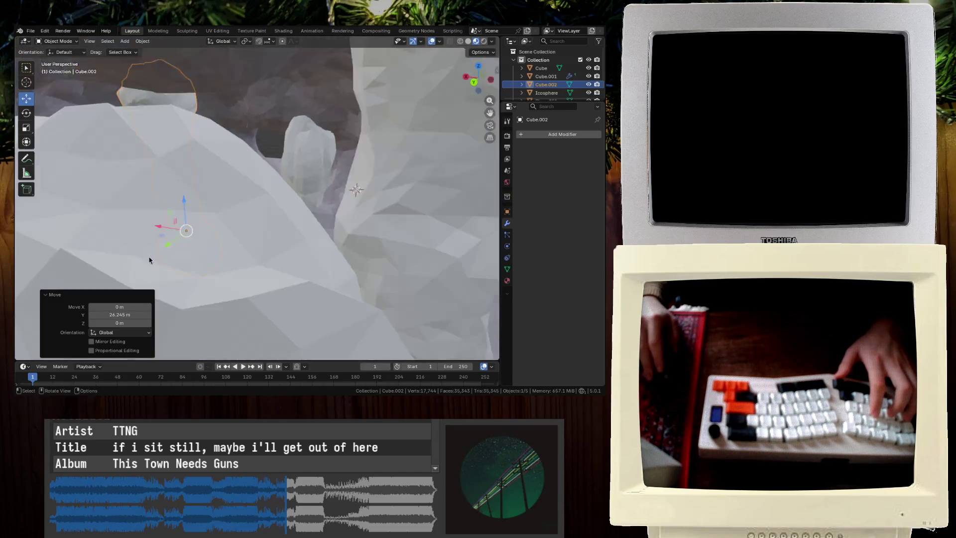
scroll(183, 253, down, 4)
Raise the pillar about 2.5 m so it stands beside the other pillar
key(g)
key(z)
click(175, 274)
mouse_move(175, 273)
middle_down()
mouse_move(197, 228)
mouse_move(260, 284)
middle_up()
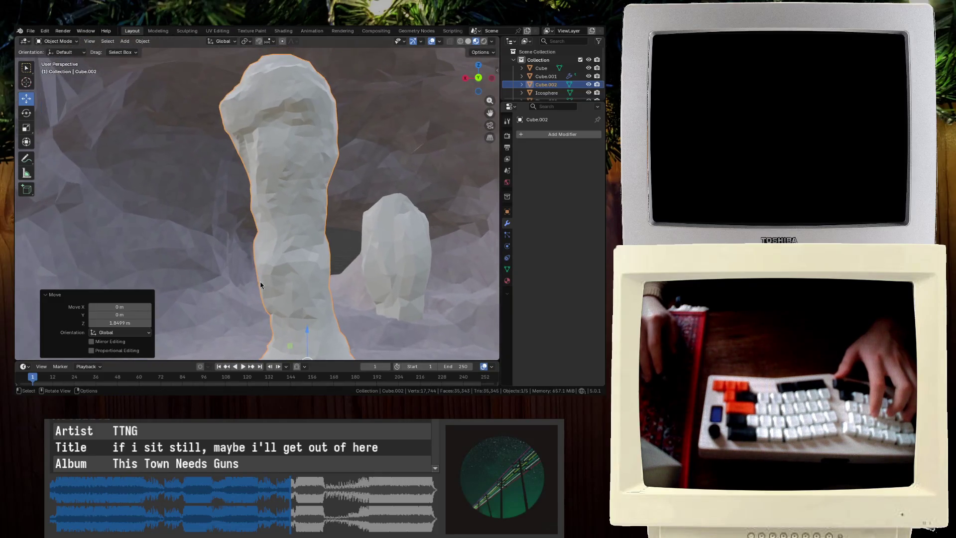
key(g)
key(z)
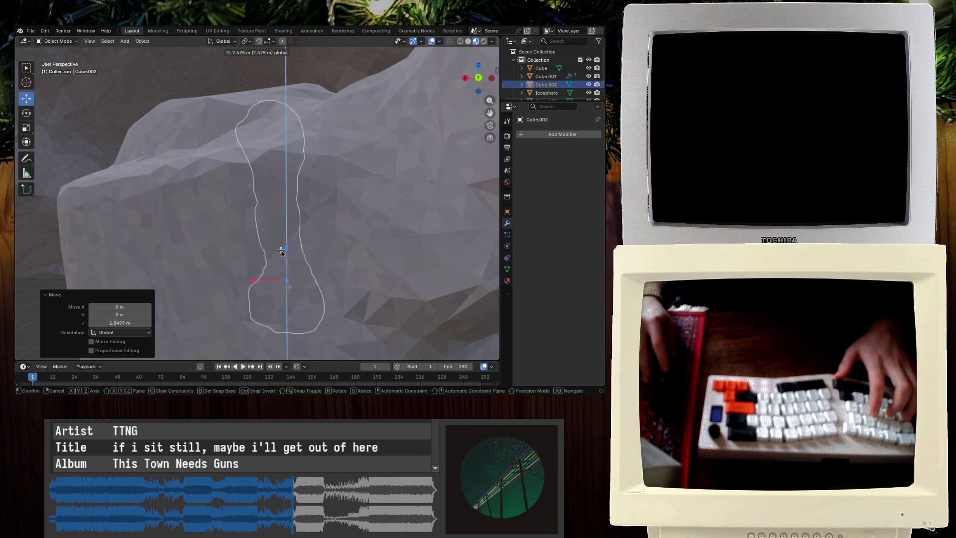
click(281, 250)
Orbit around the pillars and isolate Cube.002 in local view
scroll(263, 247, up, 5)
mouse_move(197, 244)
middle_down()
mouse_move(174, 209)
mouse_move(185, 223)
mouse_move(166, 215)
middle_up()
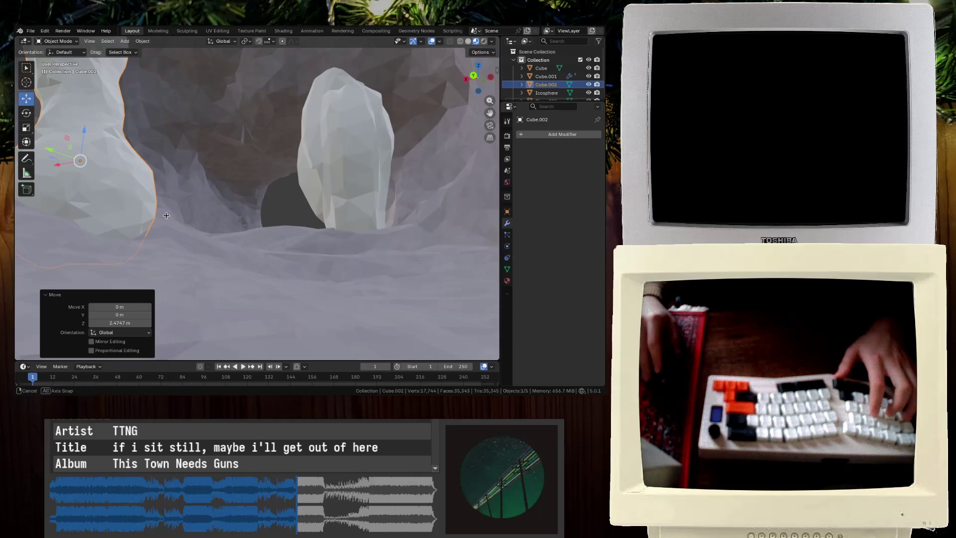
mouse_move(247, 194)
middle_down()
mouse_move(167, 160)
mouse_move(197, 167)
middle_up()
key(KP_Divide)
Save the file, isolate the pillar in Sculpting, and enable Dyntopo
key(ctrl+s)
key(ctrl+Page_Down)
key(ctrl+Page_Down)
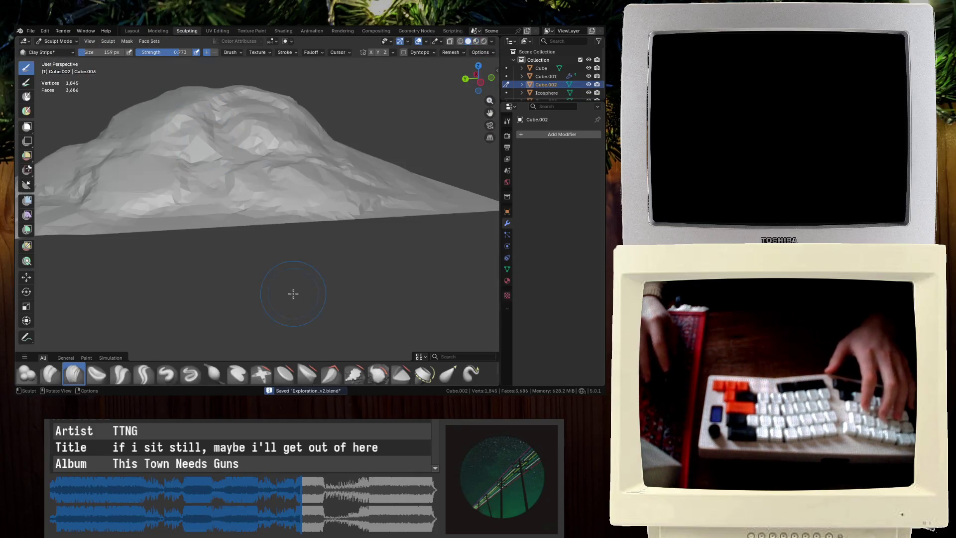
key(KP_Divide)
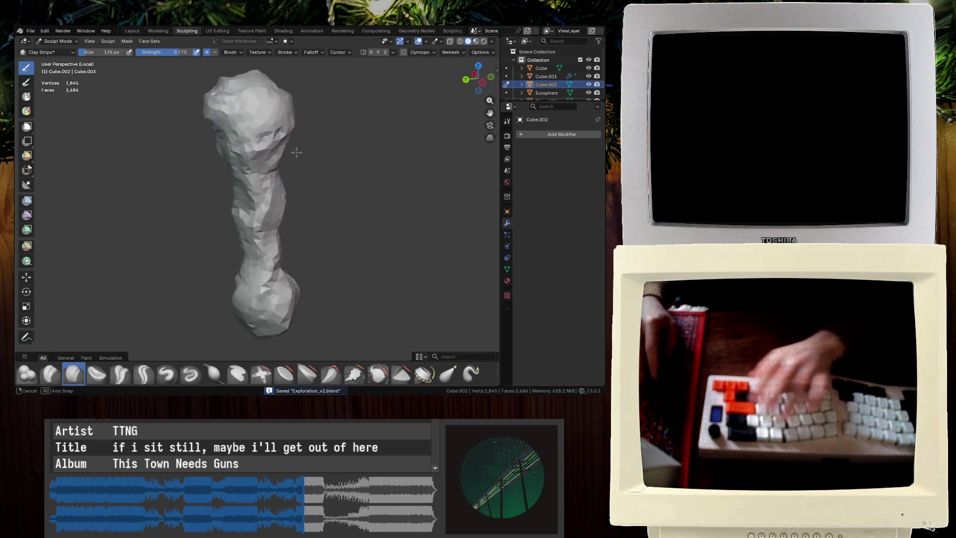
click(404, 52)
click(347, 222)
Sculpt jagged ridges onto the pillar's sides with Clay Strips
middle_drag(196, 166, 246, 201)
scroll(224, 192, up, 5)
mouse_move(259, 239)
mouse_down()
mouse_move(249, 146)
mouse_move(269, 224)
mouse_up()
middle_drag(239, 199, 249, 189)
drag(239, 149, 234, 239)
mouse_move(233, 189)
middle_down()
mouse_move(247, 169)
mouse_move(254, 189)
middle_up()
drag(269, 209, 298, 267)
mouse_move(298, 266)
middle_down()
mouse_move(315, 207)
mouse_move(214, 267)
mouse_move(164, 259)
middle_up()
Continue sculpting rocky detail around the pillar, undoing unwanted strokes
key(ctrl+z)
mouse_move(163, 258)
mouse_down()
mouse_move(214, 277)
mouse_move(288, 277)
mouse_up()
middle_drag(288, 278, 176, 242)
drag(176, 242, 150, 318)
scroll(149, 319, down, 3)
mouse_move(150, 319)
middle_down()
mouse_move(259, 303)
mouse_move(244, 292)
middle_up()
middle_drag(301, 254, 306, 265)
key(ctrl+z)
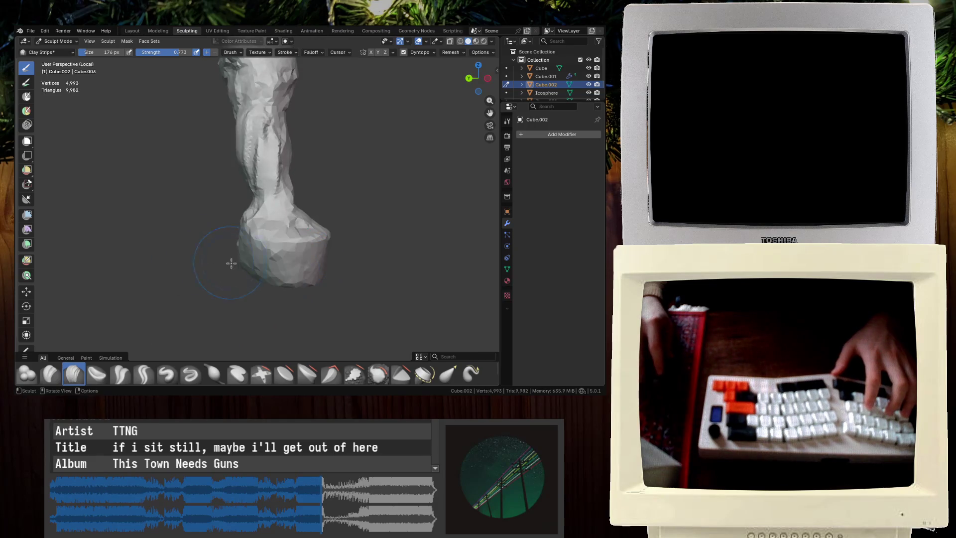
middle_drag(227, 262, 312, 232)
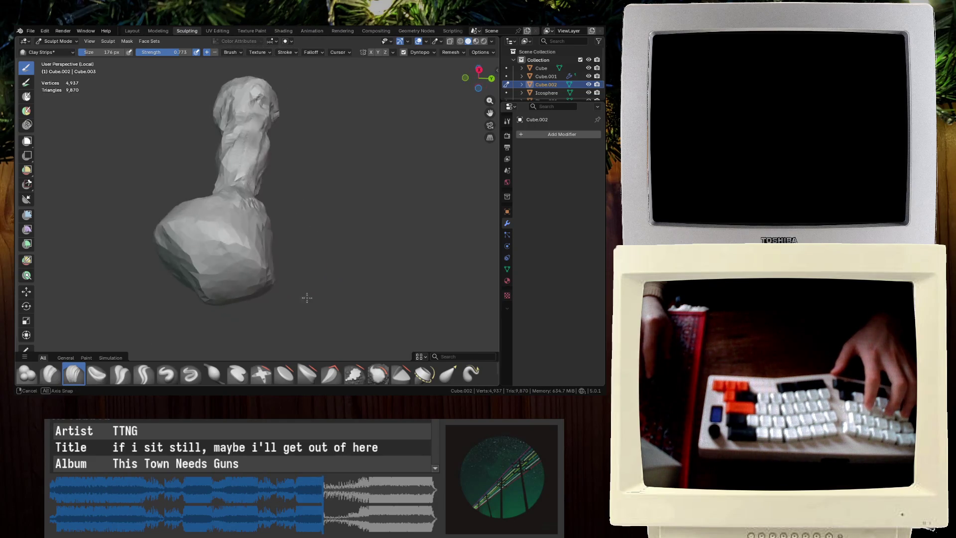
mouse_move(257, 245)
middle_down()
mouse_move(202, 257)
mouse_move(172, 163)
middle_up()
click(200, 256)
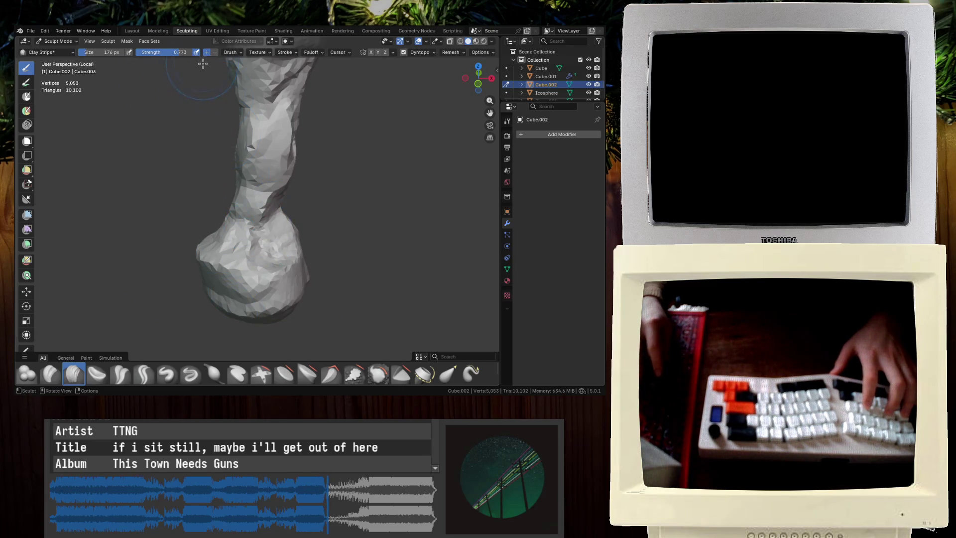
Set the brush size to 115 px and sculpt detail onto the pillar's base
click(102, 52)
text(115)
key(Return)
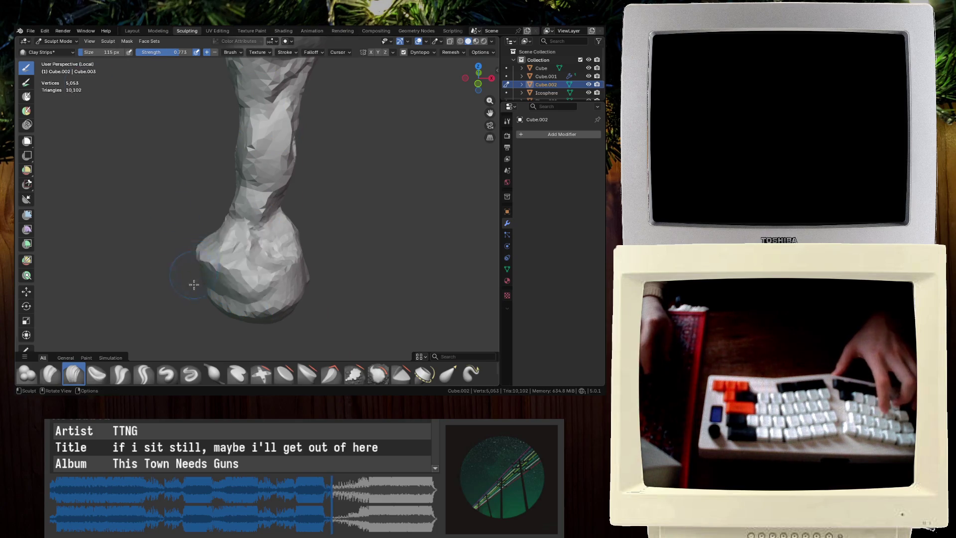
scroll(252, 218, up, 5)
drag(337, 227, 379, 252)
mouse_move(380, 252)
middle_down()
mouse_move(289, 181)
mouse_move(246, 167)
middle_up()
drag(246, 168, 251, 159)
middle_drag(251, 159, 301, 173)
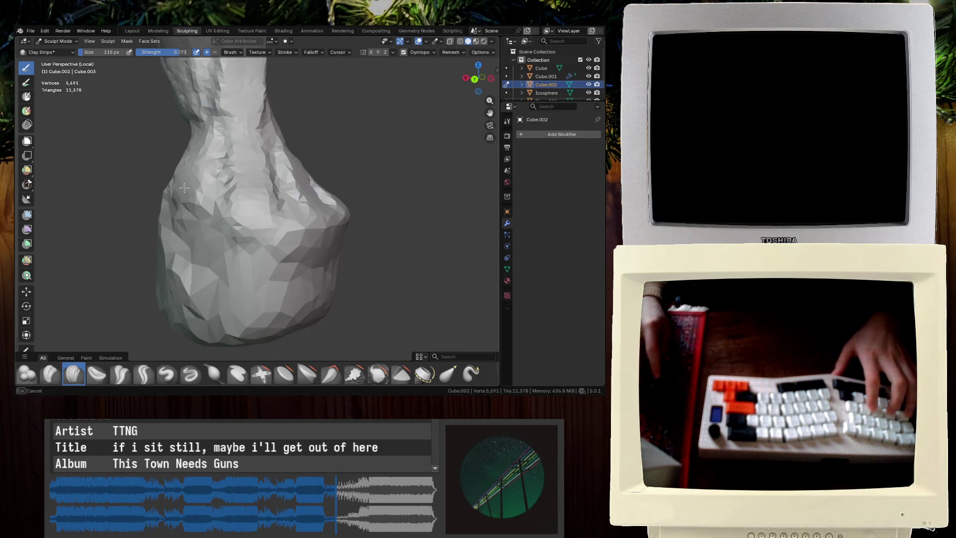
scroll(233, 245, down, 3)
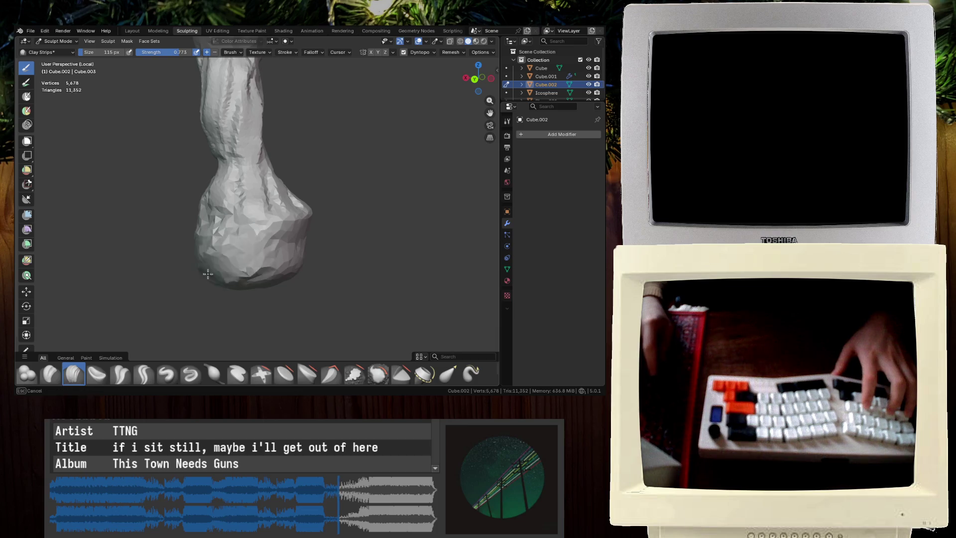
mouse_move(141, 237)
middle_down()
mouse_move(234, 257)
mouse_move(227, 264)
middle_up()
middle_drag(184, 239, 190, 249)
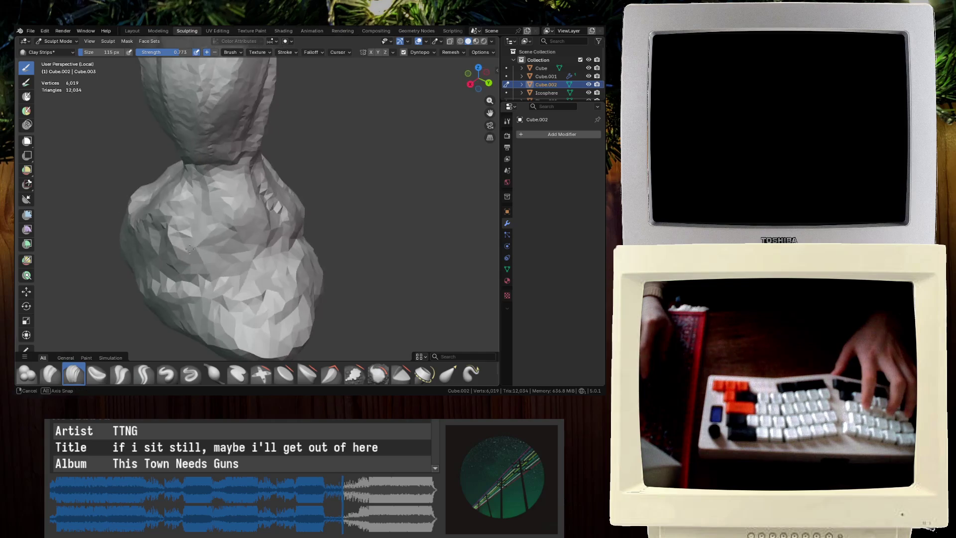
drag(179, 254, 179, 249)
mouse_move(179, 249)
middle_down()
mouse_move(181, 213)
mouse_move(162, 267)
mouse_move(188, 186)
mouse_move(194, 106)
mouse_move(190, 247)
mouse_move(214, 203)
mouse_move(211, 261)
mouse_move(156, 230)
mouse_move(199, 206)
mouse_move(292, 215)
mouse_move(160, 203)
middle_up()
Sculpt detail into the pillar's bulging top, then return to the Layout workspace
mouse_move(366, 221)
middle_down()
mouse_move(241, 140)
mouse_move(329, 149)
mouse_move(277, 134)
middle_up()
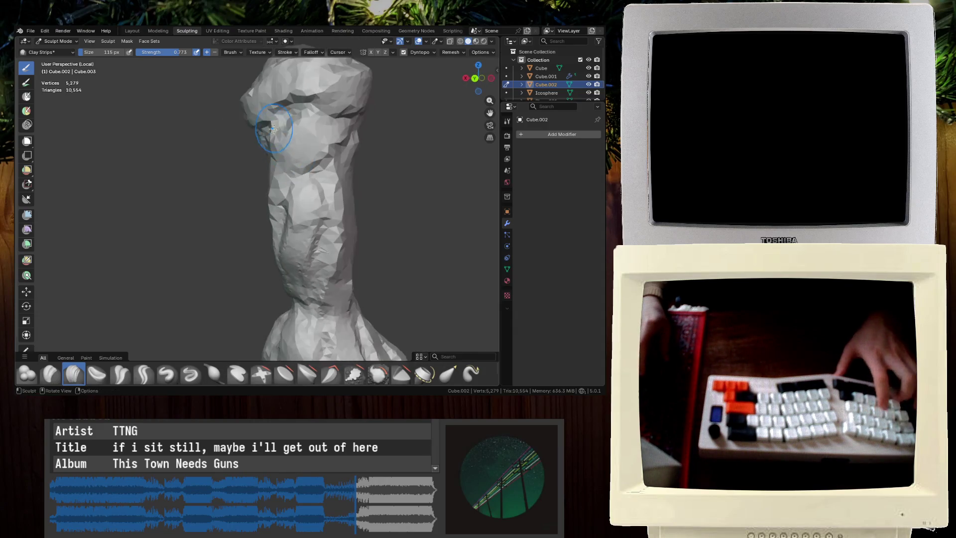
scroll(277, 134, up, 5)
drag(278, 150, 294, 184)
mouse_move(293, 184)
middle_down()
mouse_move(207, 148)
mouse_move(229, 117)
middle_up()
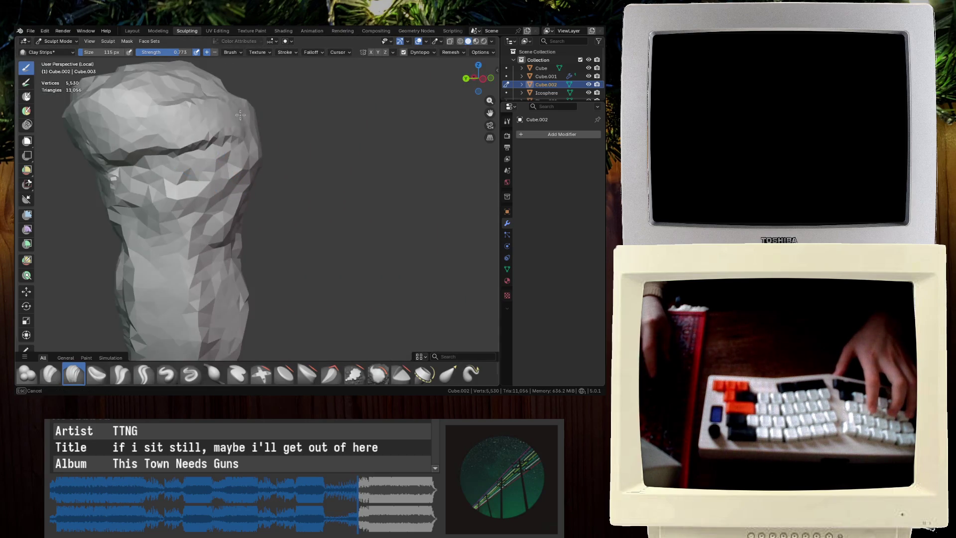
key(KP_Divide)
middle_drag(306, 230, 198, 186)
scroll(180, 182, down, 3)
key(KP_Divide)
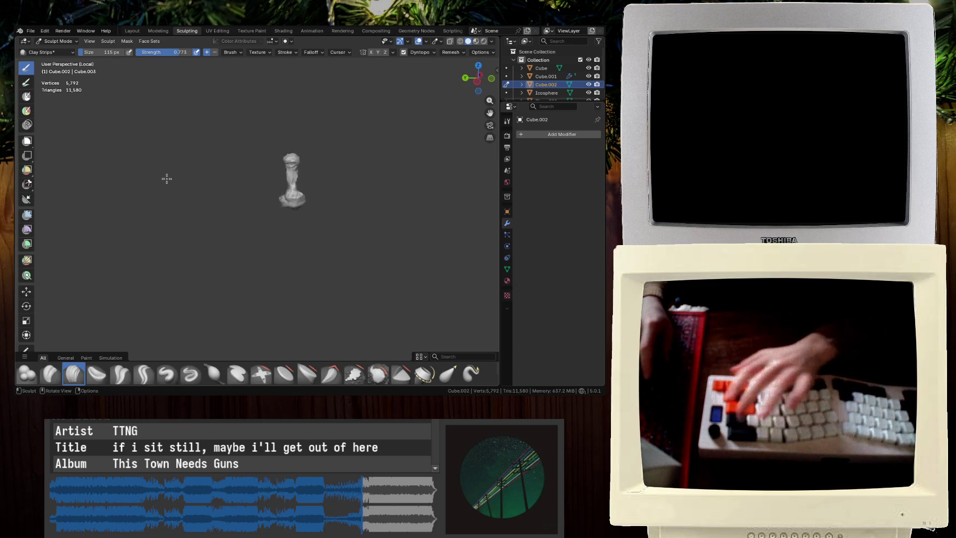
key(ctrl+Page_Up)
key(ctrl+Page_Up)
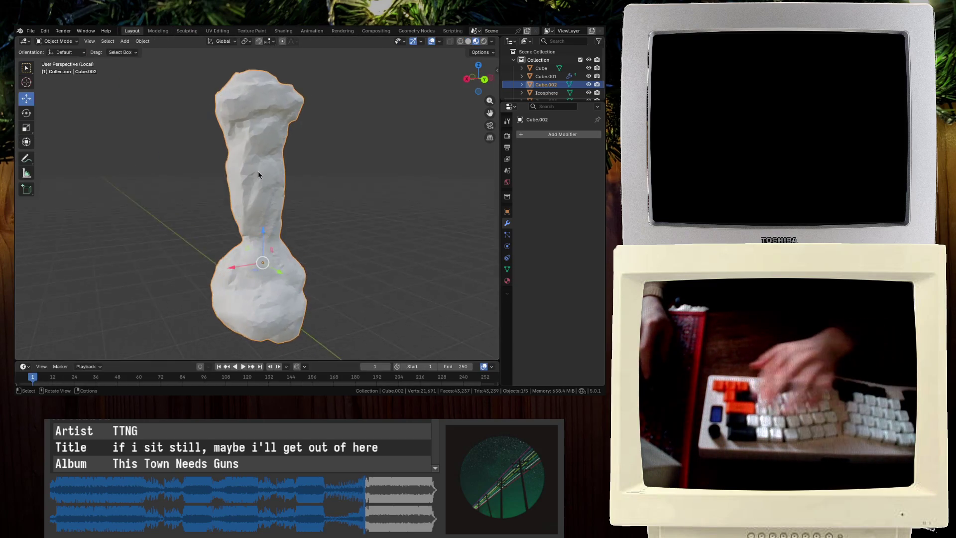
Add a Decimate modifier to the large pillar with ratio about 0.14
key(KP_Divide)
mouse_move(244, 192)
middle_down()
mouse_move(454, 209)
mouse_move(288, 209)
mouse_move(279, 238)
middle_up()
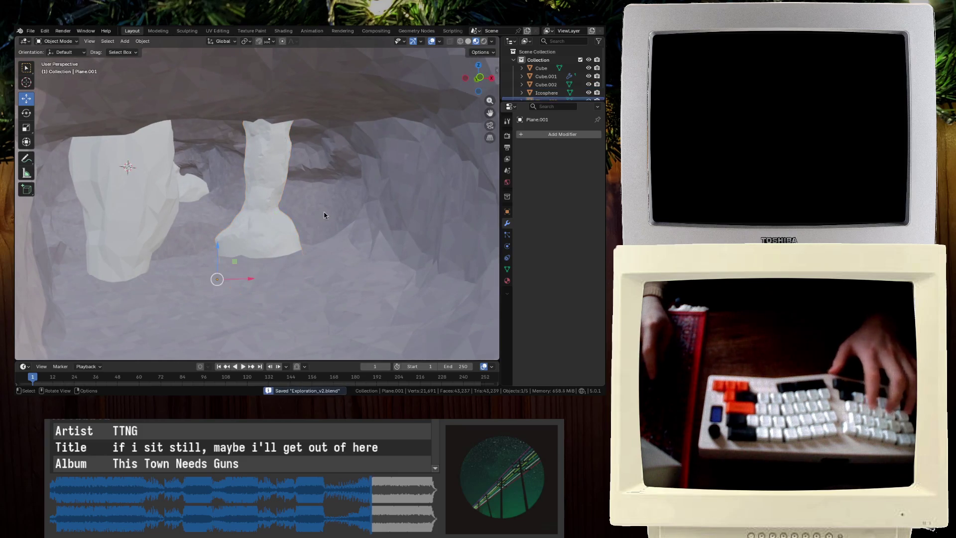
click(530, 136)
mouse_move(524, 148)
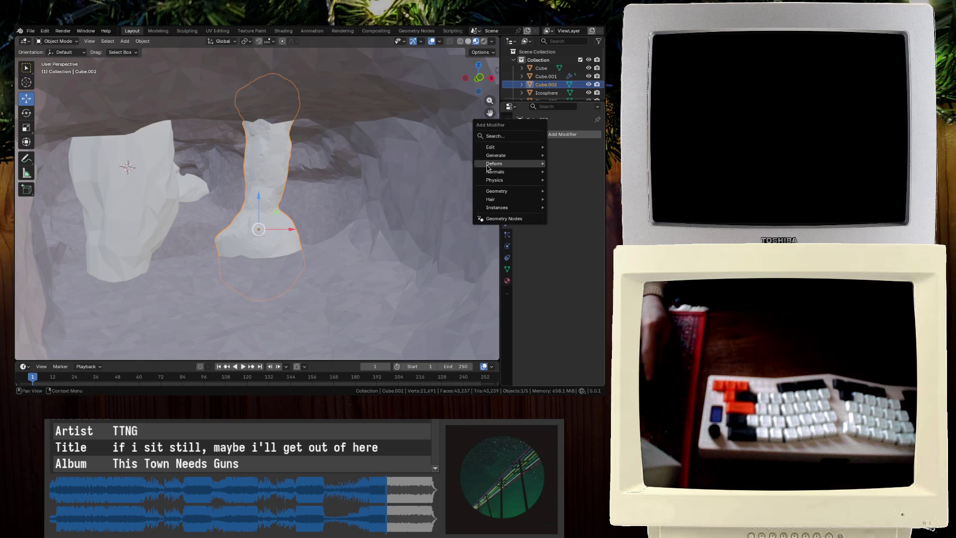
mouse_move(488, 166)
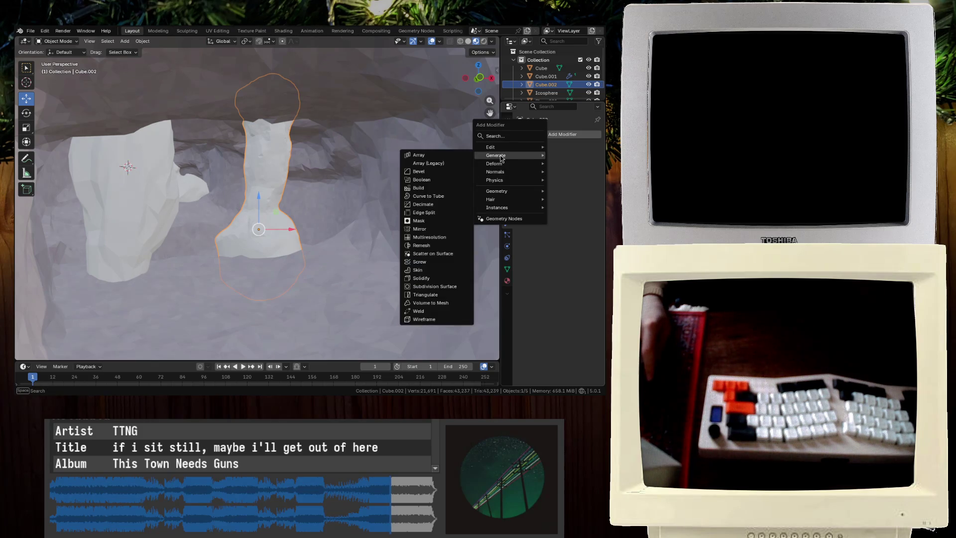
mouse_move(494, 164)
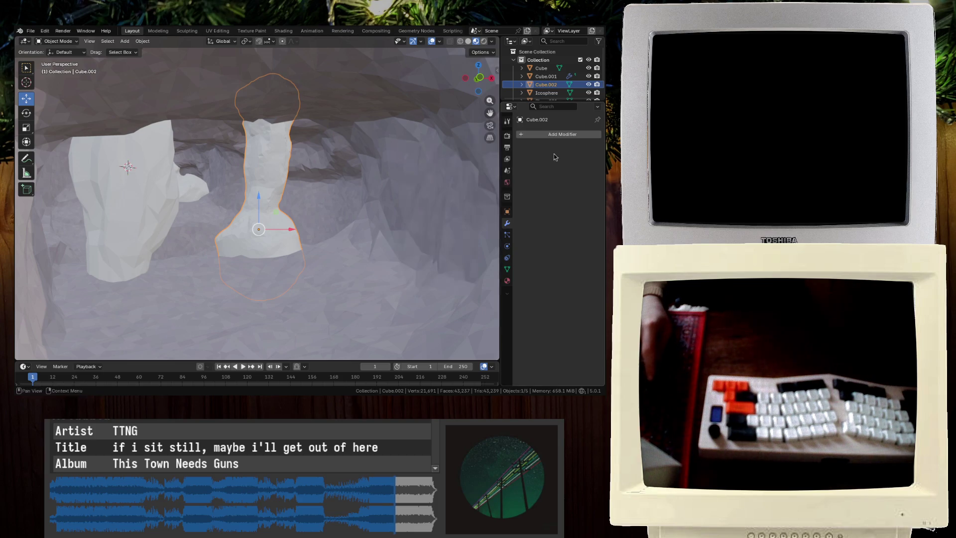
key(shift+a)
mouse_move(533, 164)
key(Escape)
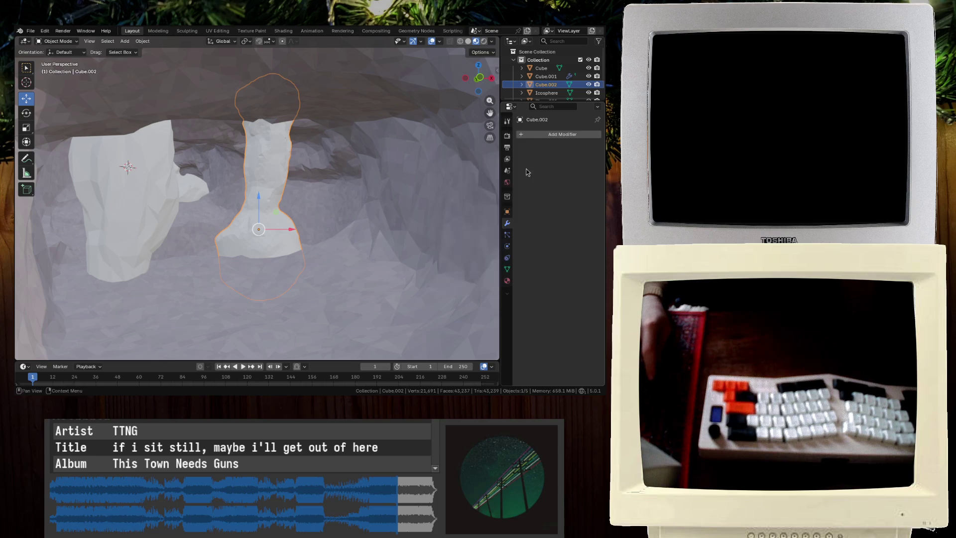
key(shift+a)
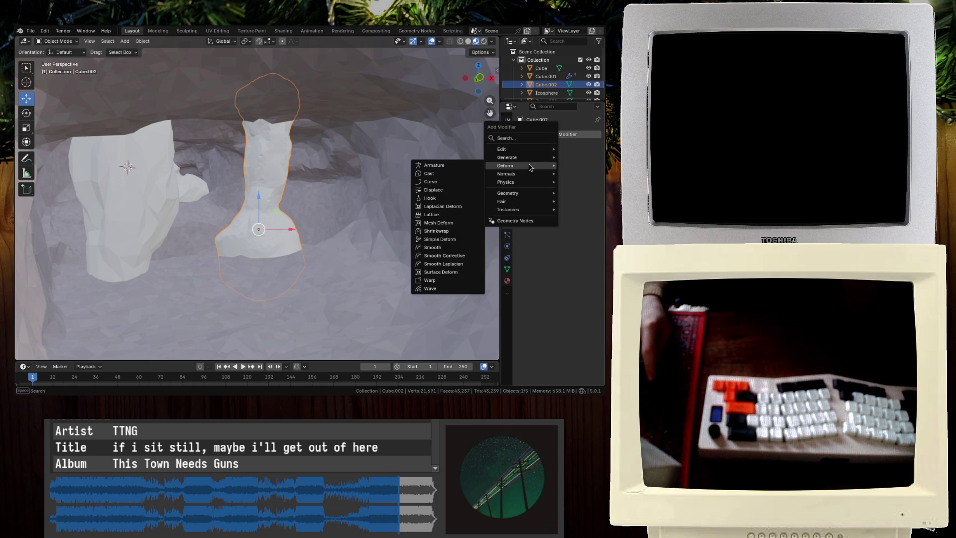
text(deci)
key(Return)
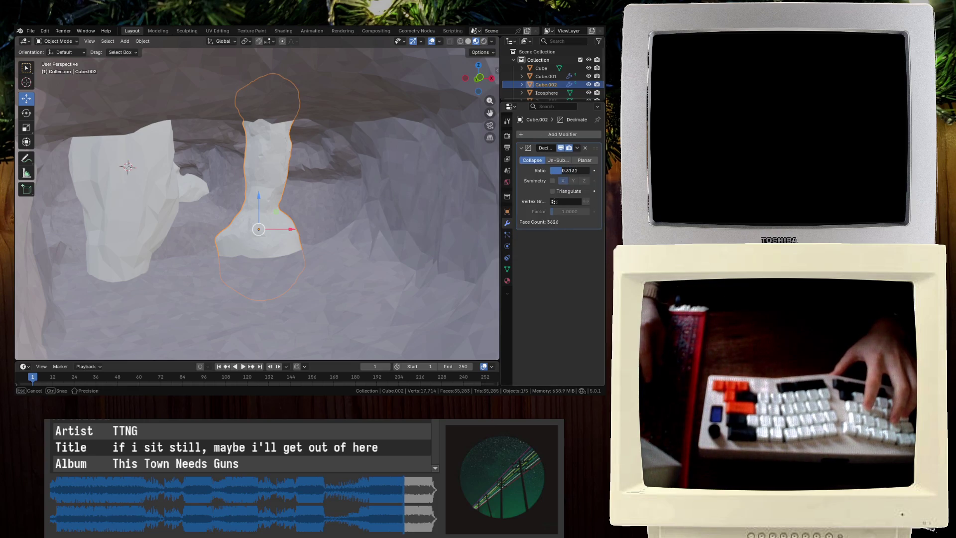
drag(569, 170, 572, 170)
scroll(405, 202, up, 5)
Rotate the large pillar -90 degrees about Z
mouse_move(405, 203)
middle_down()
mouse_move(259, 194)
mouse_move(154, 175)
mouse_move(128, 192)
mouse_move(128, 207)
middle_up()
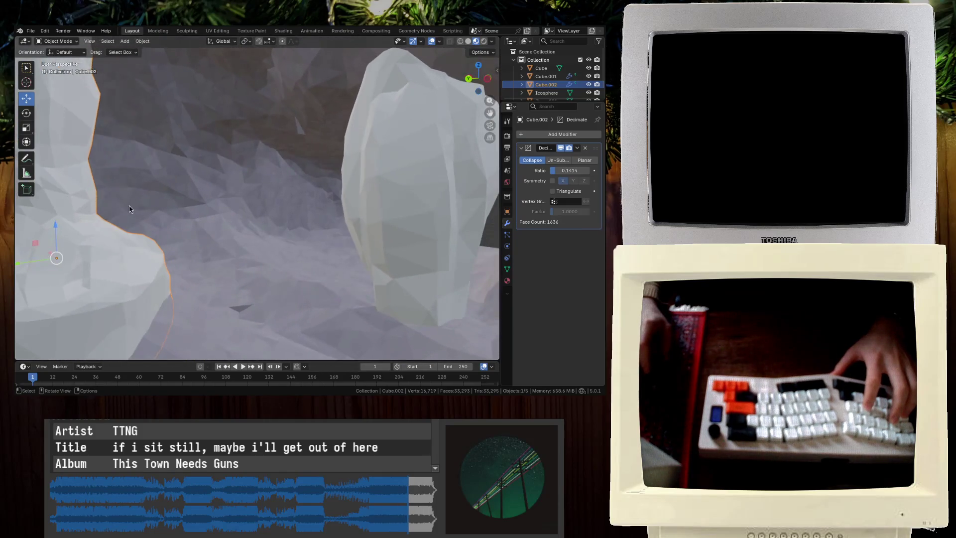
key(r)
key(z)
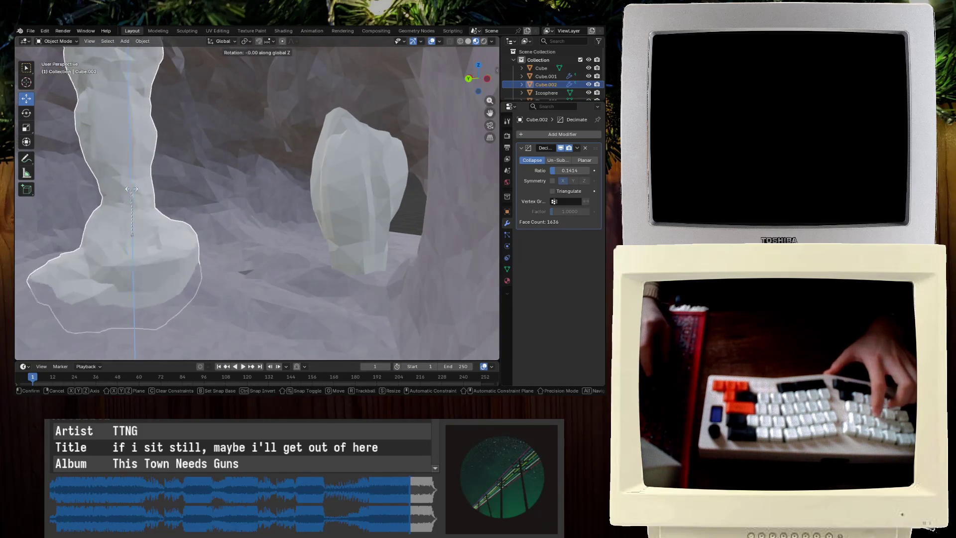
text(-90)
key(Return)
Save the file and apply the large pillar's Decimate modifier
mouse_move(184, 235)
middle_down()
mouse_move(203, 191)
mouse_move(159, 179)
mouse_move(159, 170)
middle_up()
key(ctrl+s)
key(KP_Decimal)
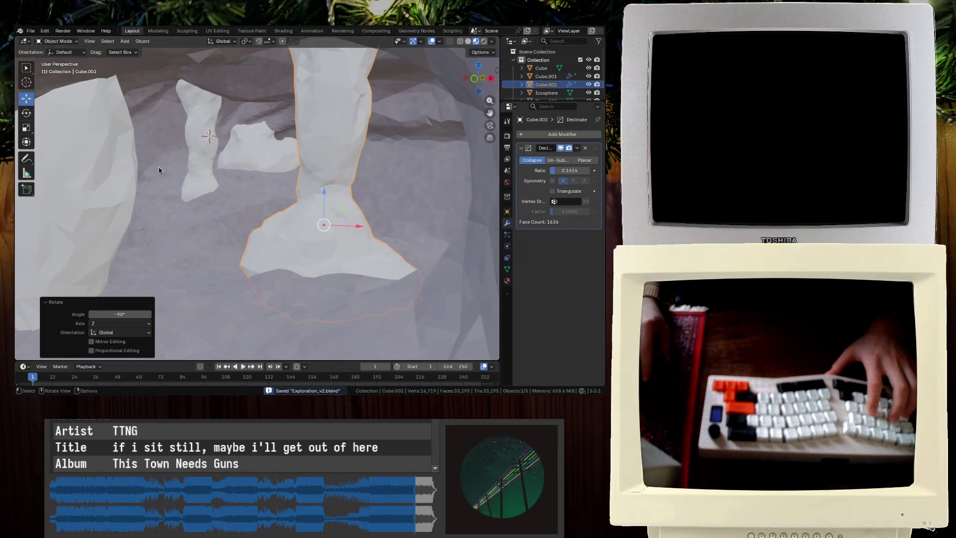
click(578, 148)
click(570, 158)
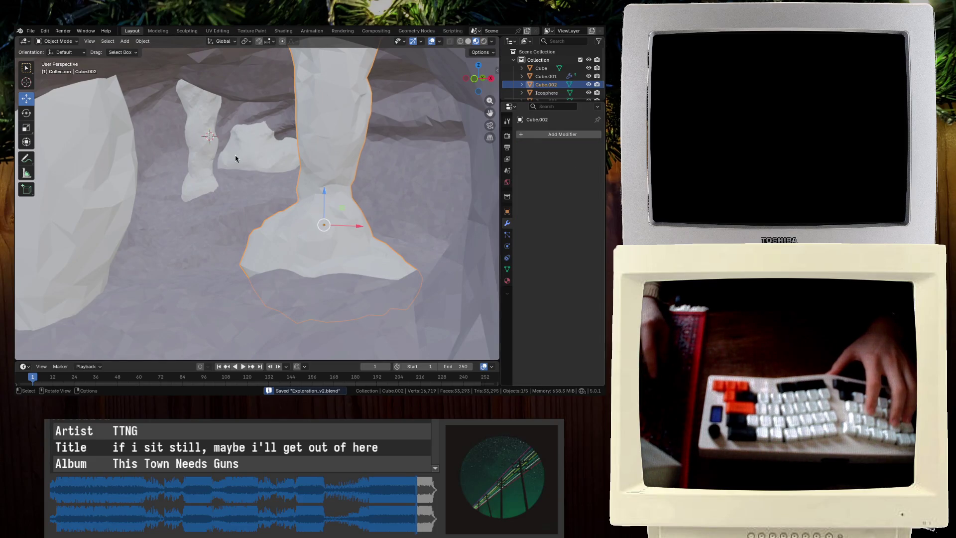
Add a Decimate modifier (ratio 0.3939) to the thin pillar Cube and apply it
key(Tab)
key(a)
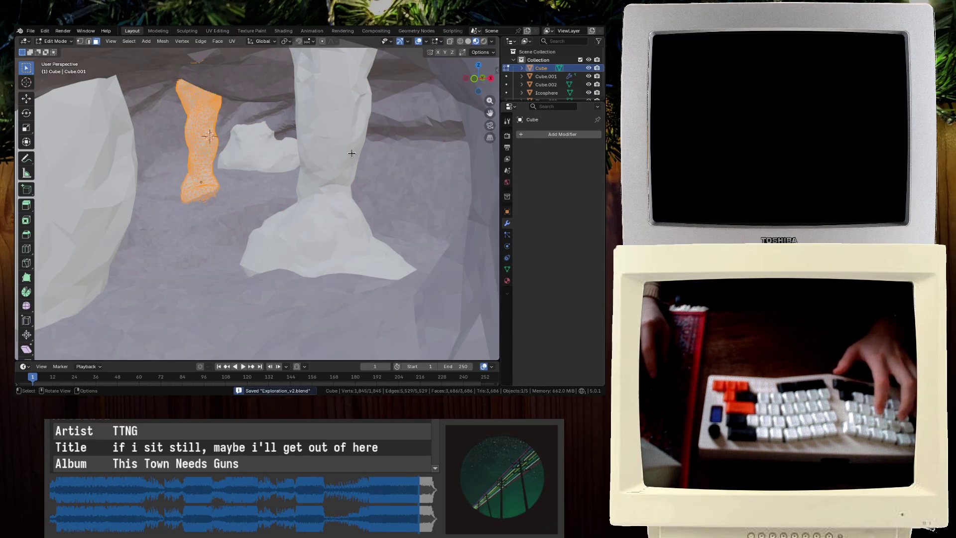
key(Tab)
scroll(295, 167, up, 2)
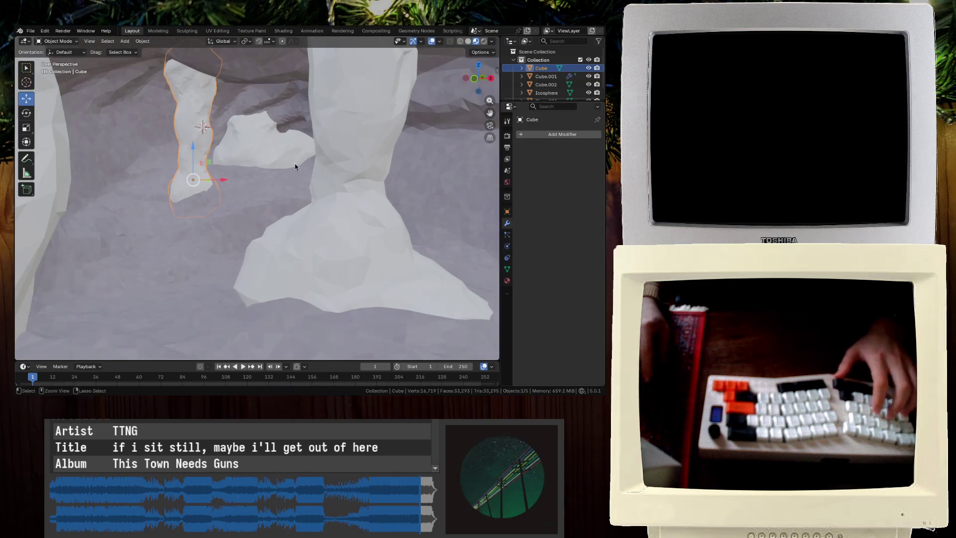
click(545, 135)
key(Return)
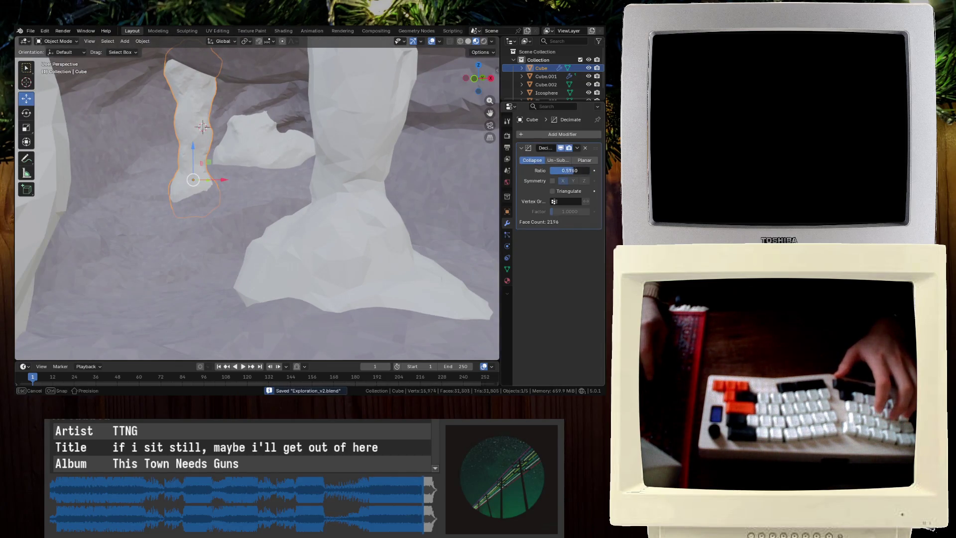
key(ctrl+a)
click(268, 132)
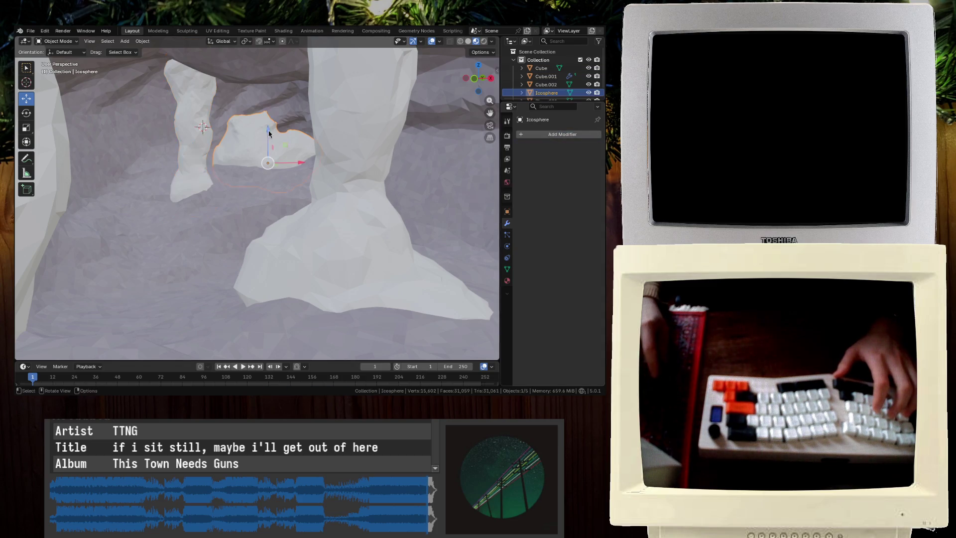
Check the Icosphere slab's mesh, isolate it in local view, and save
key(Tab)
key(Tab)
mouse_move(312, 143)
middle_down()
mouse_move(291, 139)
mouse_move(229, 204)
mouse_move(216, 170)
mouse_move(223, 192)
mouse_move(216, 171)
mouse_move(249, 191)
mouse_move(372, 137)
mouse_move(278, 195)
mouse_move(127, 253)
mouse_move(150, 239)
mouse_move(130, 259)
mouse_move(147, 264)
mouse_move(143, 255)
mouse_move(171, 220)
mouse_move(127, 209)
mouse_move(144, 213)
mouse_move(180, 134)
mouse_move(222, 154)
mouse_move(285, 163)
mouse_move(362, 199)
mouse_move(347, 168)
mouse_move(456, 169)
middle_up()
key(KP_Divide)
key(ctrl+s)
Add a Decimate modifier to the slab at ratio 0.2525 and save
click(561, 134)
click(438, 176)
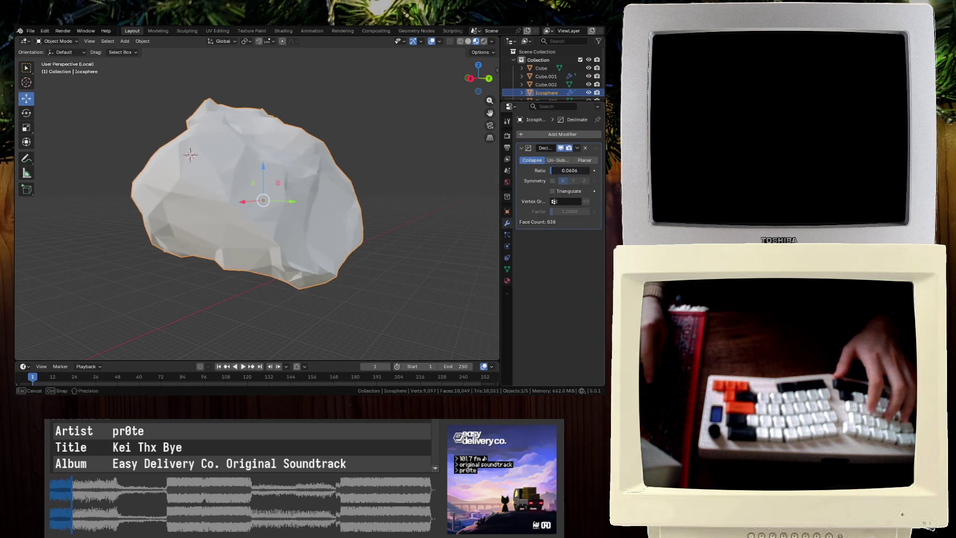
mouse_move(214, 189)
ctrl+middle_down()
mouse_move(214, 216)
mouse_move(265, 178)
mouse_move(550, 162)
ctrl+middle_up()
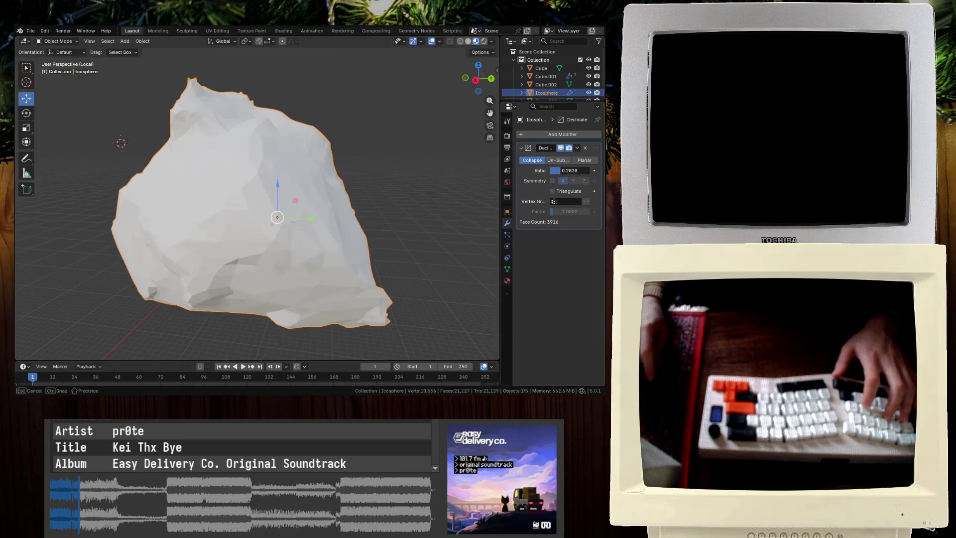
key(alt+a)
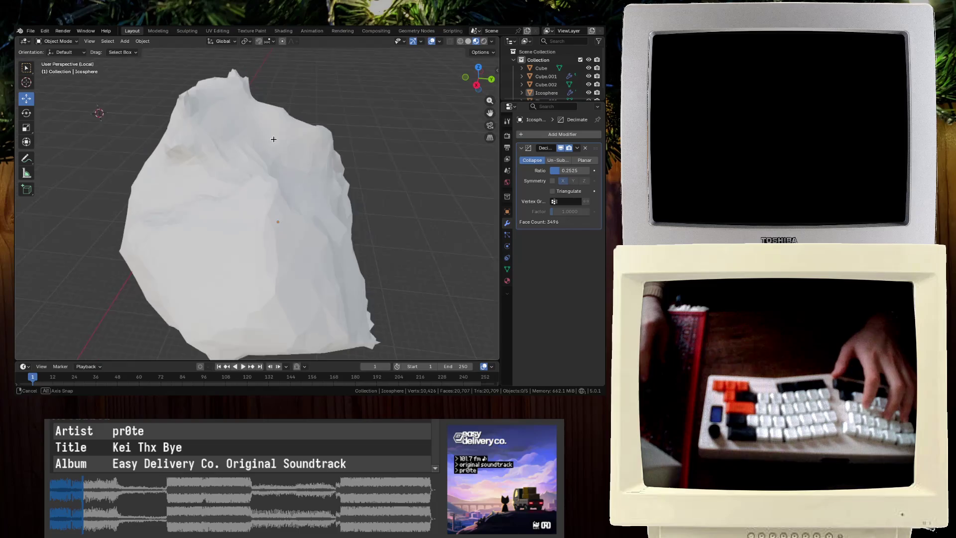
key(ctrl+s)
scroll(251, 162, up, 8)
Apply the slab's Decimate modifier and exit local view to the full cave scene
middle_drag(247, 174, 269, 172)
click(577, 147)
click(540, 153)
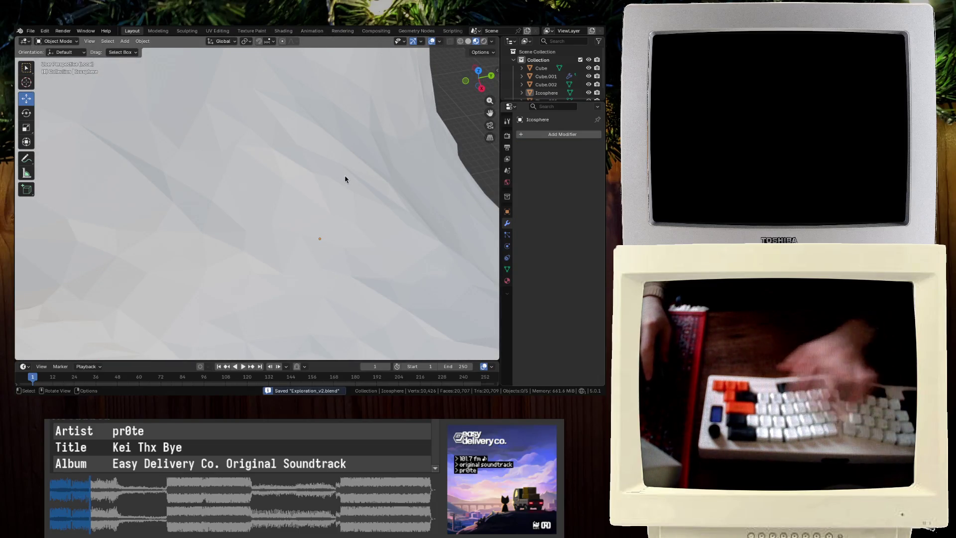
key(slash)
click(211, 184)
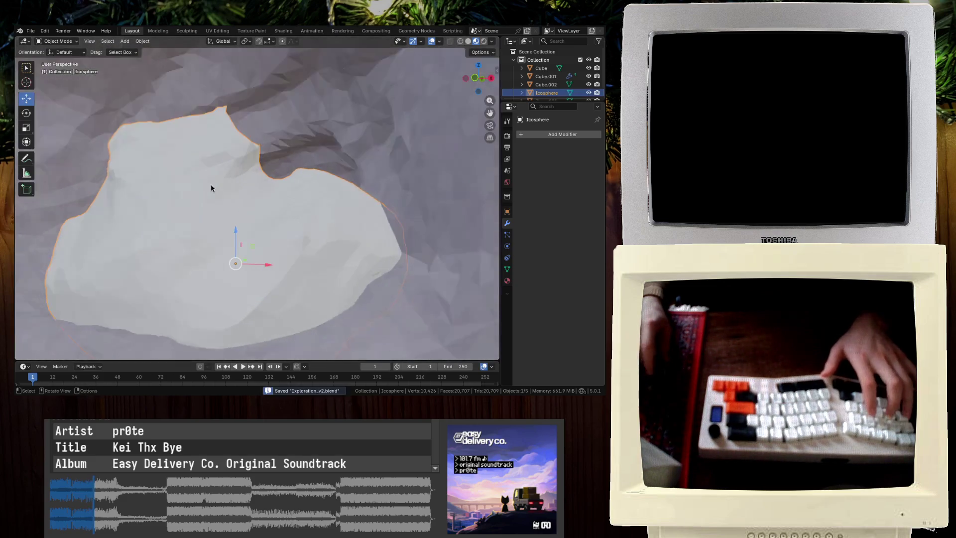
Enter Edit Mode on the Icosphere slab and orbit to a perspective side view of it
key(Tab)
scroll(199, 149, down, 2)
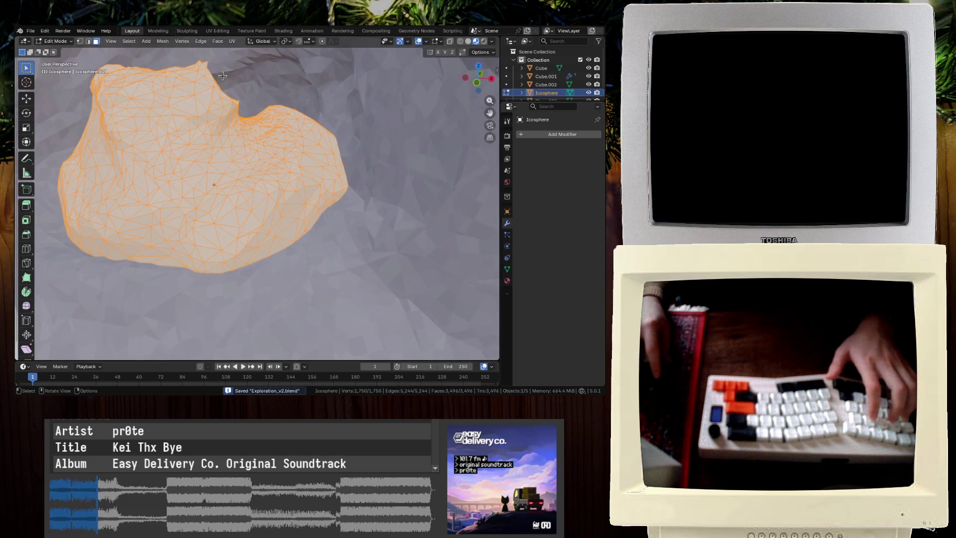
key(shift+grave)
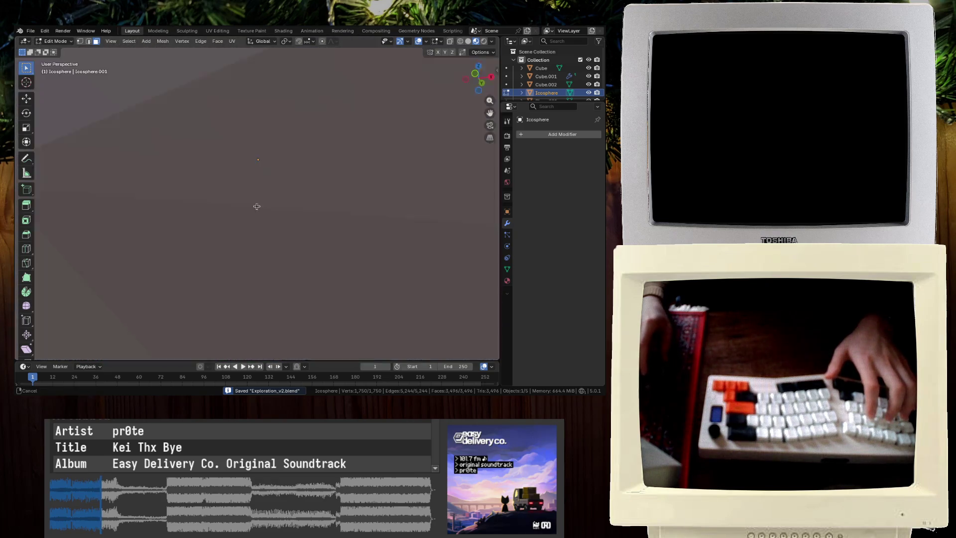
click(160, 226)
key(KP_3)
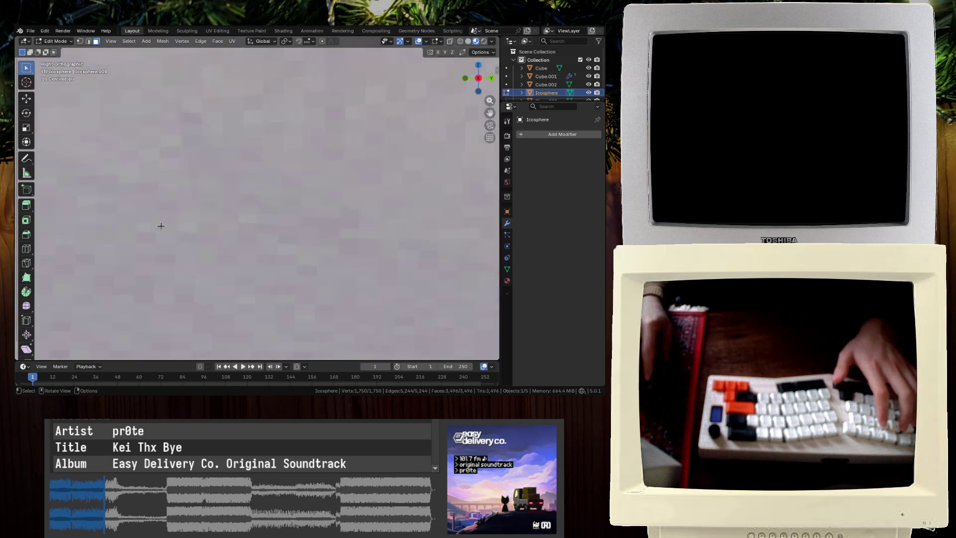
middle_drag(162, 223, 170, 205)
Deselect all, then circle-select the lower band of faces along the slab's bottom
key(alt+a)
key(c)
drag(338, 172, 206, 211)
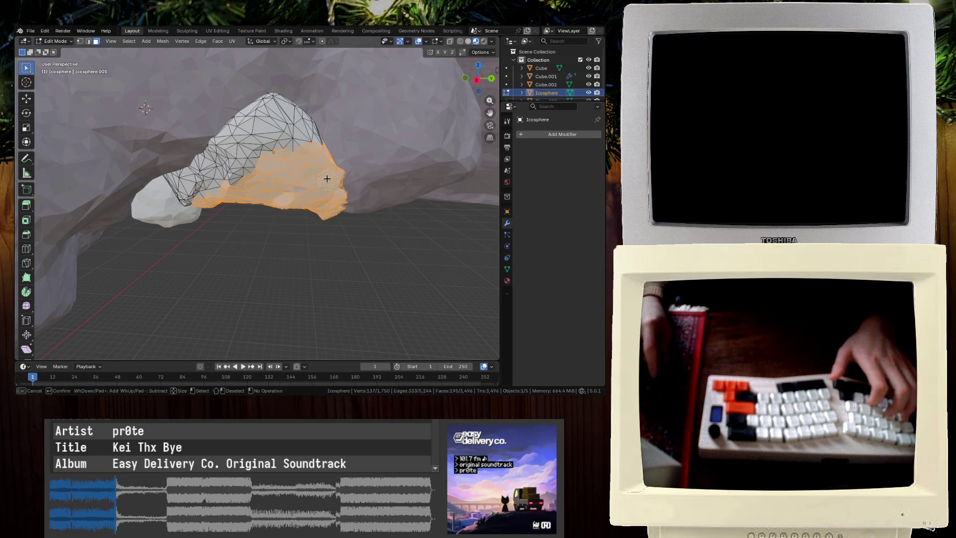
key(Escape)
Isolate the slab in local view and fly through it to inspect the selection
key(shift+grave)
key(w)
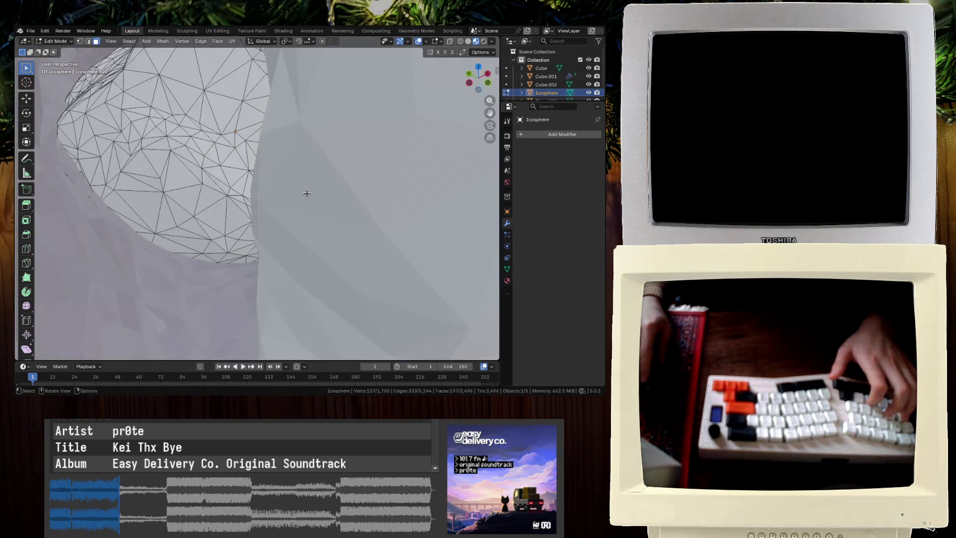
click(264, 240)
key(KP_Divide)
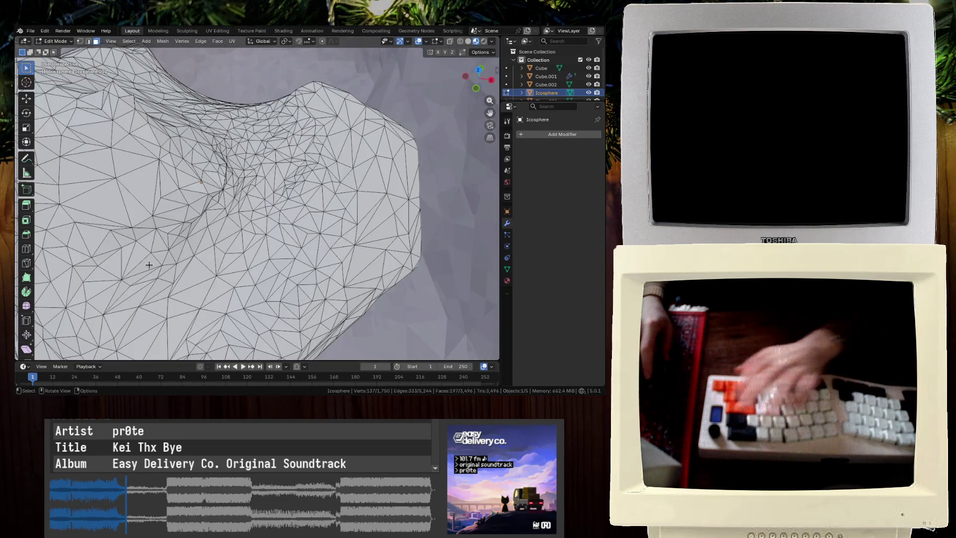
key(shift+grave)
key(w)
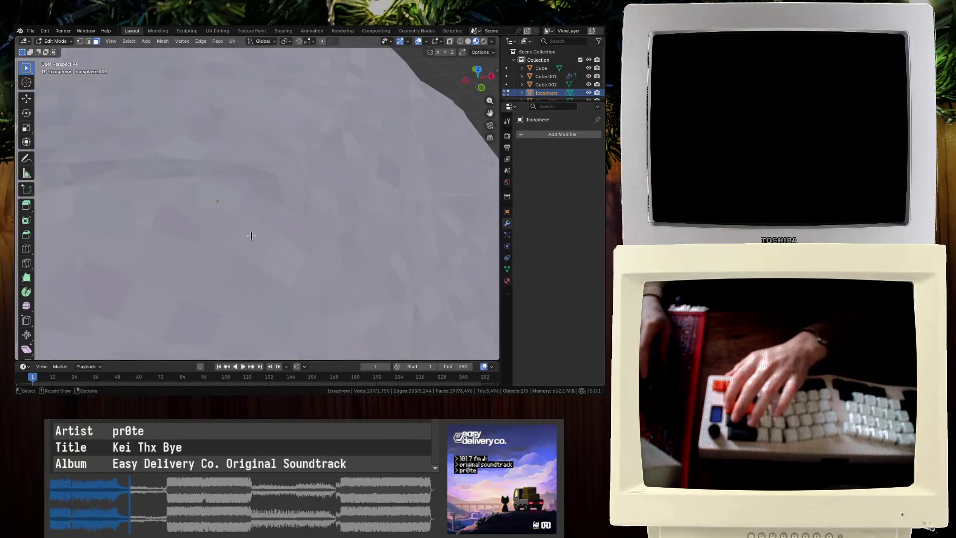
key(w)
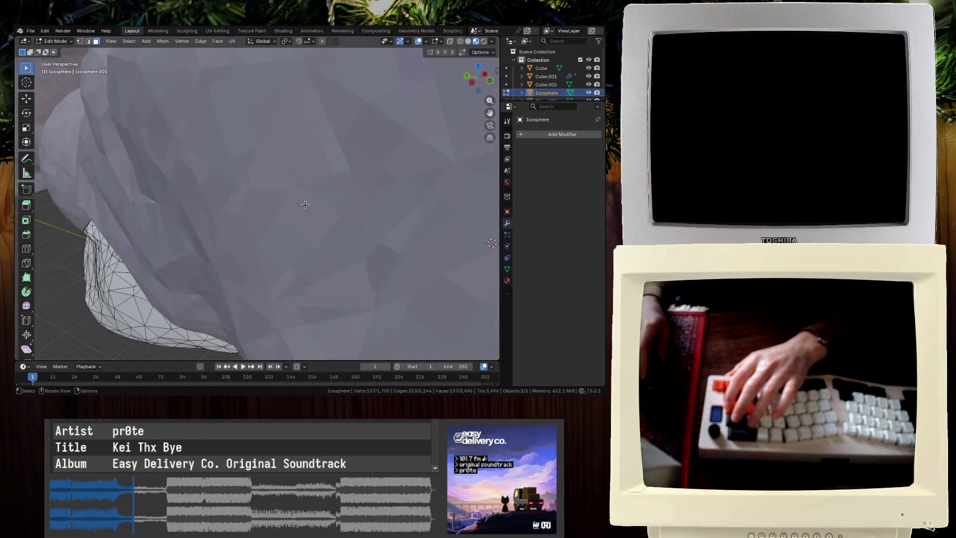
key(s)
key(Return)
Circle-select more underside faces, extending toward the slab's right edge
key(c)
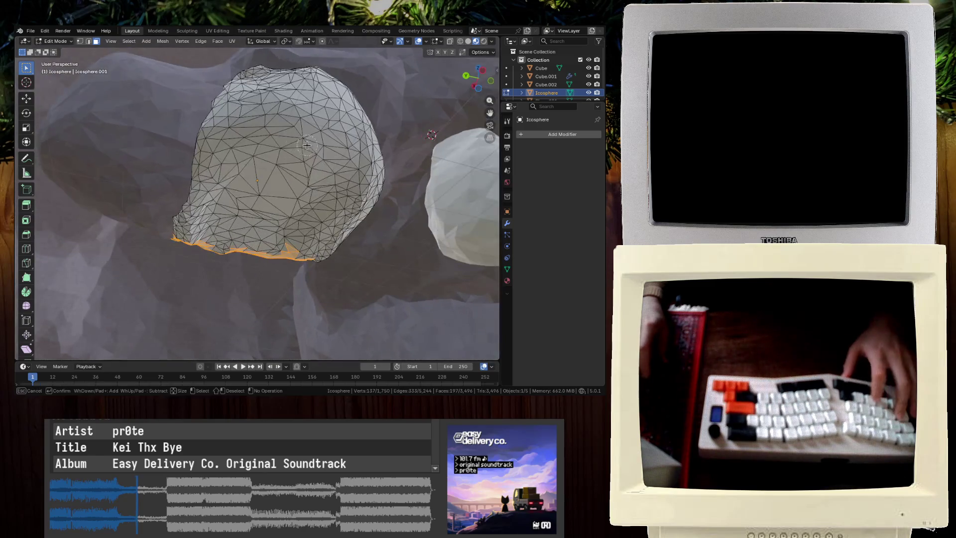
drag(320, 230, 312, 234)
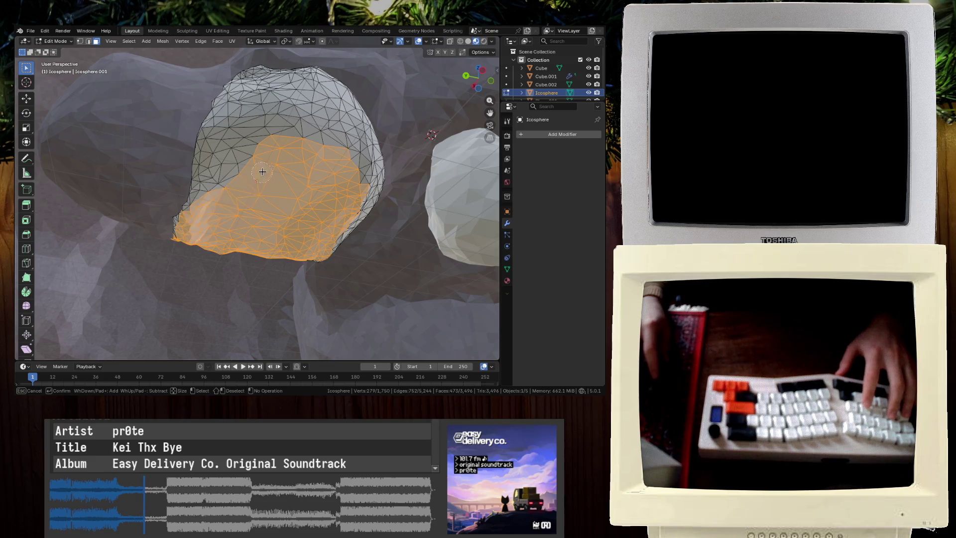
middle_drag(256, 146, 283, 172)
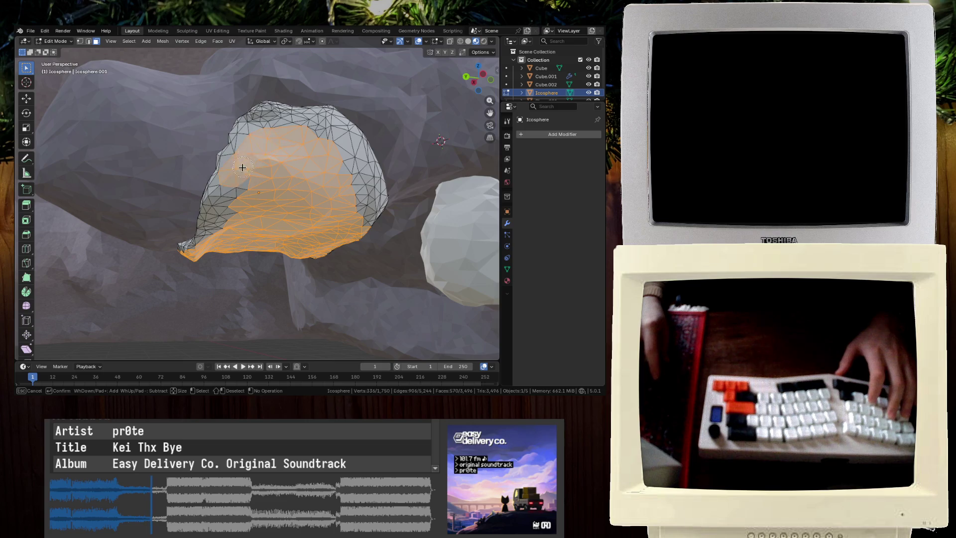
mouse_move(264, 205)
middle_down()
mouse_move(131, 175)
mouse_move(289, 213)
middle_up()
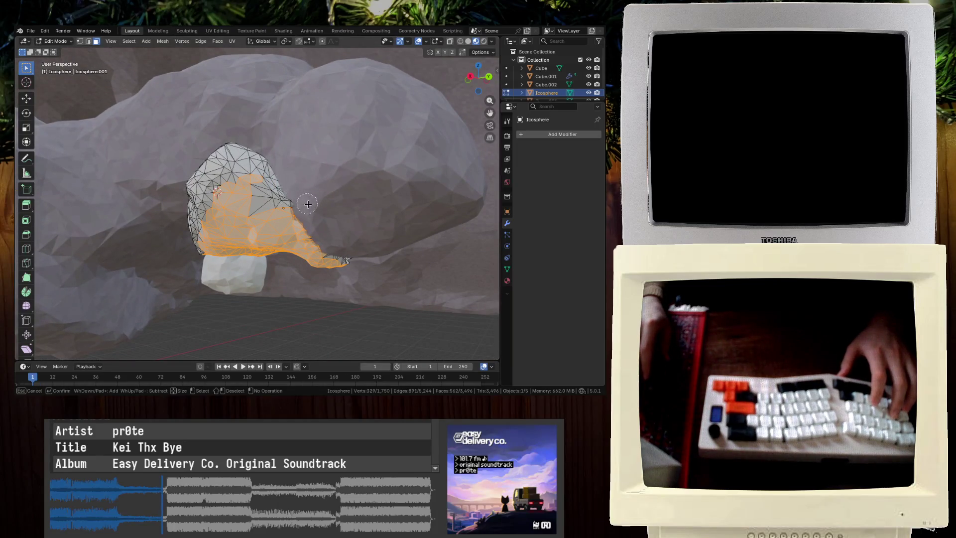
mouse_move(361, 237)
middle_down()
mouse_move(302, 200)
mouse_move(317, 200)
middle_up()
right_click(287, 199)
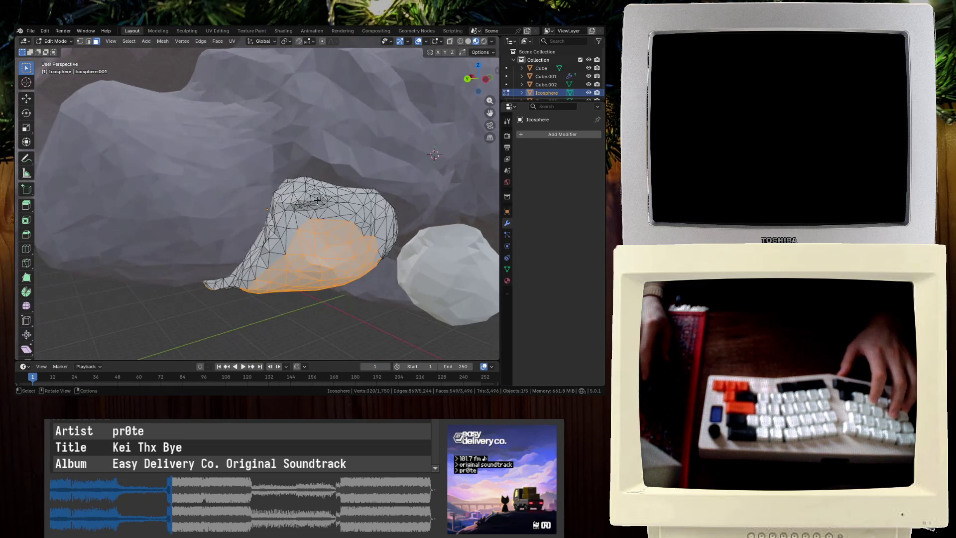
Circle-select the remaining underside faces while viewing the slab from below and around
middle_drag(371, 243, 197, 182)
key(c)
right_click(297, 229)
mouse_move(297, 229)
middle_down()
mouse_move(328, 170)
mouse_move(161, 178)
middle_up()
key(c)
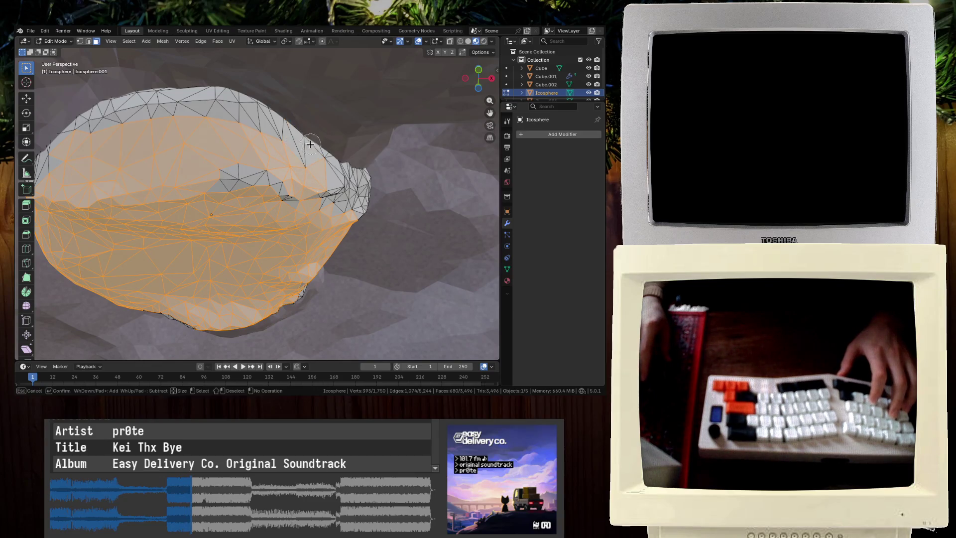
right_click(338, 202)
middle_drag(337, 203, 267, 199)
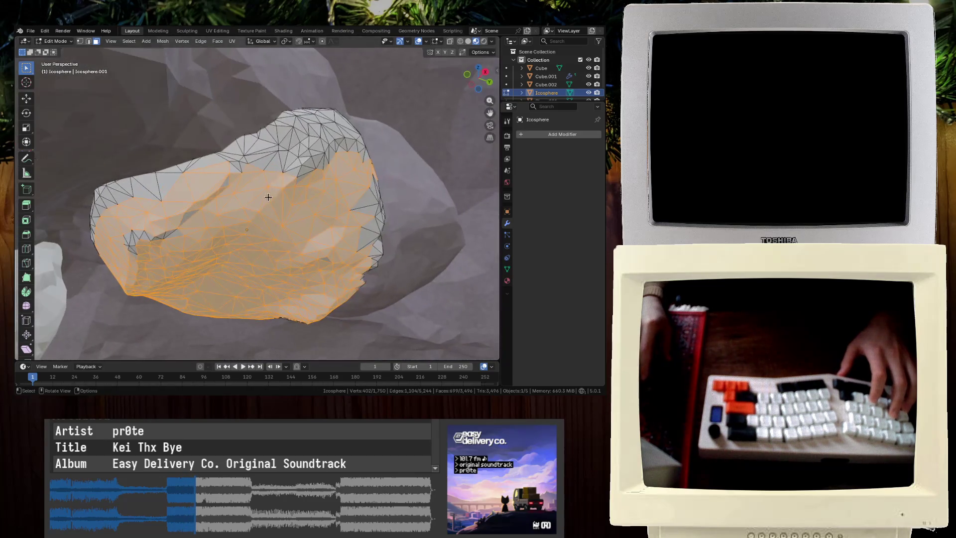
right_click(356, 153)
middle_drag(356, 153, 333, 211)
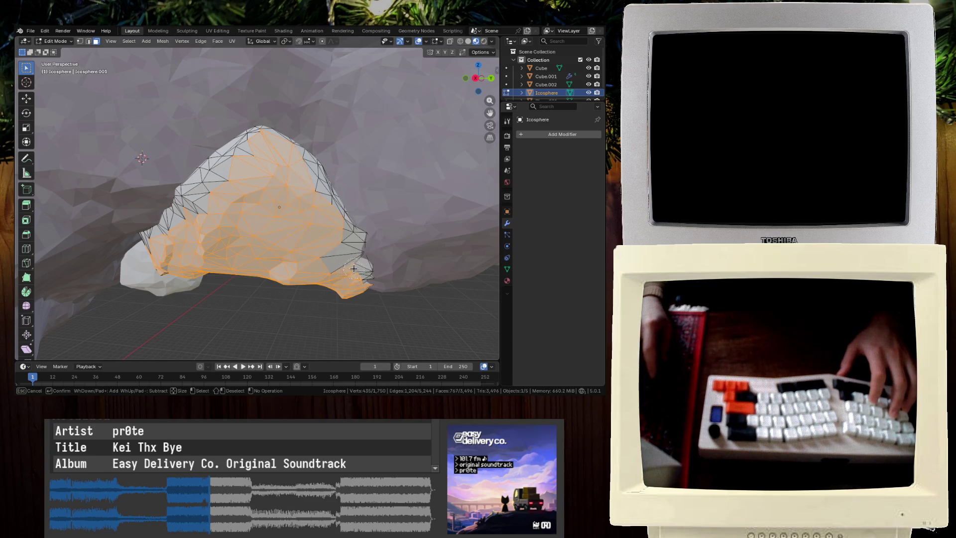
mouse_move(240, 239)
middle_down()
mouse_move(256, 184)
mouse_move(202, 218)
mouse_move(214, 208)
middle_up()
mouse_move(287, 273)
middle_down()
mouse_move(223, 183)
mouse_move(267, 190)
mouse_move(241, 173)
mouse_move(305, 160)
mouse_move(329, 122)
mouse_move(246, 227)
middle_up()
Hide and reveal the selected faces to check they cover the whole underside
key(h)
key(alt+h)
key(c)
key(h)
key(ctrl+z)
Delete the selected underside faces and return to Object Mode
key(x)
click(299, 144)
key(Tab)
click(175, 308)
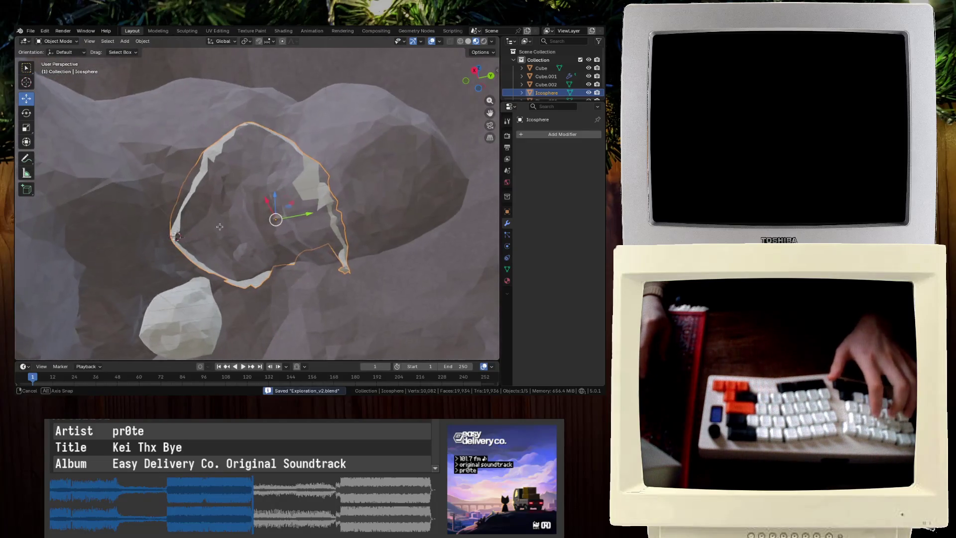
Frame the white rock, toggle its mesh selection in Edit Mode, and save
key(KP_Decimal)
key(ctrl+s)
key(Tab)
key(a)
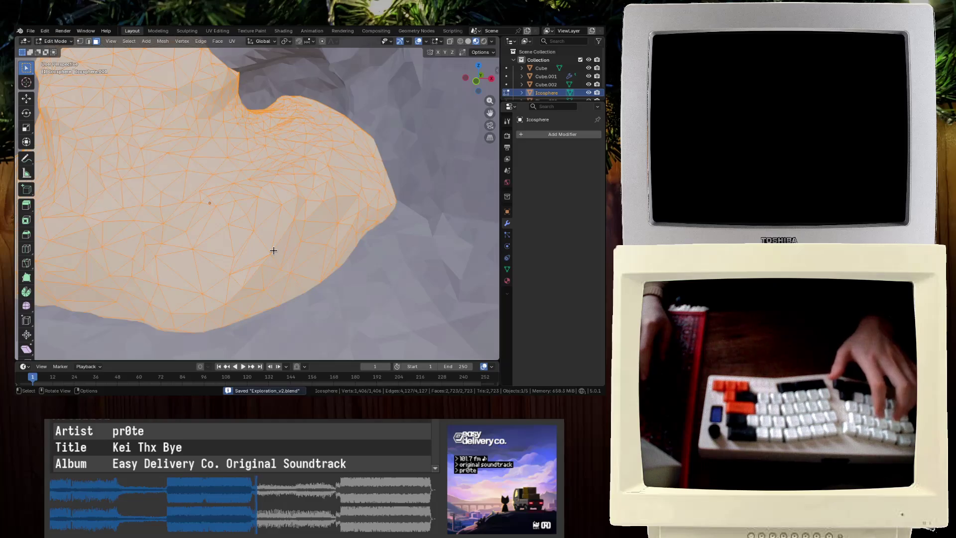
key(Tab)
key(Tab)
key(alt+a)
key(Tab)
key(Tab)
key(Tab)
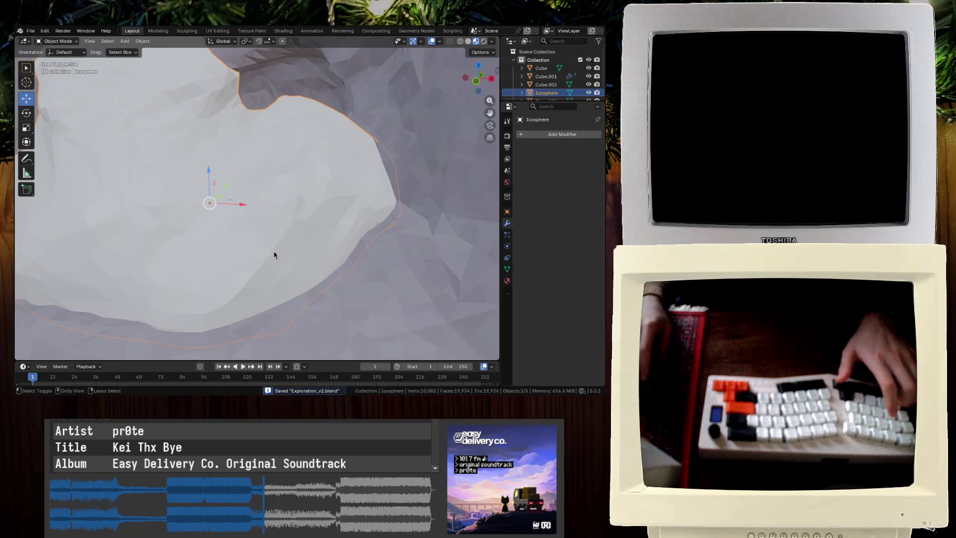
key(ctrl+s)
middle_drag(288, 277, 264, 247)
key(Tab)
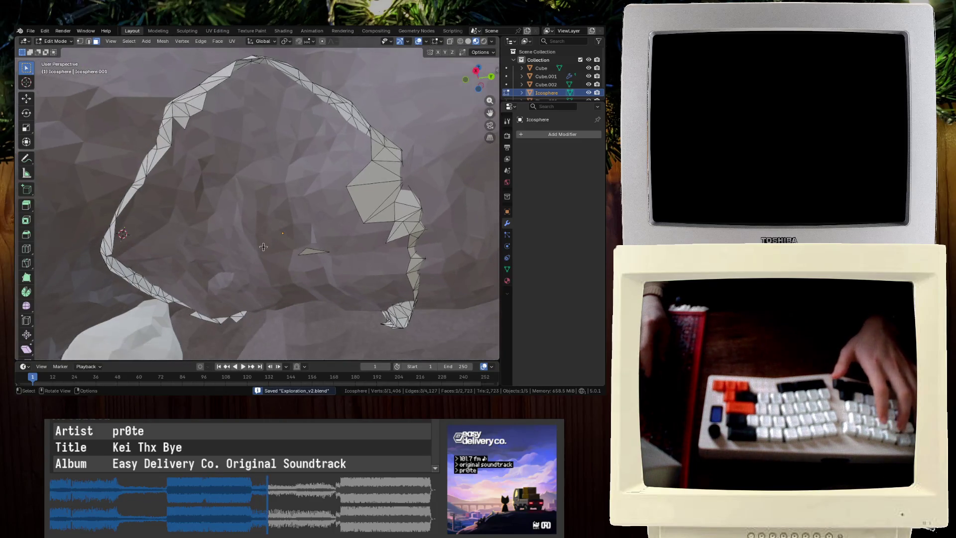
Delete the 49 selected stray faces around the cave and save the file
mouse_move(240, 210)
mouse_down()
mouse_move(364, 297)
mouse_move(269, 238)
mouse_up()
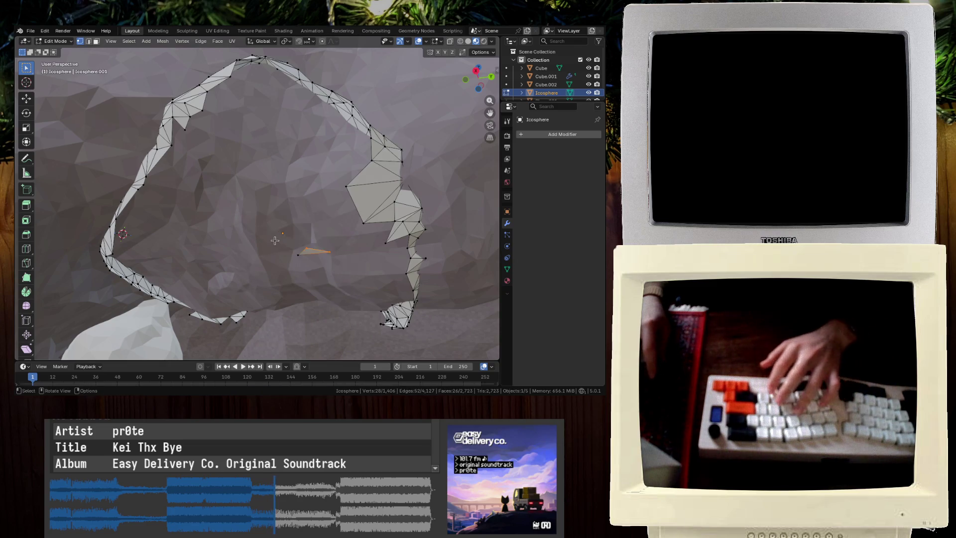
key(x)
click(261, 237)
mouse_move(261, 237)
middle_down()
mouse_move(280, 214)
mouse_move(317, 270)
mouse_move(268, 254)
mouse_move(267, 226)
mouse_move(255, 241)
middle_up()
key(Tab)
key(ctrl+s)
Save again, then select Plane.001 and the tall white rock Cube.002 on the mountain
scroll(256, 241, down, 4)
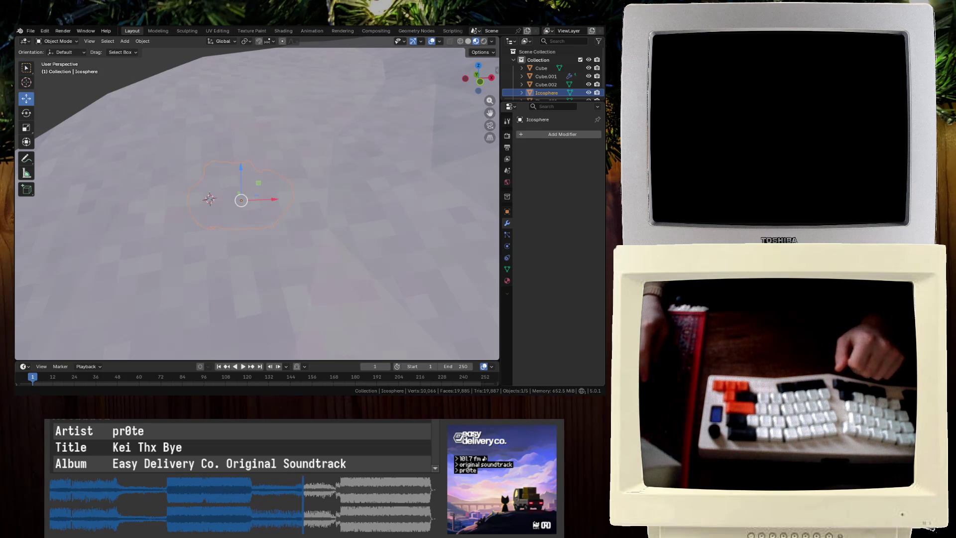
key(ctrl+s)
mouse_move(340, 208)
middle_down()
mouse_move(292, 242)
mouse_move(278, 239)
mouse_move(262, 270)
mouse_move(309, 258)
mouse_move(282, 255)
middle_up()
click(274, 262)
mouse_move(333, 230)
middle_down()
mouse_move(324, 239)
mouse_move(287, 219)
mouse_move(342, 228)
middle_up()
click(343, 229)
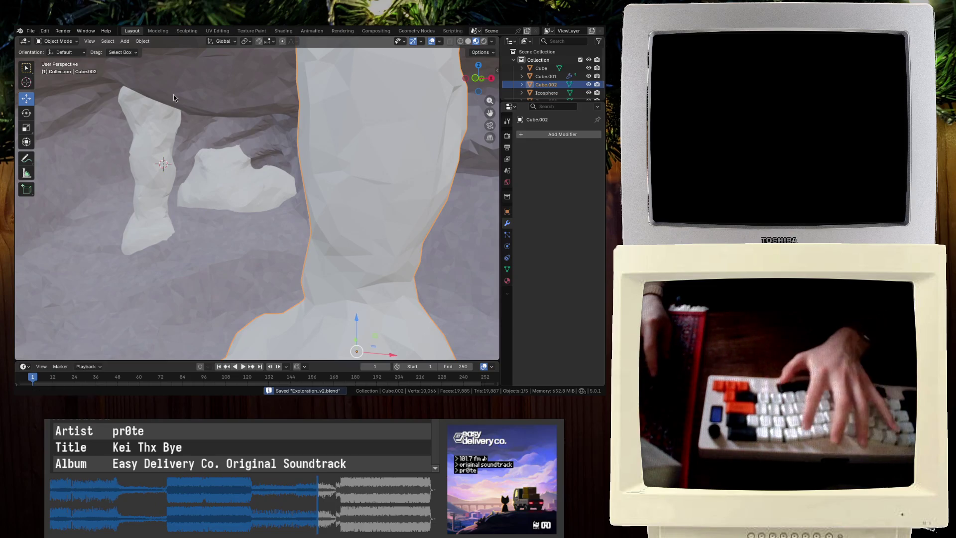
Switch to the DuckDuckGo 'cave interior' image results in Chromium
key(alt+Tab)
scroll(196, 170, down, 3)
scroll(196, 170, down, 2)
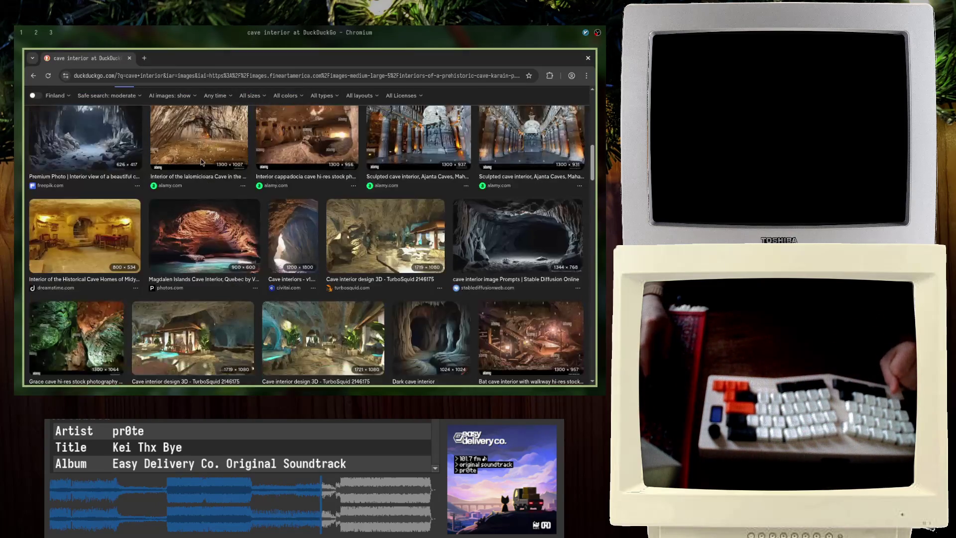
Hide AI-generated images from the cave interior results
scroll(327, 206, up, 3)
scroll(327, 206, up, 1)
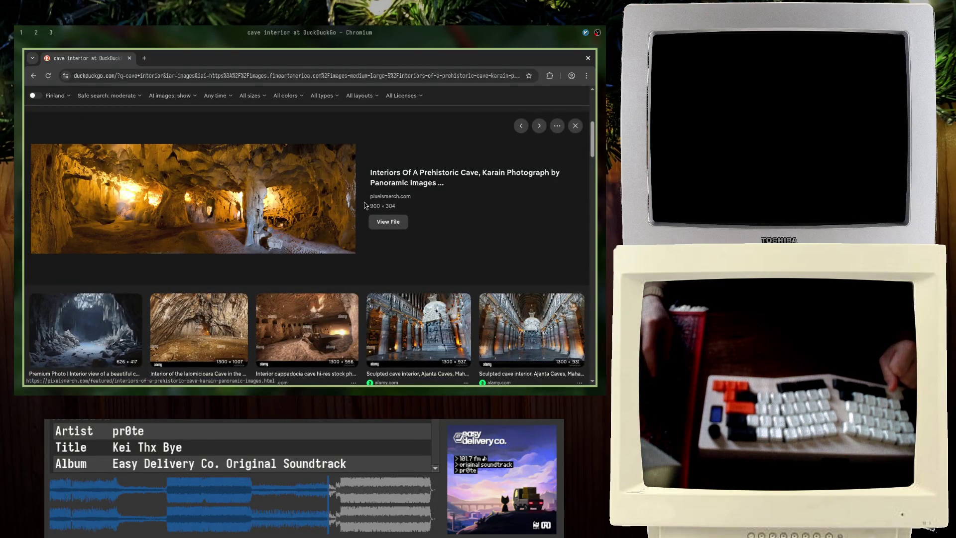
scroll(336, 197, up, 5)
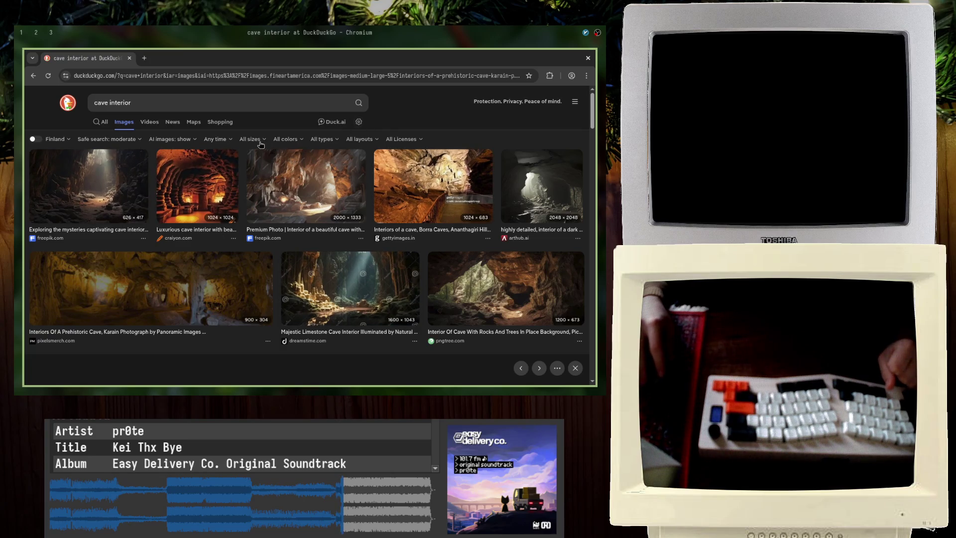
click(192, 140)
click(187, 175)
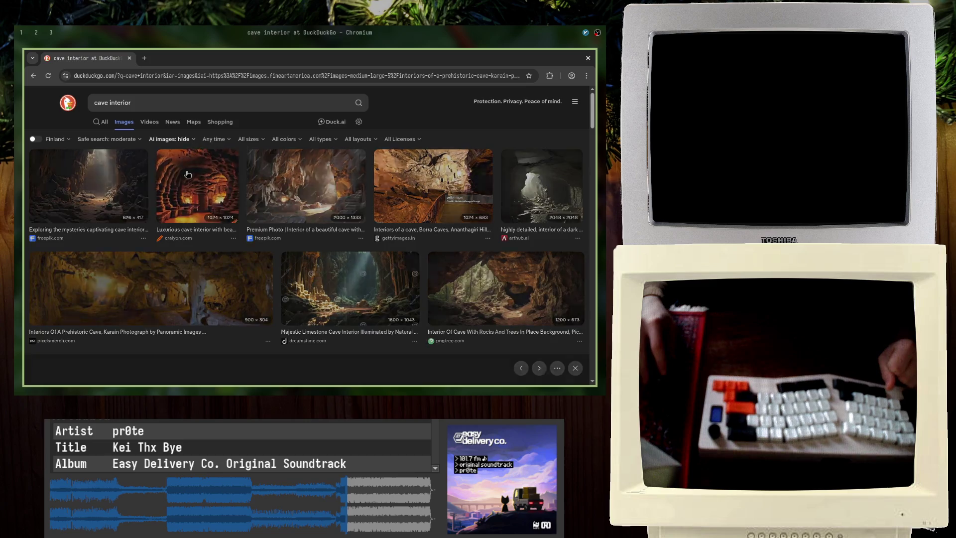
Preview the Borra Caves photo, then go back to the Blender scene
key(Left)
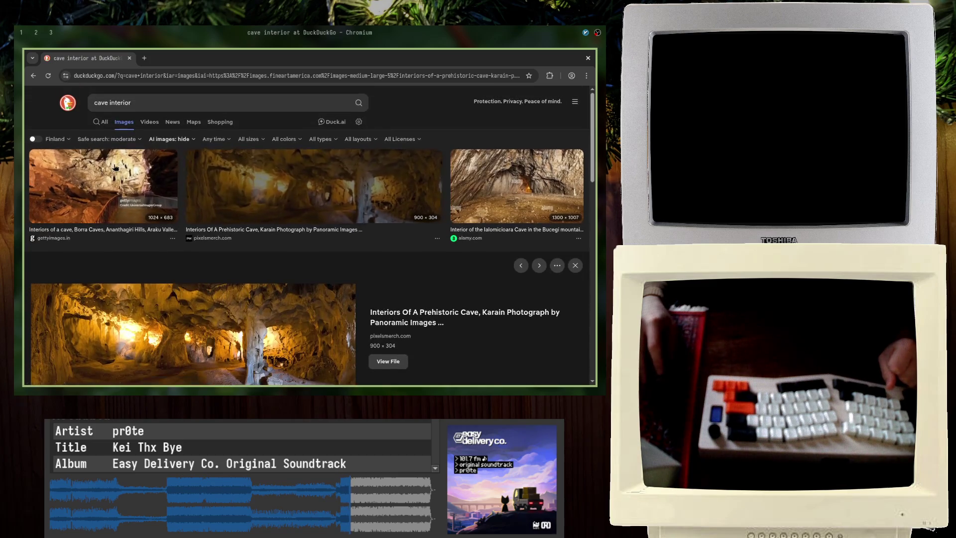
scroll(229, 340, down, 1)
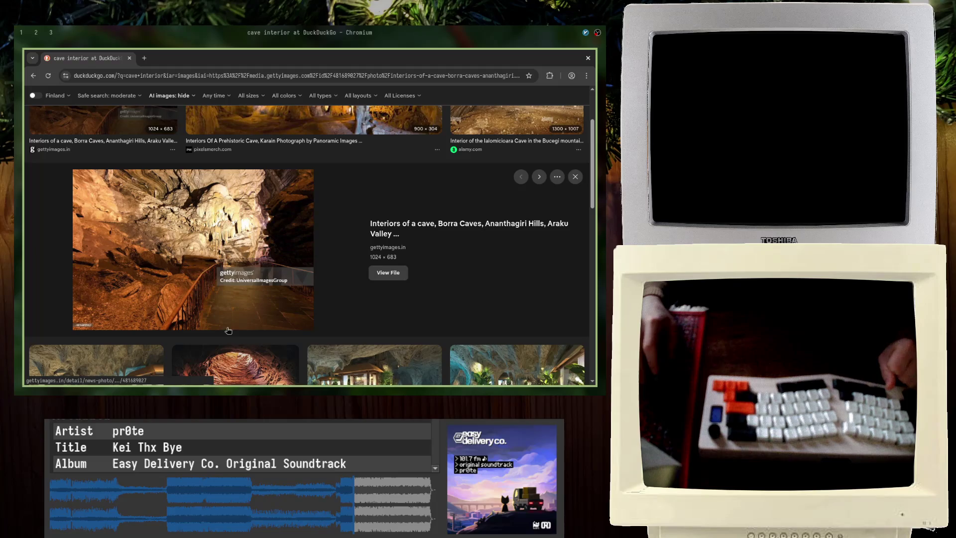
scroll(228, 306, down, 3)
scroll(183, 165, up, 3)
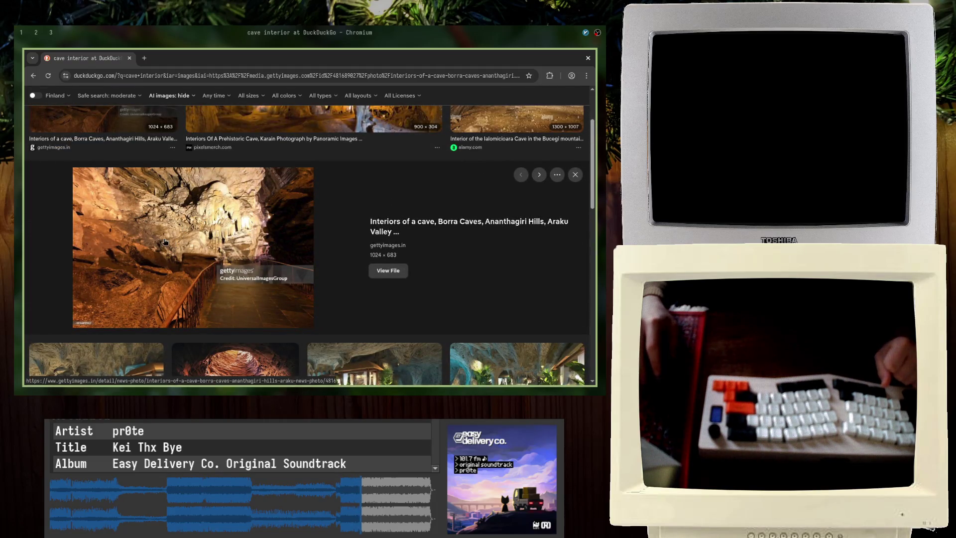
key(alt+Tab)
scroll(257, 217, down, 6)
scroll(198, 216, up, 2)
scroll(198, 216, up, 5)
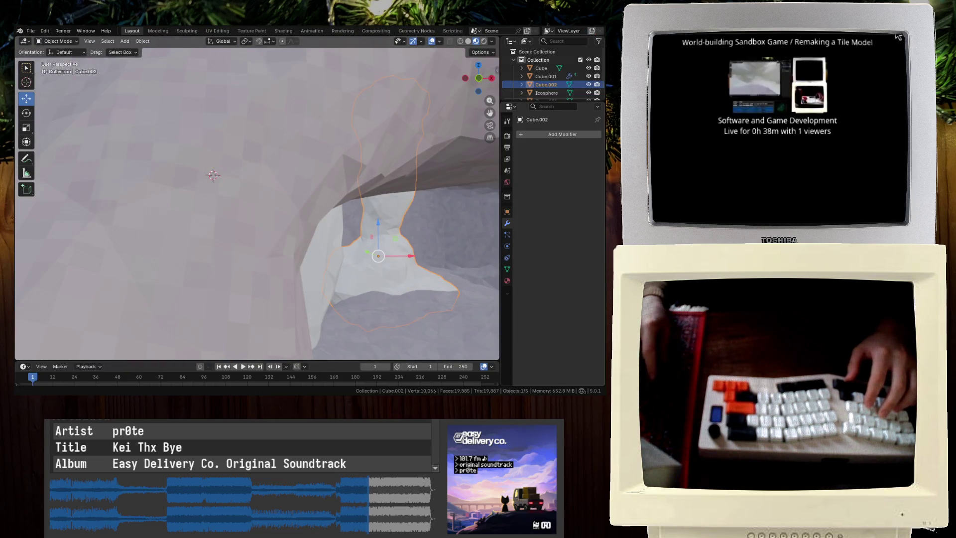
Deselect the tall white rock Cube.002, leaving nothing selected
scroll(258, 175, down, 10)
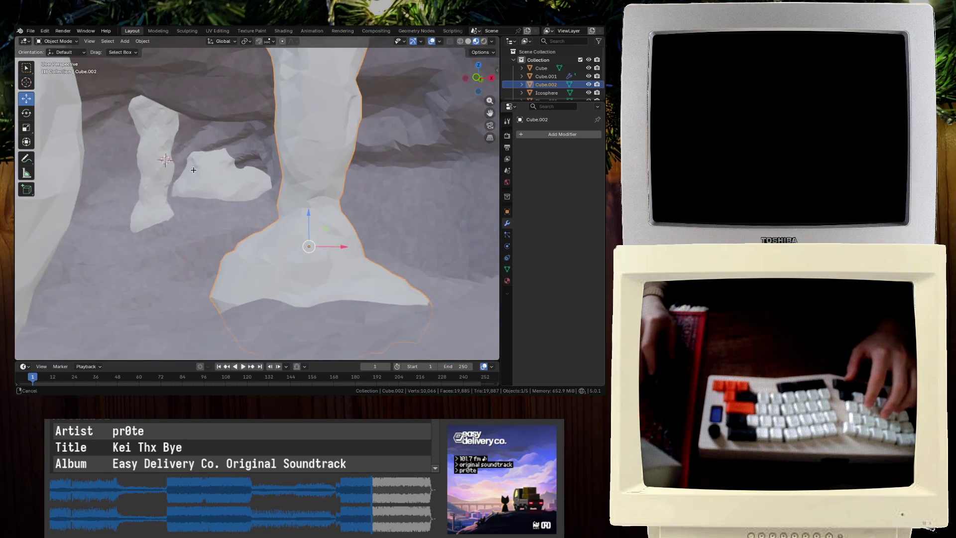
click(223, 229)
scroll(223, 229, up, 8)
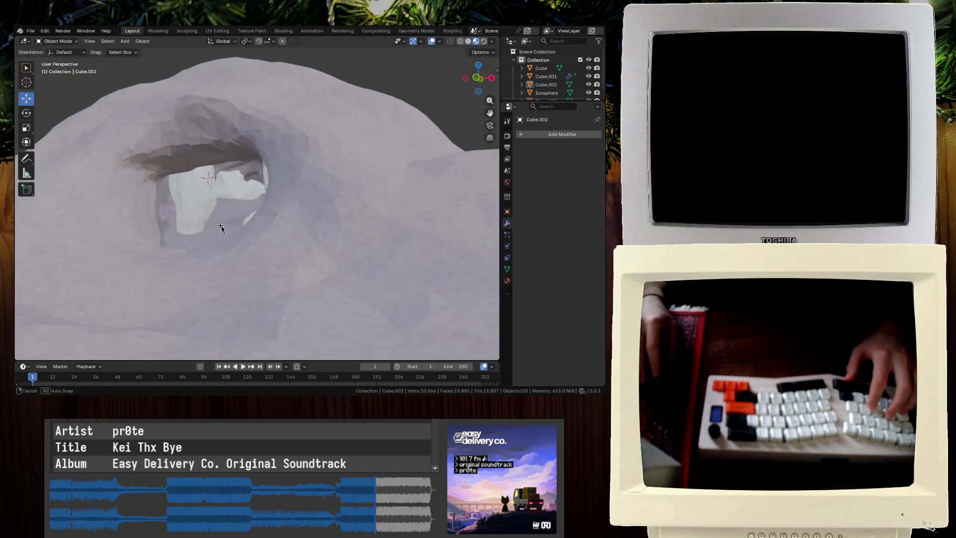
key(shift+a)
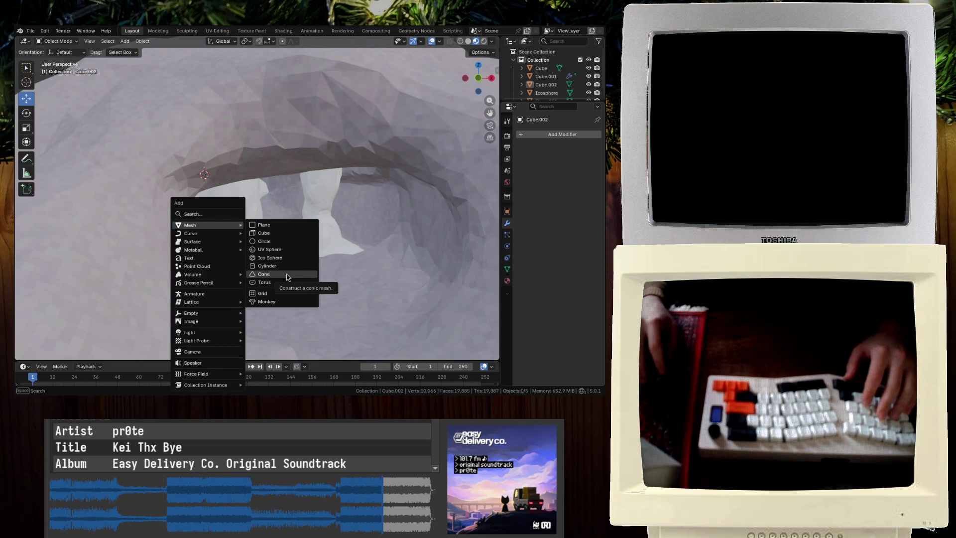
key(Escape)
scroll(271, 179, down, 10)
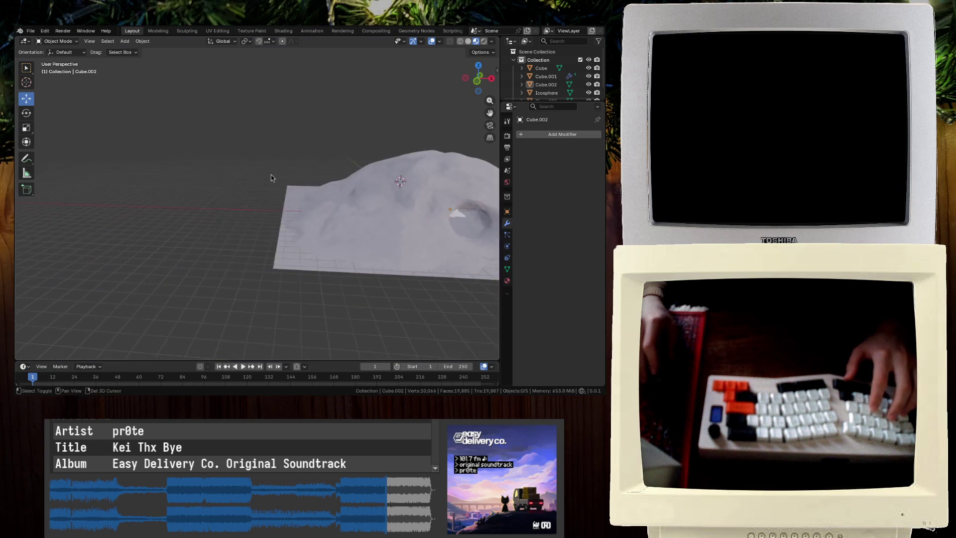
Add a 2 m radius cylinder mesh onto the mountain terrain
key(shift+a)
mouse_move(254, 174)
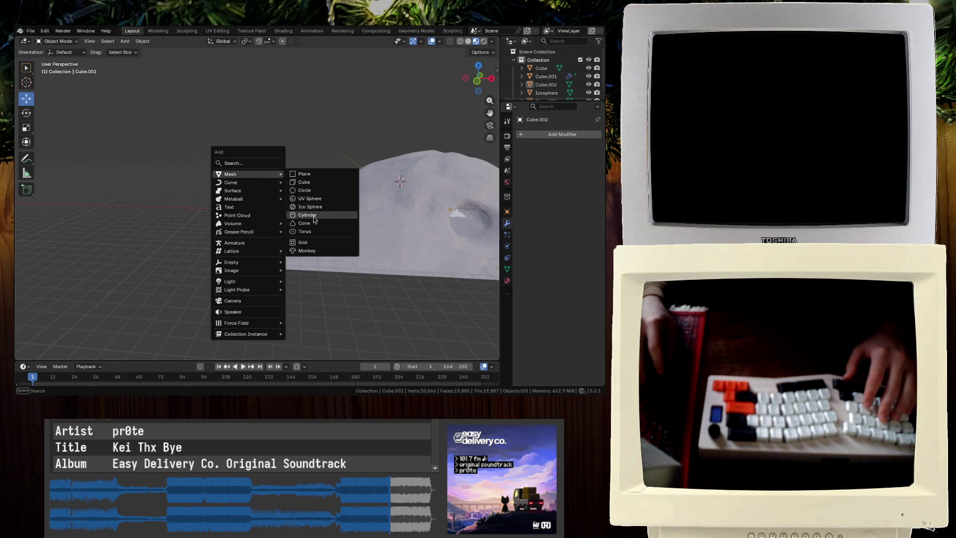
click(314, 219)
scroll(323, 199, down, 3)
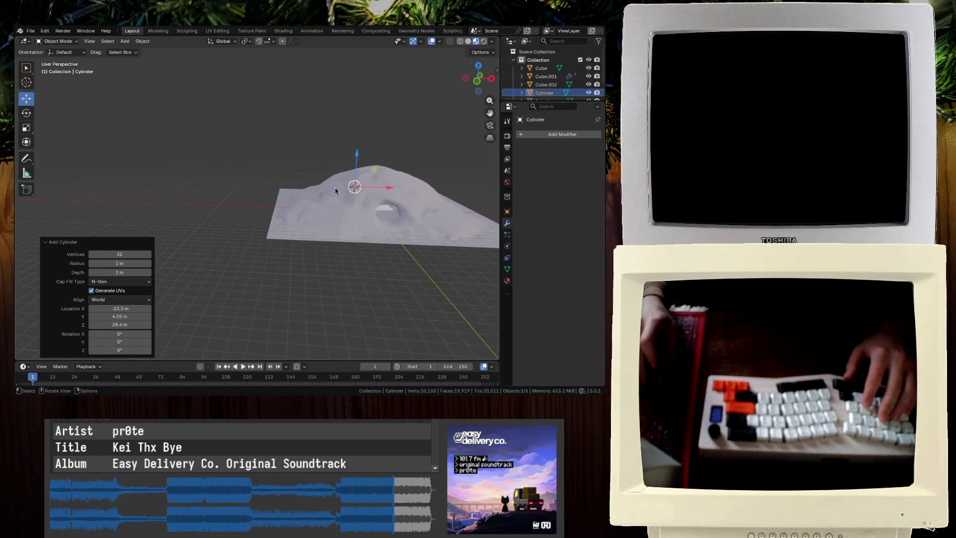
key(g)
key(x)
key(Escape)
Check the cylinder in local view, save, and switch to the Sculpting workspace
scroll(261, 241, up, 5)
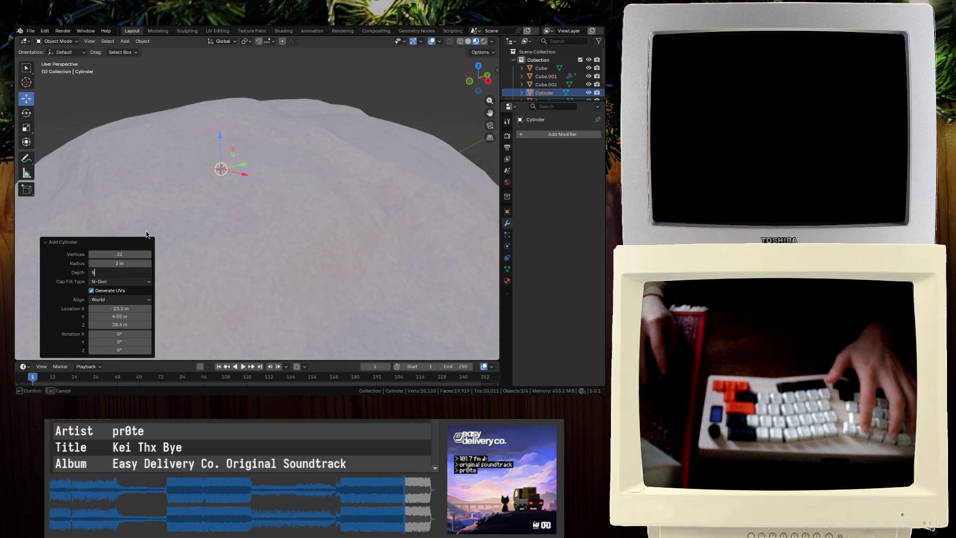
key(KP_Divide)
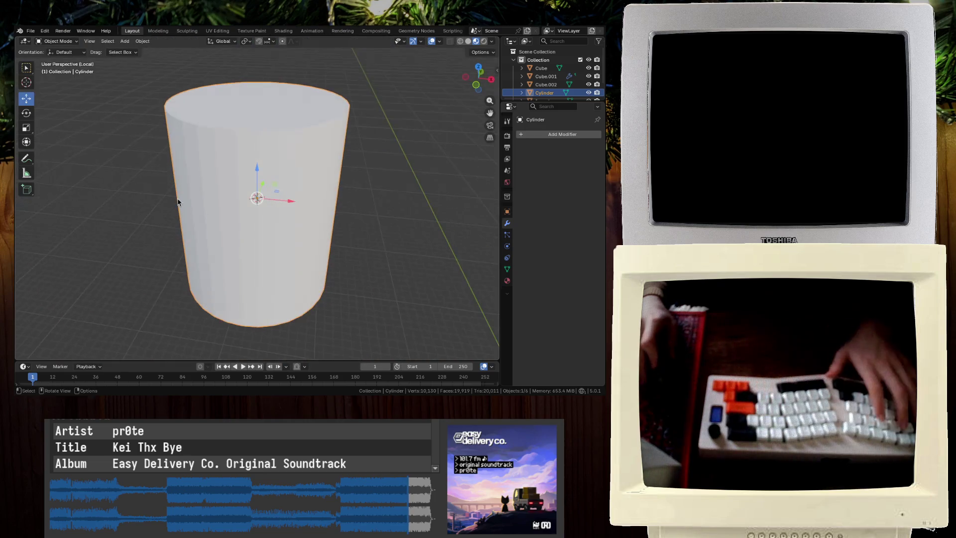
key(ctrl+s)
key(KP_Divide)
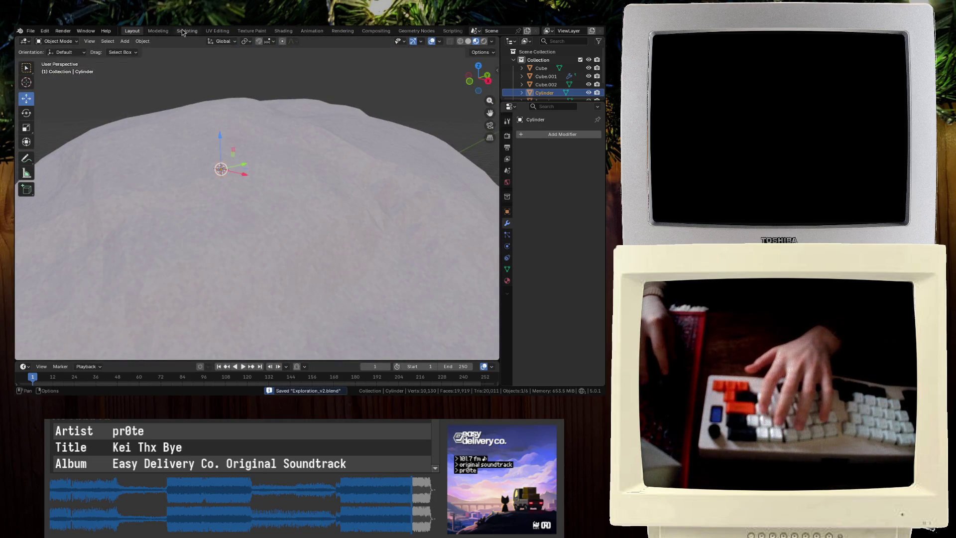
click(182, 30)
key(KP_Divide)
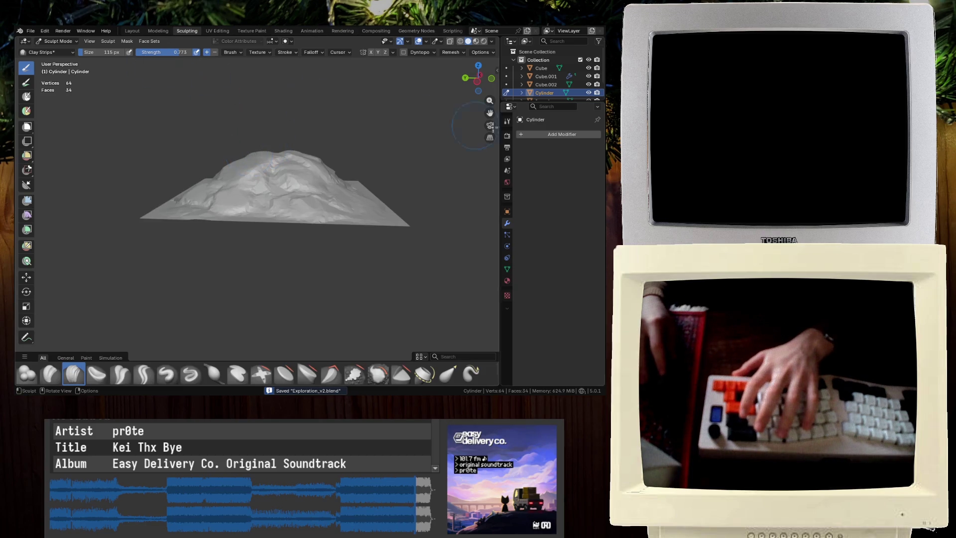
Isolate the cylinder and enable Dyntopo, confirming the Attribute Data dialog
key(KP_Divide)
mouse_move(265, 160)
middle_down()
mouse_move(235, 167)
mouse_move(343, 196)
middle_up()
key(ctrl+d)
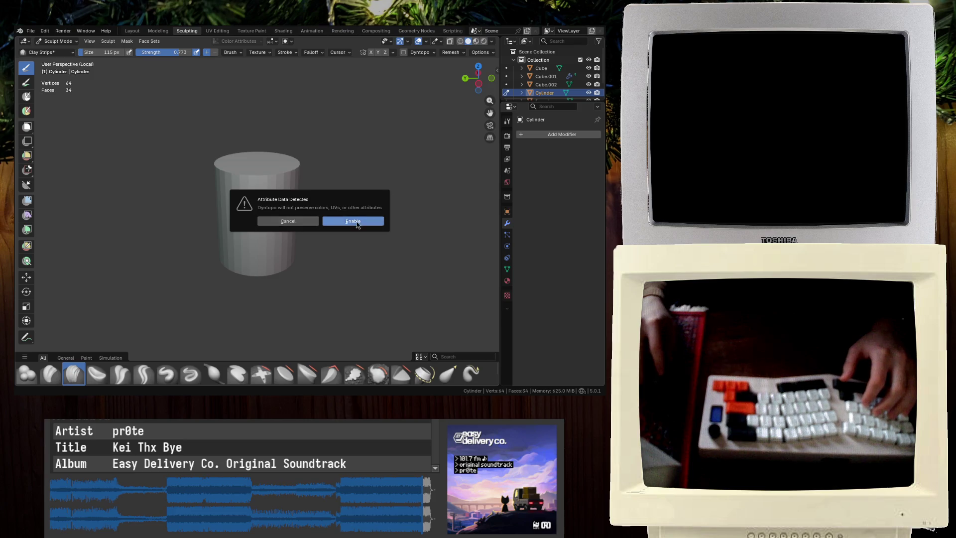
click(356, 225)
Roughen the cylinder's sides with Clay Strips strokes, building a lump on the right
drag(234, 209, 213, 285)
drag(233, 248, 267, 252)
key(ctrl+z)
mouse_move(229, 224)
mouse_down()
mouse_move(277, 269)
mouse_move(256, 203)
mouse_up()
middle_drag(255, 202, 318, 231)
drag(318, 232, 322, 240)
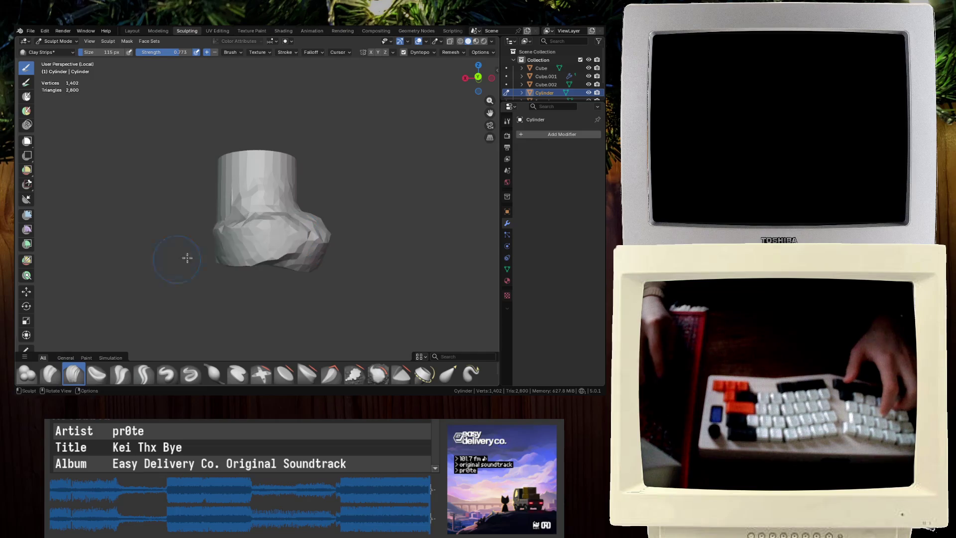
Reshape the lower lump and add Clay Strips facets around the cylinder top
middle_drag(175, 260, 238, 234)
mouse_move(239, 234)
mouse_down()
mouse_move(288, 249)
mouse_move(298, 239)
mouse_up()
drag(218, 257, 196, 251)
middle_drag(196, 251, 268, 209)
drag(269, 209, 260, 193)
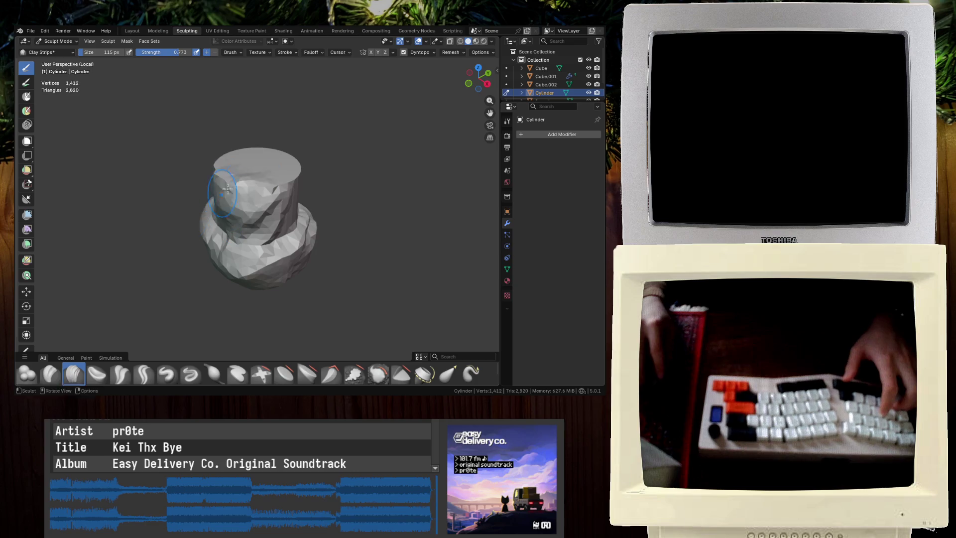
middle_drag(261, 162, 259, 209)
drag(249, 199, 268, 219)
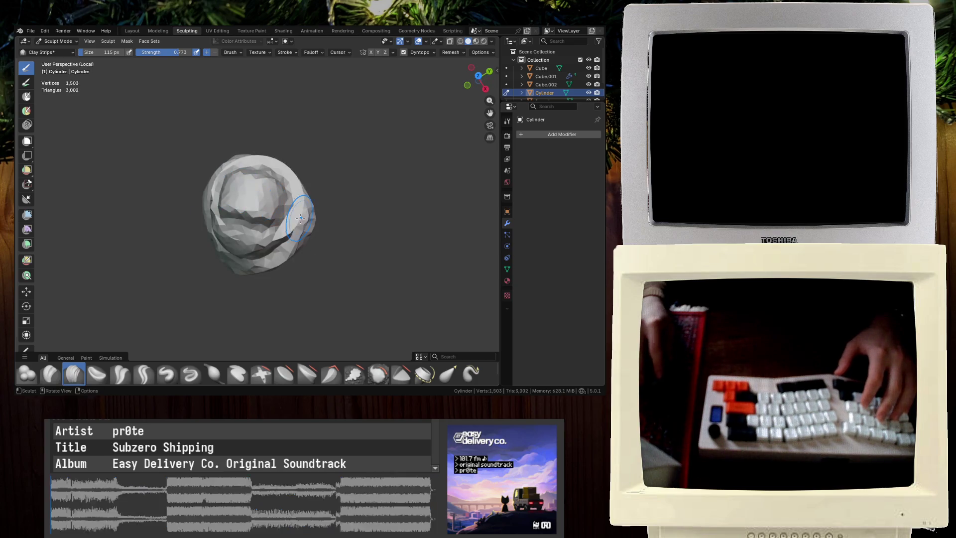
key(ctrl+z)
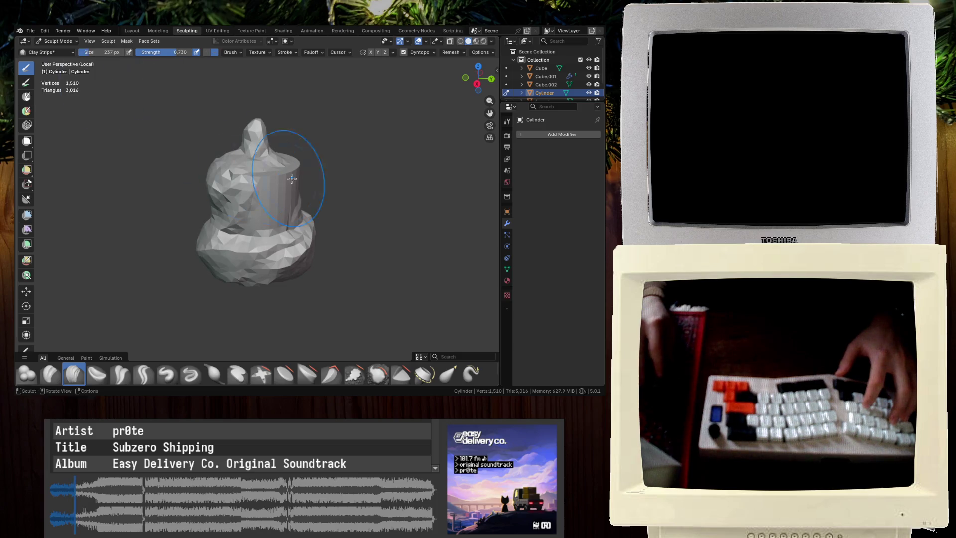
scroll(262, 189, up, 2)
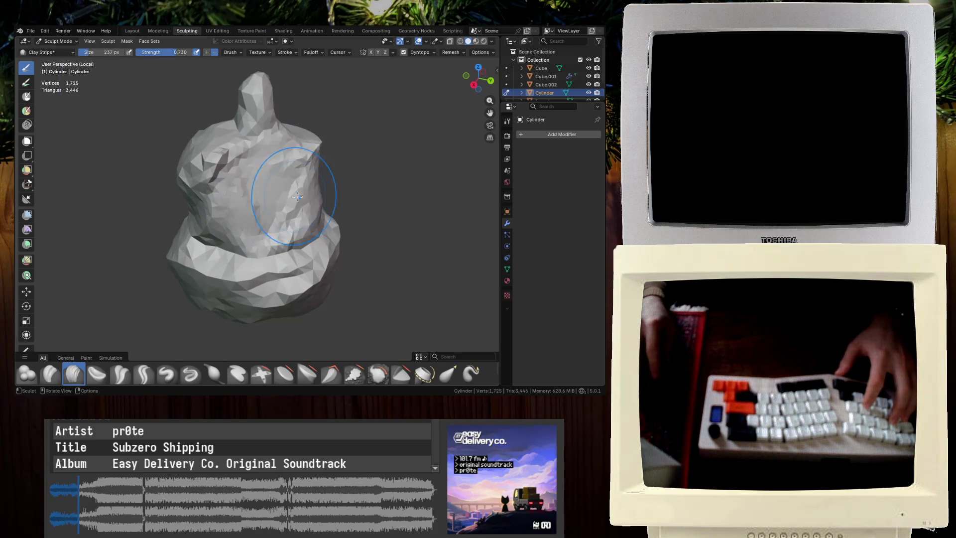
Build up the cylinder's sides and base with Clay Strips into a tapering stalagmite
middle_drag(296, 198, 265, 179)
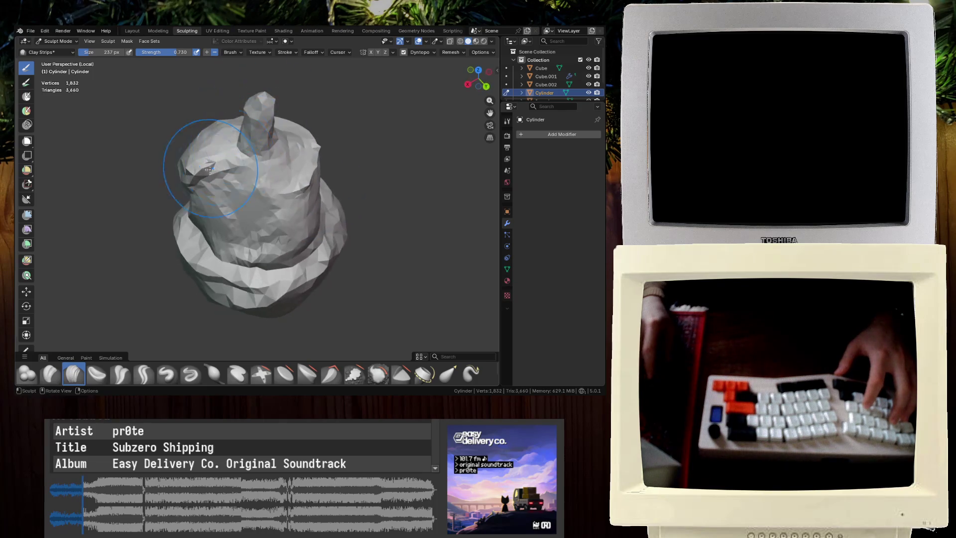
middle_drag(224, 214, 193, 210)
drag(252, 201, 252, 199)
middle_drag(252, 199, 251, 187)
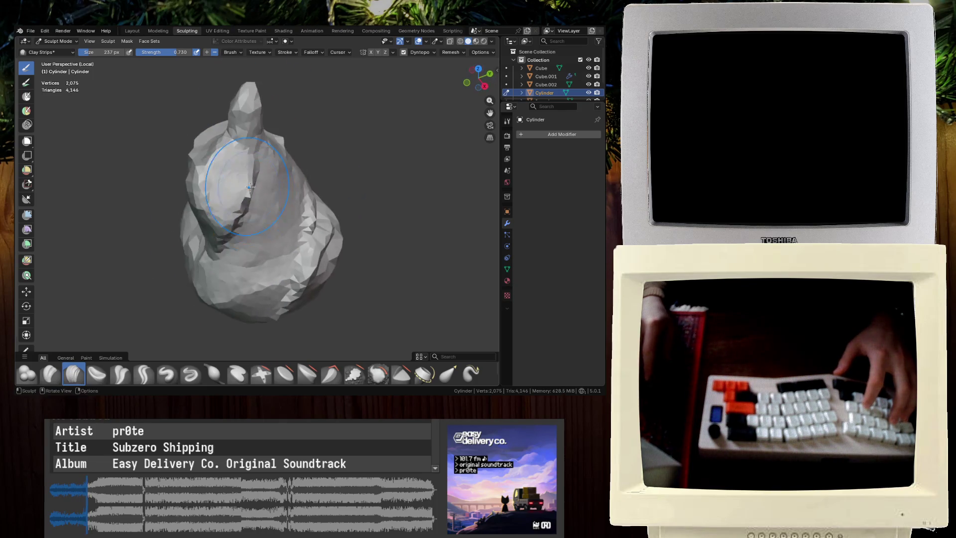
middle_drag(192, 247, 231, 174)
middle_drag(185, 217, 274, 163)
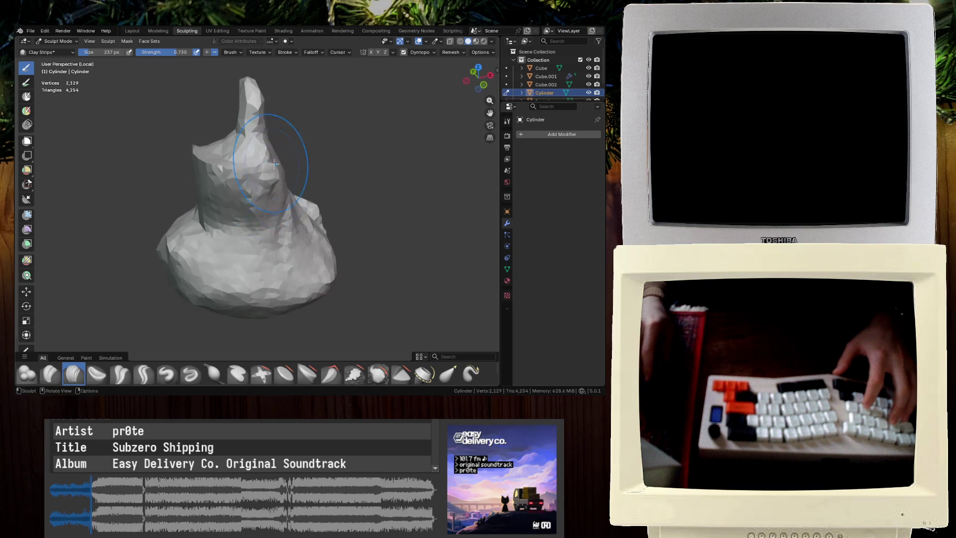
middle_drag(192, 184, 248, 163)
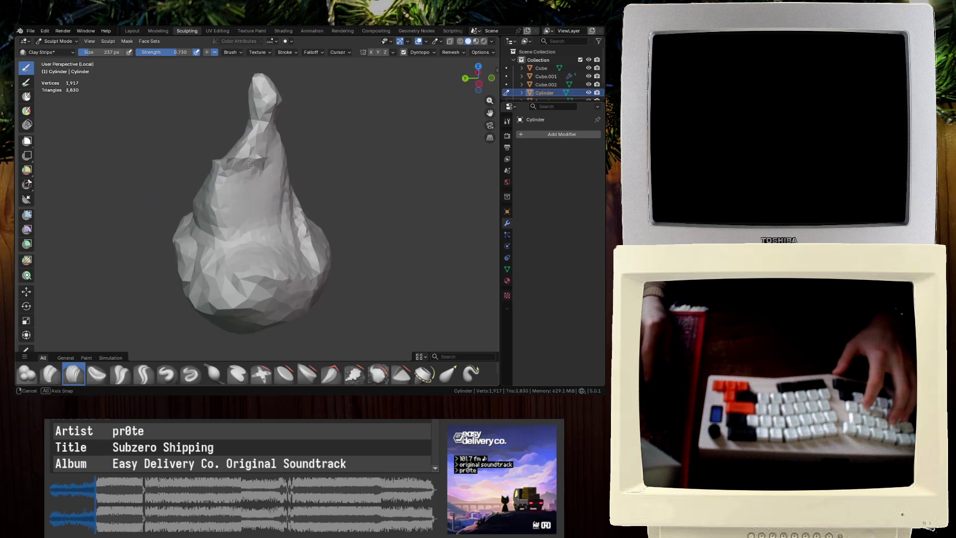
middle_drag(218, 199, 263, 117)
drag(264, 117, 266, 114)
middle_drag(167, 85, 174, 110)
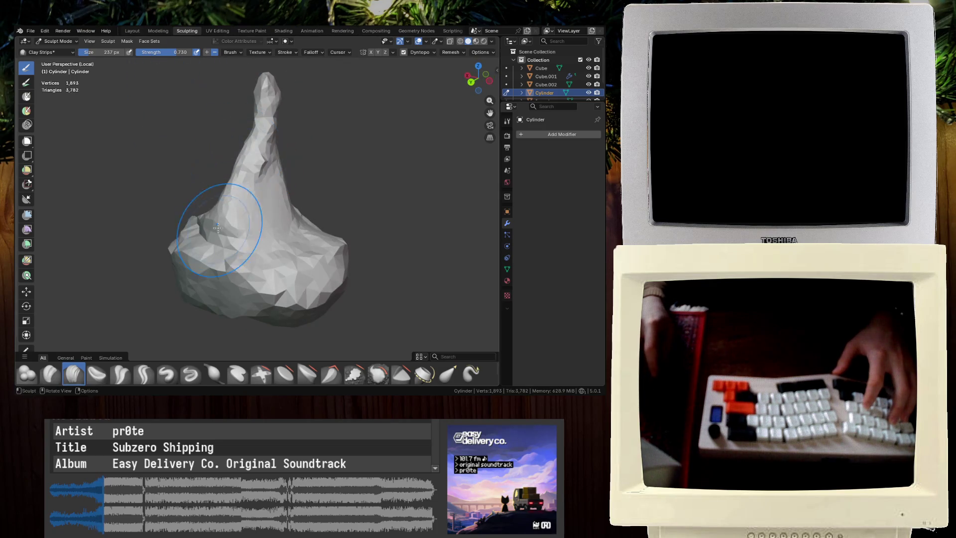
drag(218, 227, 190, 267)
mouse_move(285, 265)
mouse_down()
mouse_move(299, 202)
mouse_move(264, 94)
mouse_up()
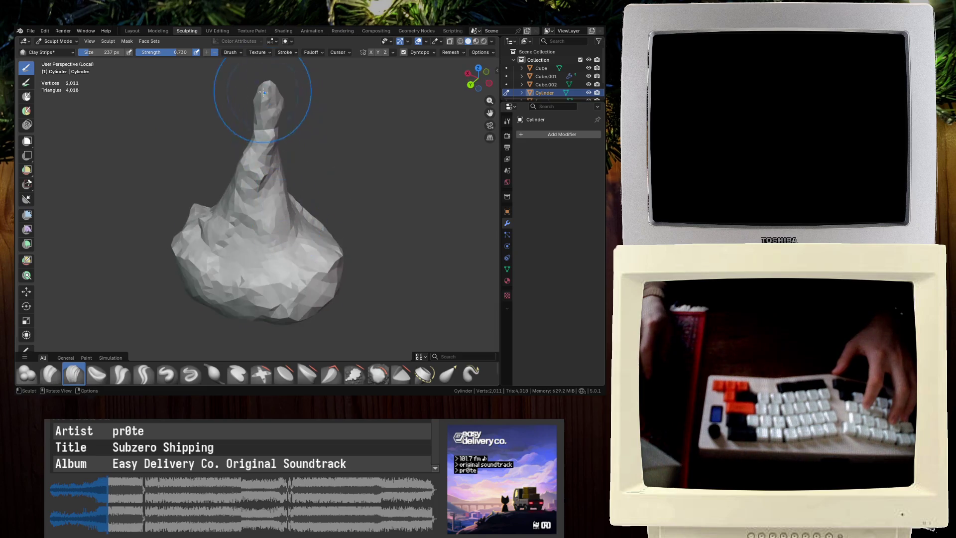
Add more clay around the stalagmite's peak and save the file
mouse_move(212, 78)
middle_down()
mouse_move(250, 103)
mouse_move(223, 234)
middle_up()
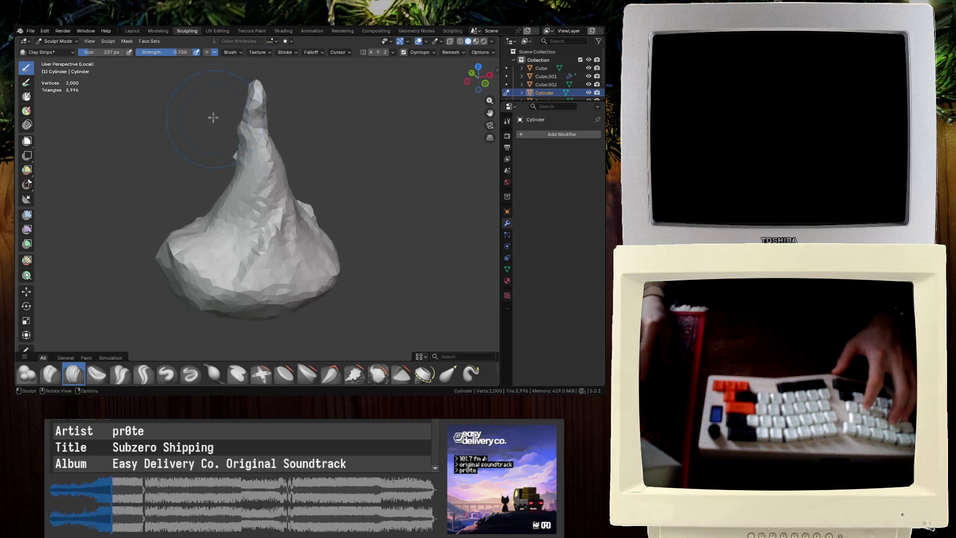
scroll(224, 233, up, 5)
drag(224, 233, 192, 160)
mouse_move(192, 160)
middle_down()
mouse_move(267, 171)
mouse_move(366, 164)
mouse_move(374, 134)
mouse_move(393, 160)
mouse_move(417, 153)
middle_up()
mouse_move(274, 145)
middle_down()
mouse_move(273, 130)
mouse_move(152, 212)
mouse_move(180, 249)
mouse_move(128, 160)
mouse_move(338, 139)
middle_up()
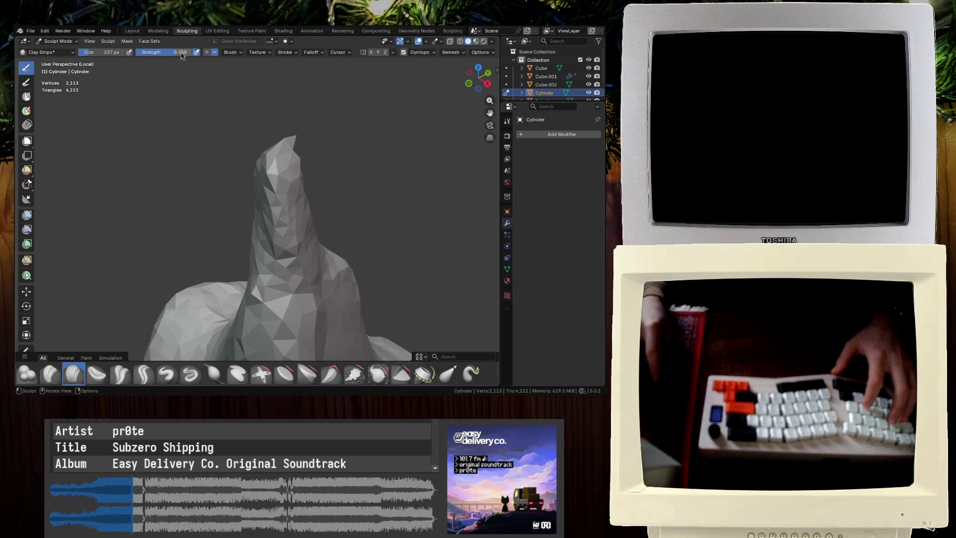
key(ctrl+s)
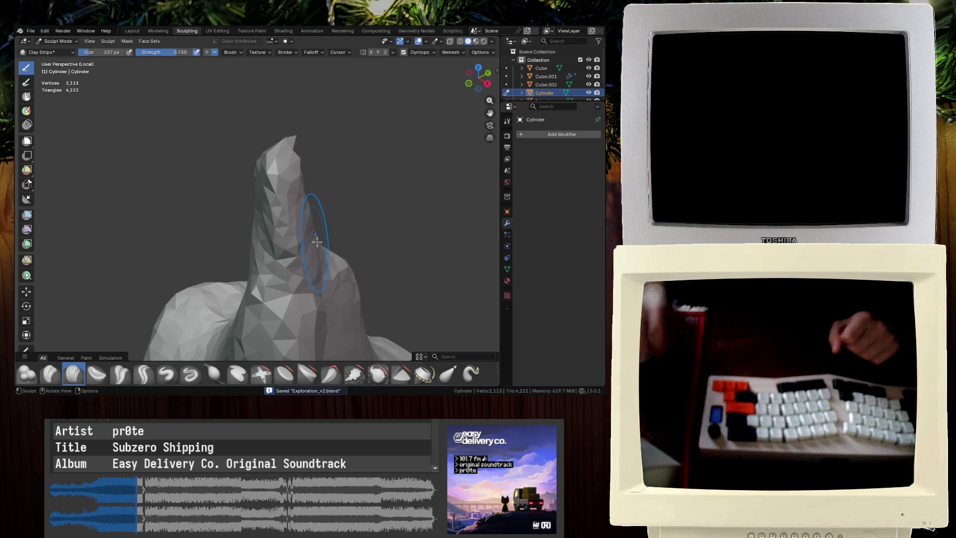
Undo a trial stroke on the tip, then in Layout move the stalagmite toward the cave opening
mouse_move(343, 239)
middle_down()
mouse_move(318, 221)
mouse_move(290, 228)
middle_up()
mouse_move(267, 174)
middle_down()
mouse_move(212, 129)
mouse_move(222, 139)
mouse_move(281, 121)
mouse_move(294, 154)
middle_up()
drag(294, 154, 299, 103)
key(ctrl+z)
mouse_move(282, 126)
middle_down()
mouse_move(289, 102)
mouse_move(229, 161)
mouse_move(269, 139)
mouse_move(296, 161)
middle_up()
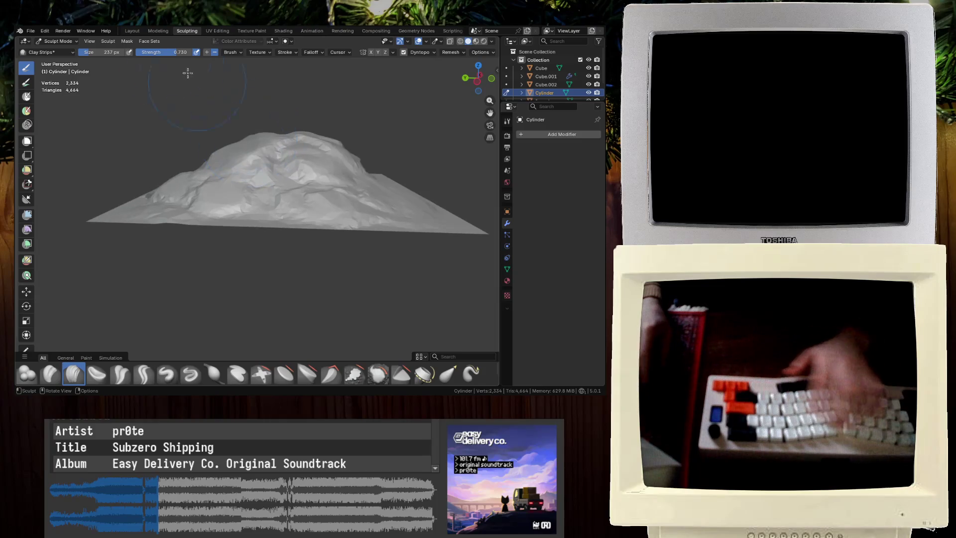
click(131, 31)
mouse_move(296, 157)
mouse_down()
mouse_move(241, 207)
mouse_move(331, 209)
mouse_move(324, 201)
mouse_move(268, 258)
mouse_up()
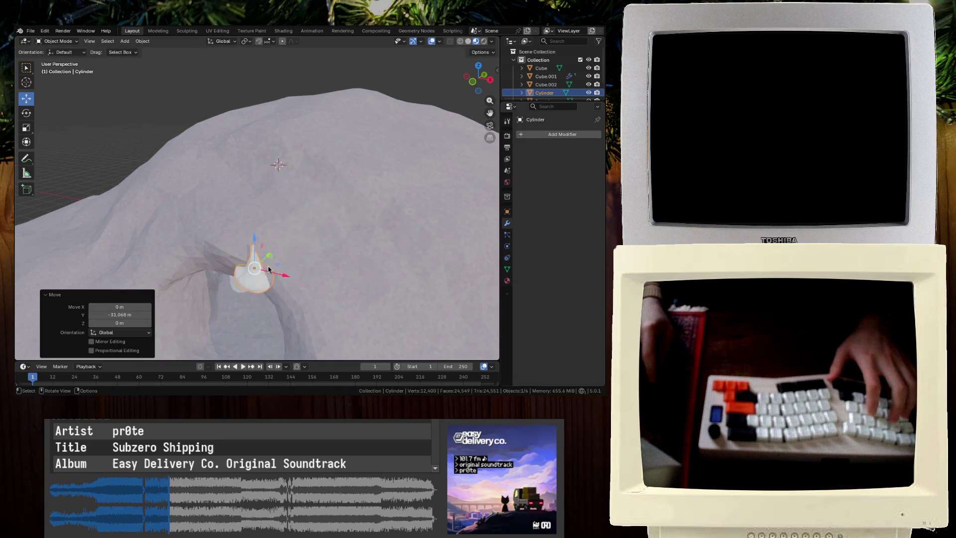
Lower the stalagmite into the cave and slide it along Y to a new spot
scroll(268, 255, up, 5)
mouse_move(247, 77)
mouse_down()
mouse_move(243, 181)
mouse_move(310, 188)
mouse_move(299, 178)
mouse_move(289, 195)
mouse_up()
mouse_move(272, 280)
mouse_down()
mouse_move(359, 190)
mouse_move(272, 280)
mouse_move(362, 231)
mouse_move(362, 218)
mouse_up()
key(g)
key(y)
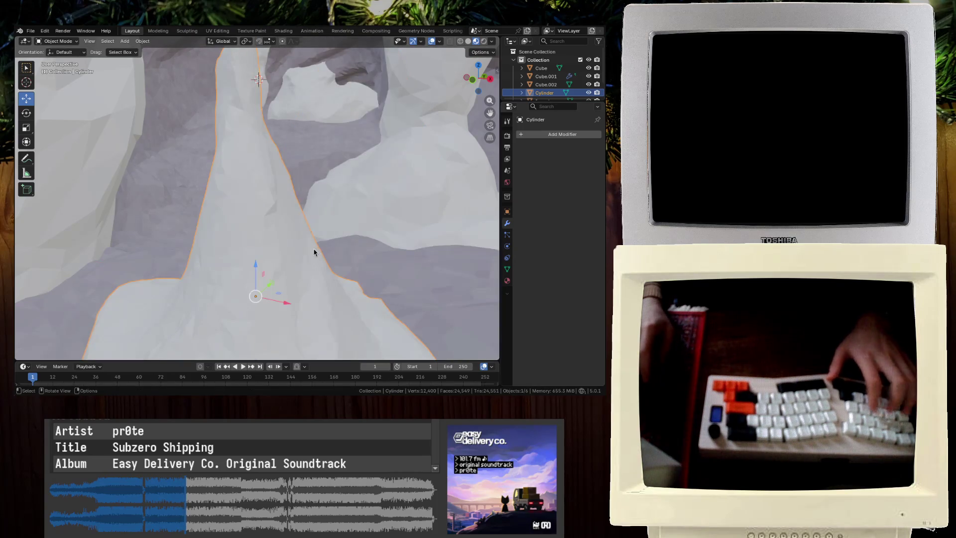
click(414, 173)
key(g)
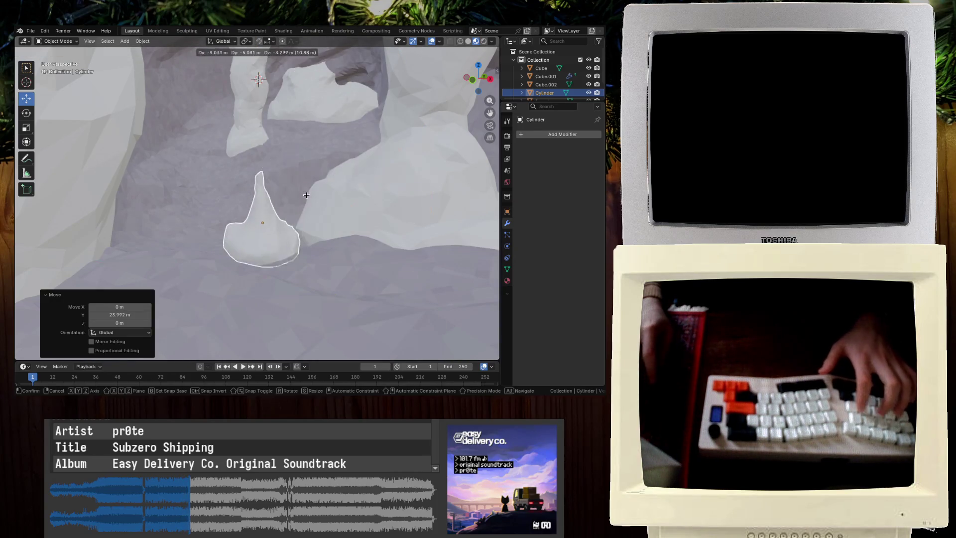
click(289, 244)
mouse_move(289, 244)
middle_down()
mouse_move(280, 256)
mouse_move(279, 241)
mouse_move(298, 224)
mouse_move(267, 268)
middle_up()
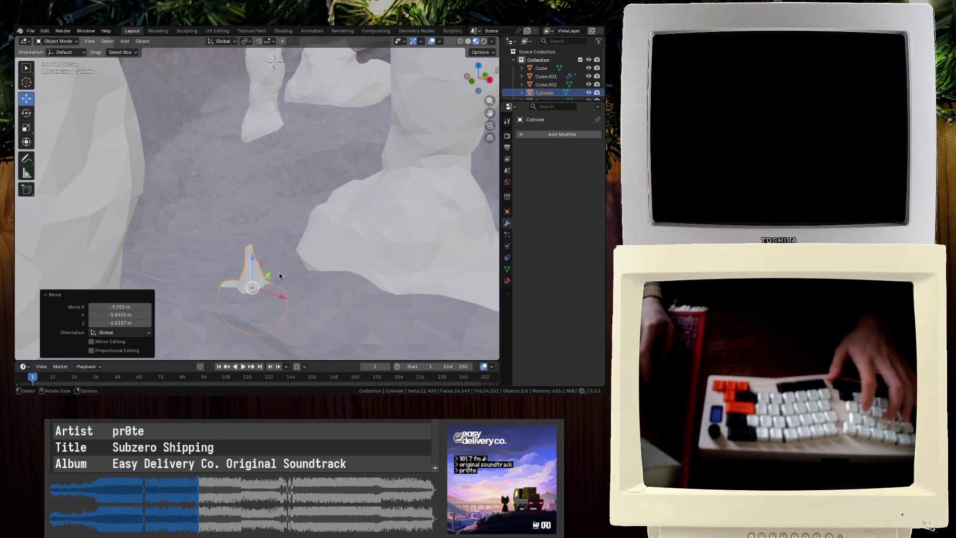
Fine-tune the stalagmite with X, Z and free moves, sinking it into the floor
key(g)
key(x)
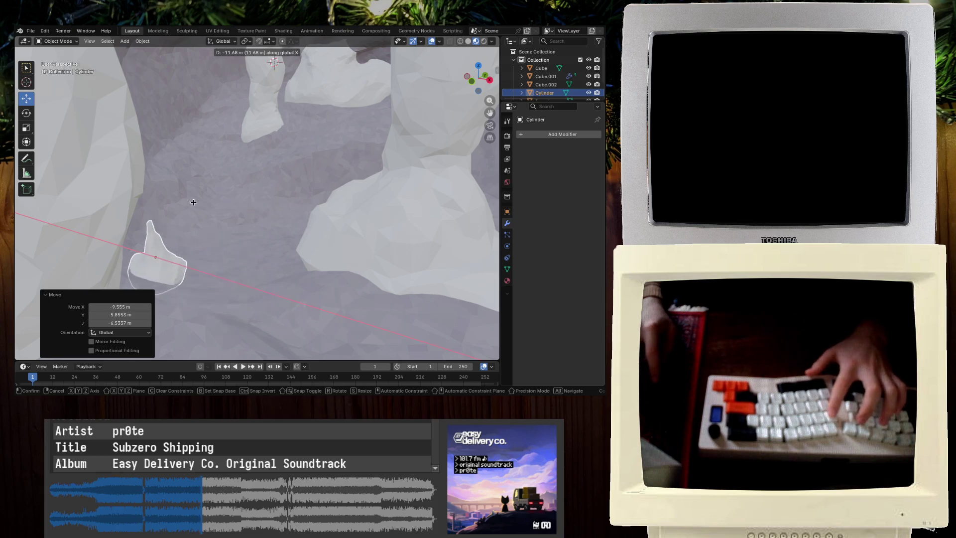
click(170, 204)
key(KP_Decimal)
key(g)
click(158, 217)
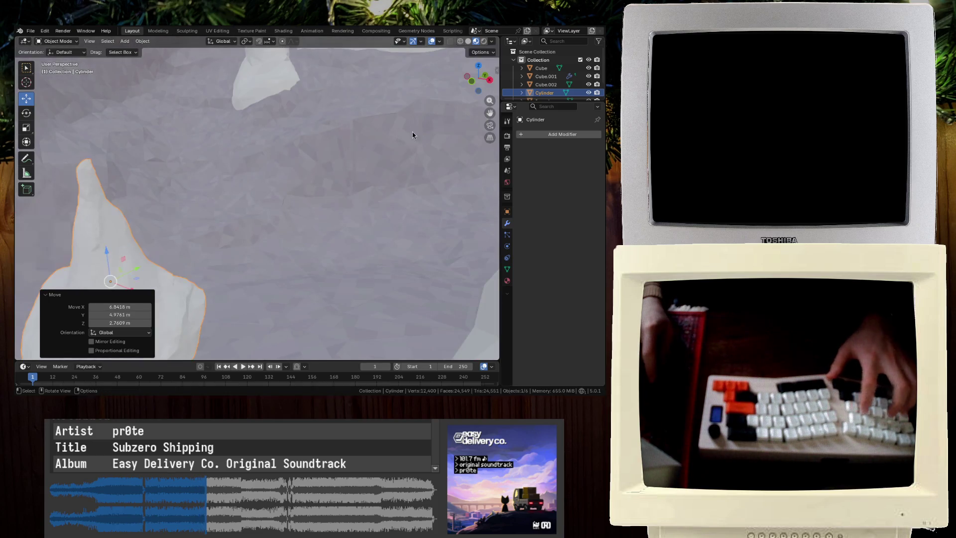
scroll(412, 133, down, 5)
key(g)
key(z)
click(253, 238)
key(g)
key(x)
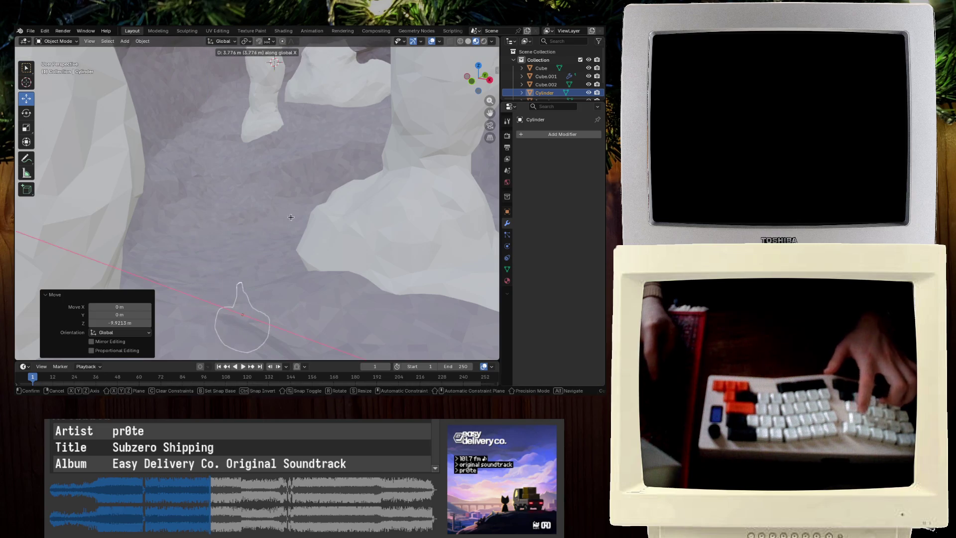
click(320, 180)
key(g)
click(283, 153)
Duplicate the stalagmite and position the small Cylinder.001 copy, lowering it into the floor
key(shift+d)
click(334, 157)
key(g)
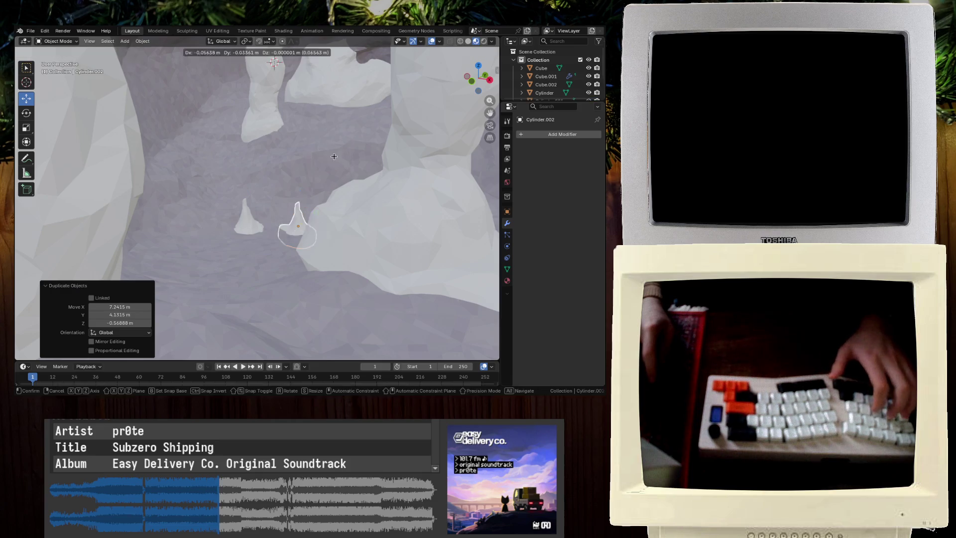
right_click(245, 174)
key(g)
click(273, 189)
key(g)
click(301, 204)
click(296, 219)
key(g)
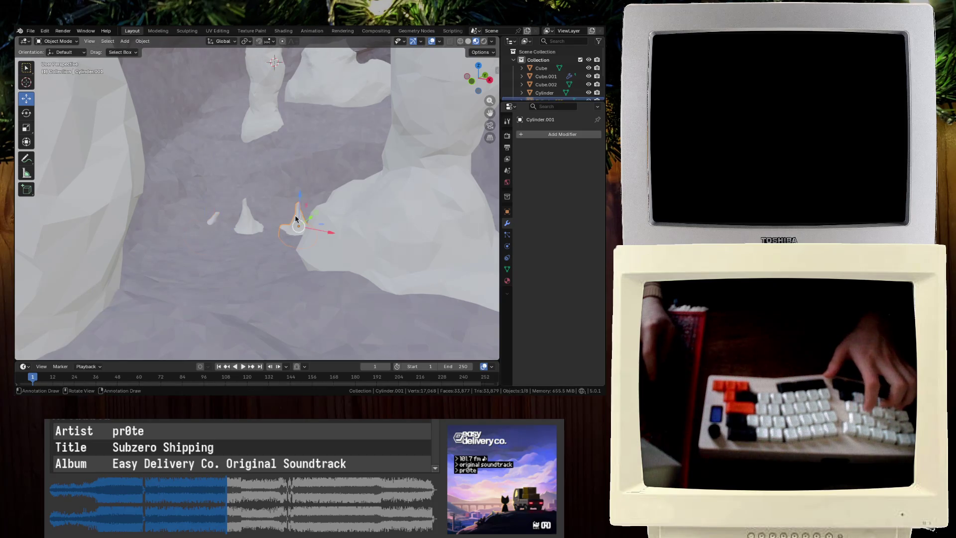
click(317, 160)
key(g)
key(z)
click(320, 170)
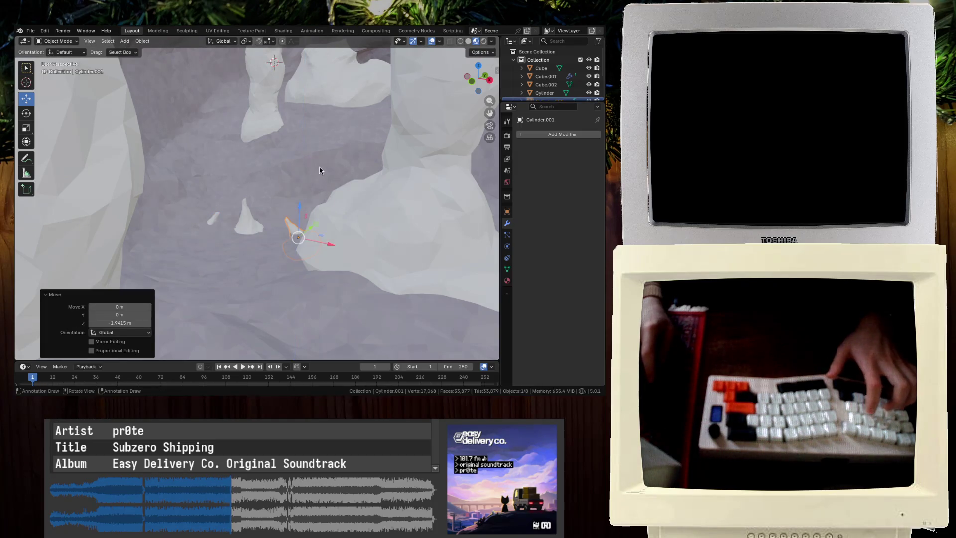
After checking the cave reference images, delete the stalagmites and select the terrain plane
key(alt+Tab)
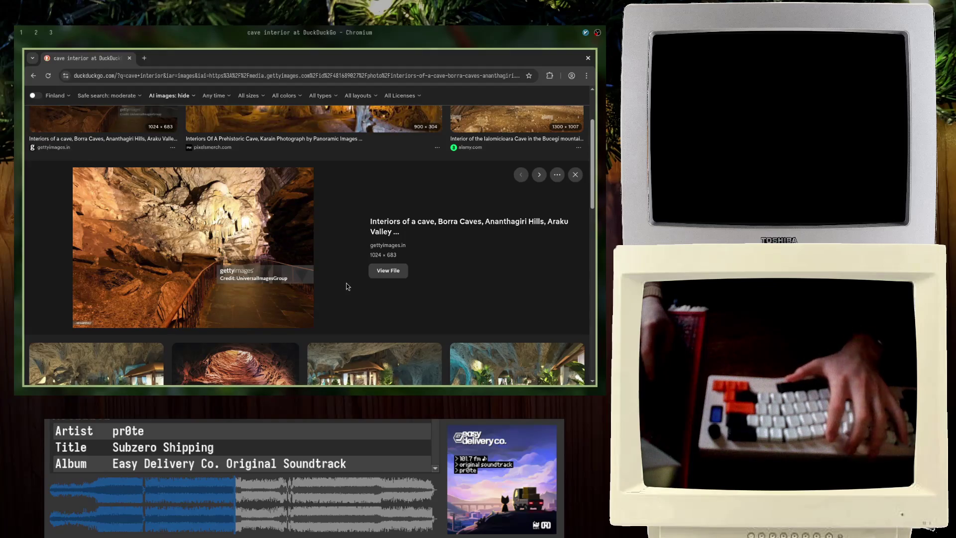
key(alt+Tab)
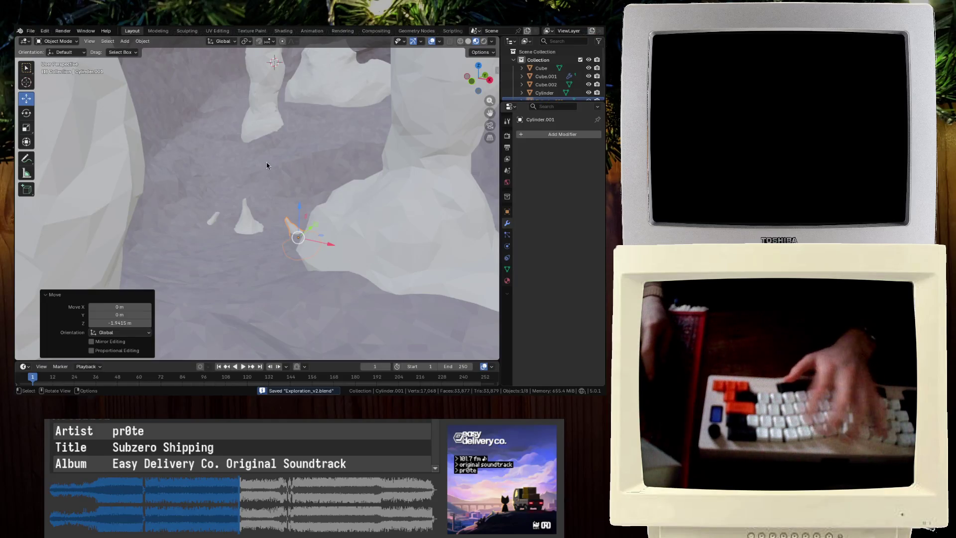
key(Delete)
click(244, 219)
key(Delete)
click(214, 219)
key(Delete)
click(336, 181)
Save Exploration_v2.blend and switch to the Sculpting workspace for the terrain
mouse_move(336, 181)
middle_down()
mouse_move(339, 158)
mouse_move(357, 162)
mouse_move(251, 214)
mouse_move(249, 201)
middle_up()
key(ctrl+s)
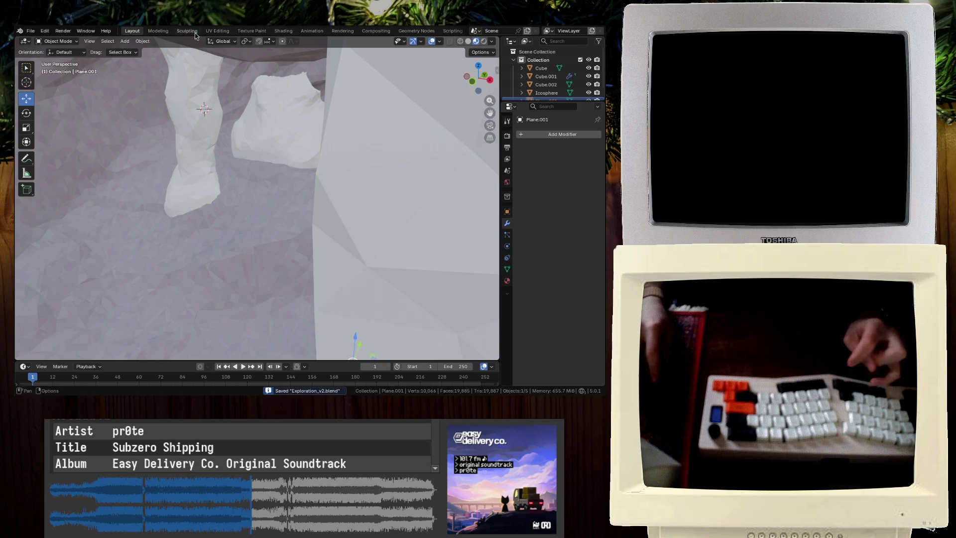
middle_drag(191, 157, 197, 144)
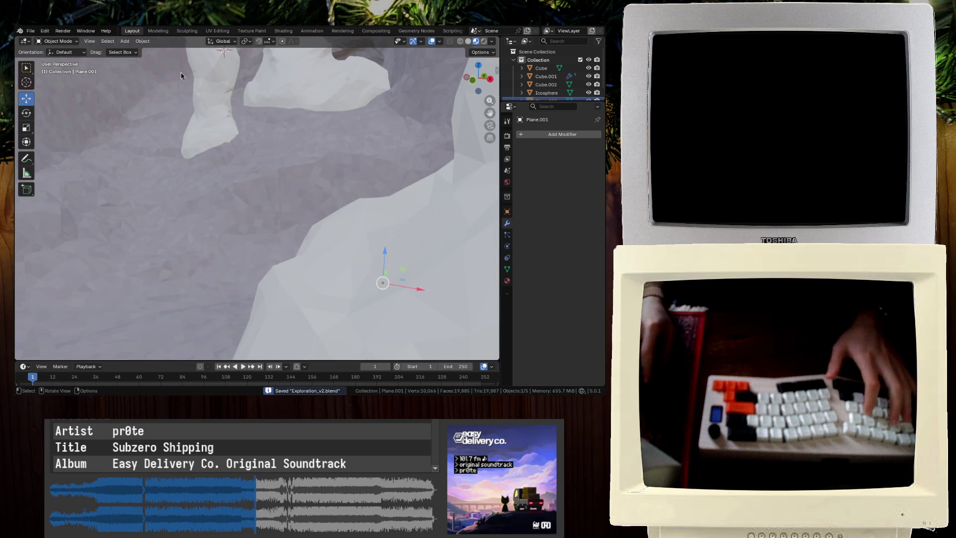
middle_drag(181, 74, 205, 51)
click(187, 31)
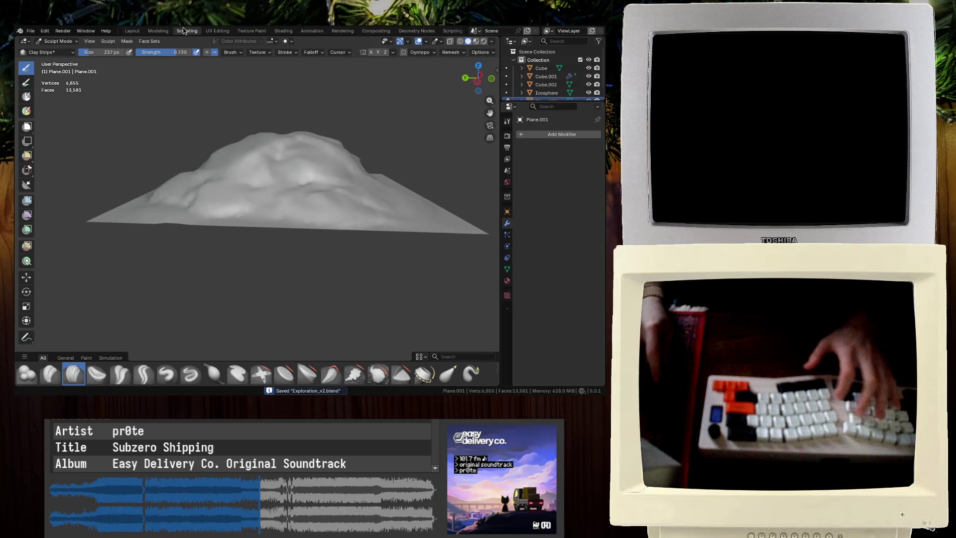
Isolate the sculpted terrain in local view and orbit to inspect it
mouse_move(224, 149)
middle_down()
mouse_move(167, 149)
mouse_move(275, 157)
mouse_move(227, 168)
mouse_move(214, 186)
mouse_move(230, 106)
mouse_move(214, 102)
mouse_move(288, 133)
mouse_move(279, 163)
mouse_move(252, 171)
mouse_move(245, 139)
mouse_move(165, 147)
mouse_move(298, 145)
middle_up()
key(slash)
scroll(209, 240, up, 6)
Back in Layout, add a mesh cube (Cube.003) to the scene
key(ctrl+Page_Up)
key(ctrl+Page_Up)
scroll(164, 147, down, 8)
key(shift+a)
click(277, 158)
Look at the new cube from top view with wireframe shading
mouse_move(196, 260)
middle_down()
mouse_move(223, 229)
mouse_move(286, 222)
mouse_move(239, 231)
mouse_move(272, 216)
middle_up()
key(KP_7)
key(z)
click(292, 199)
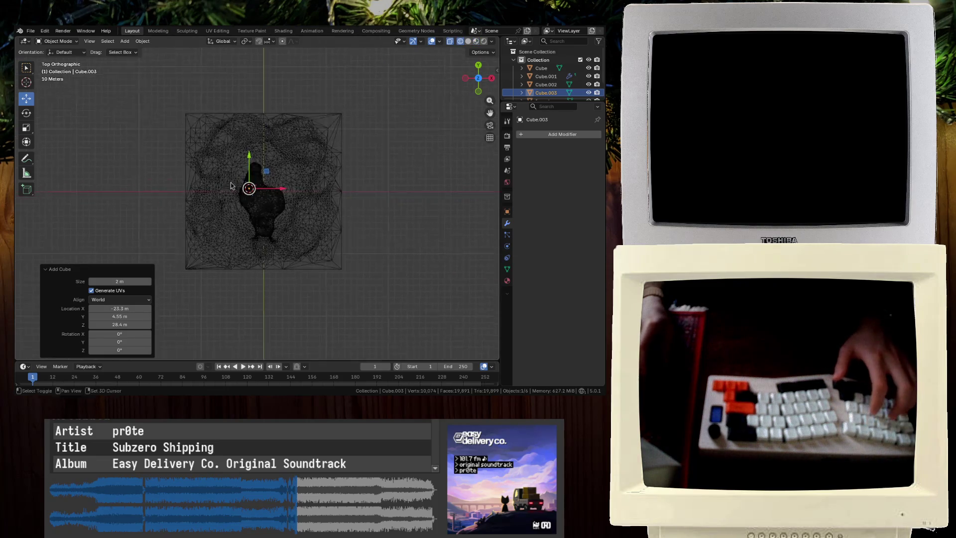
In Edit Mode stretch the cube along X, position it over the cave, and scale it by 63
key(Tab)
key(s)
key(x)
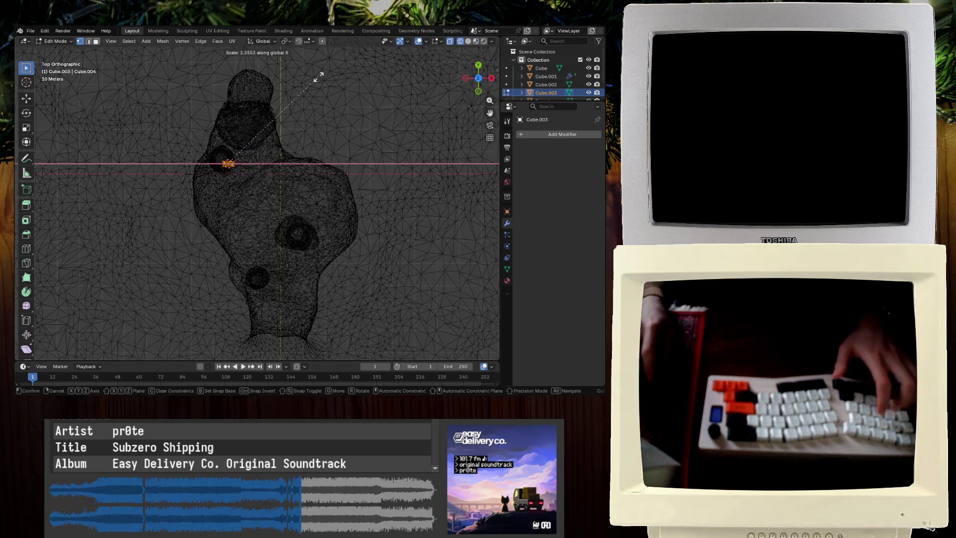
click(489, 100)
key(g)
click(361, 151)
key(s)
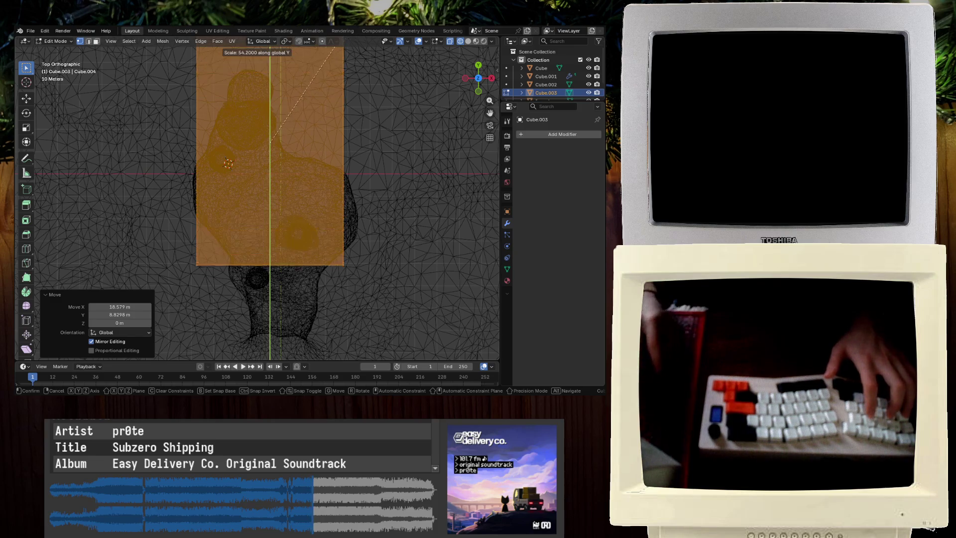
text(63)
key(Return)
scroll(309, 245, down, 5)
key(g)
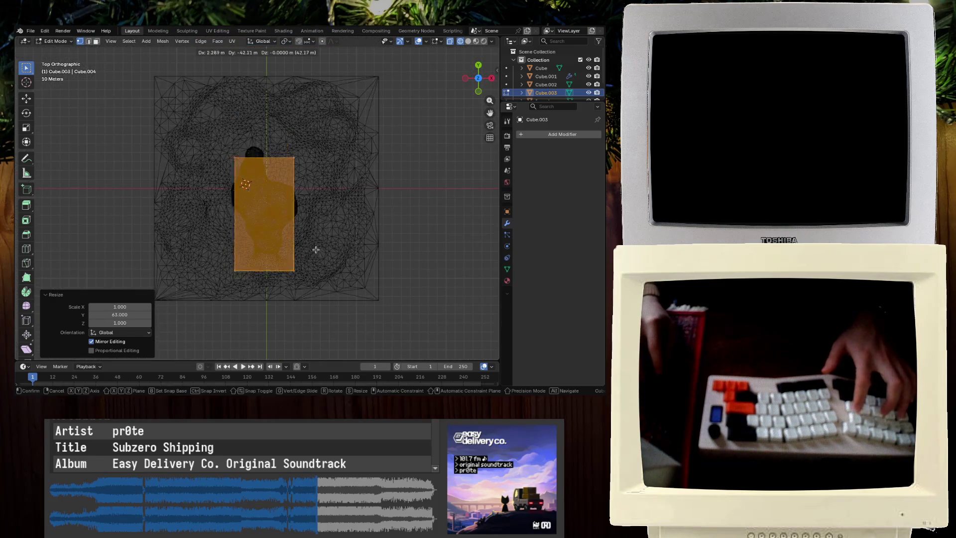
click(317, 230)
Widen the slab on X, adjust its Y position, and thicken it along Z
key(s)
key(x)
click(343, 218)
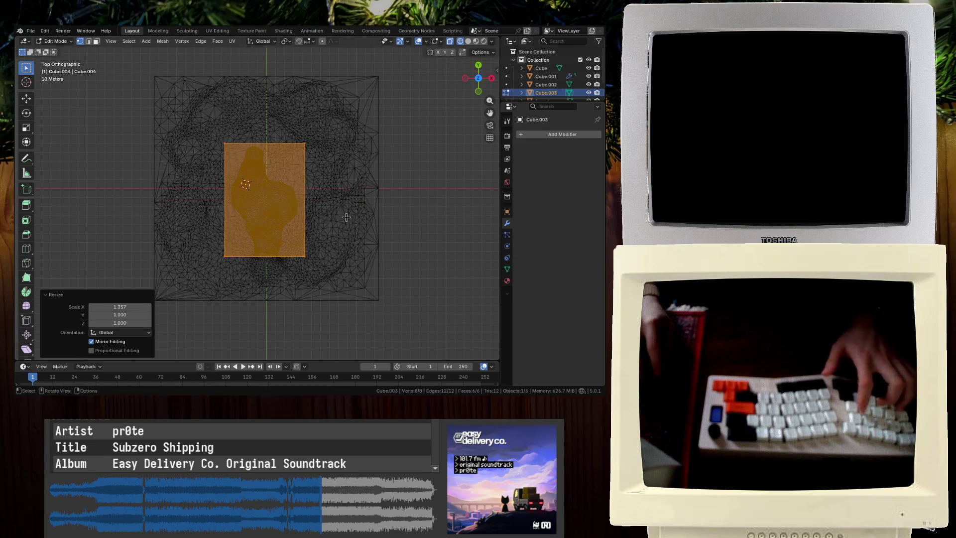
key(g)
key(y)
click(344, 219)
middle_drag(326, 254, 295, 155)
key(KP_Decimal)
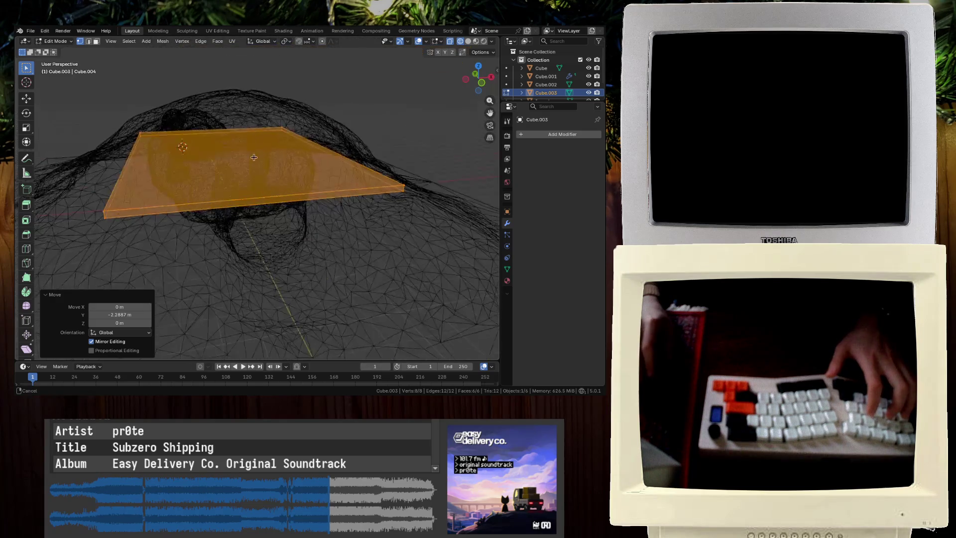
key(s)
key(z)
click(122, 238)
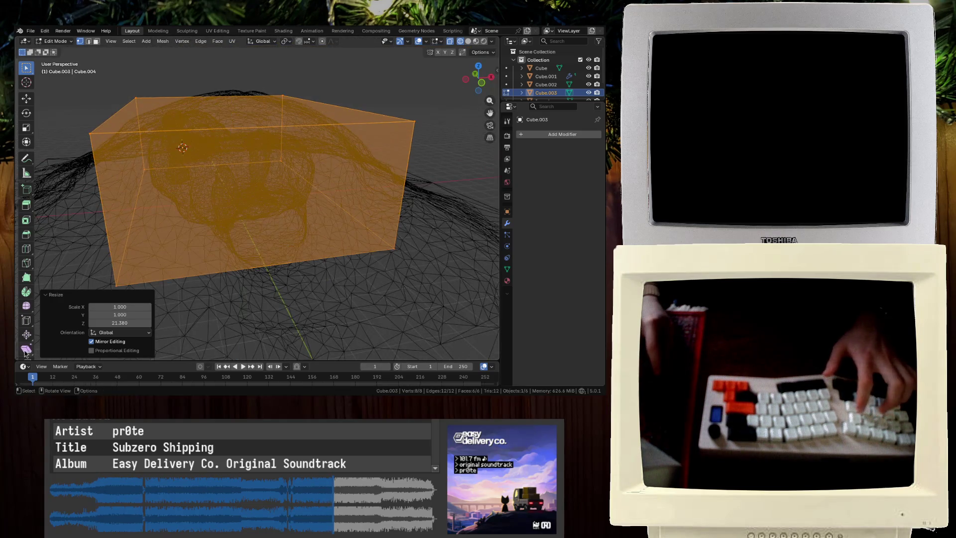
Back in Object Mode, raise the box 63 m along Z above the terrain
key(g)
key(z)
middle_drag(189, 183, 187, 270)
key(Tab)
ctrl+drag(186, 192, 235, 139)
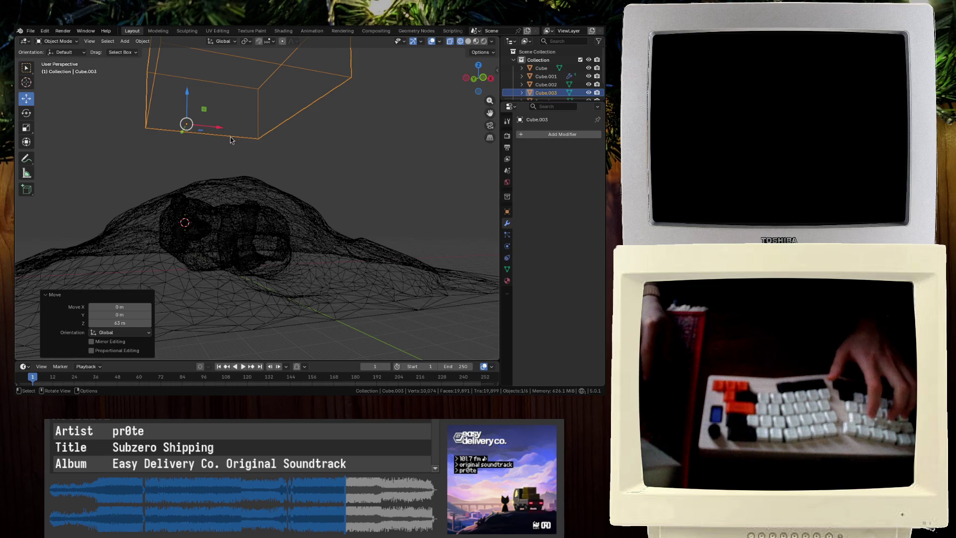
Save, then in Sculpting isolate the block and enable dynamic topology
key(ctrl+s)
click(186, 31)
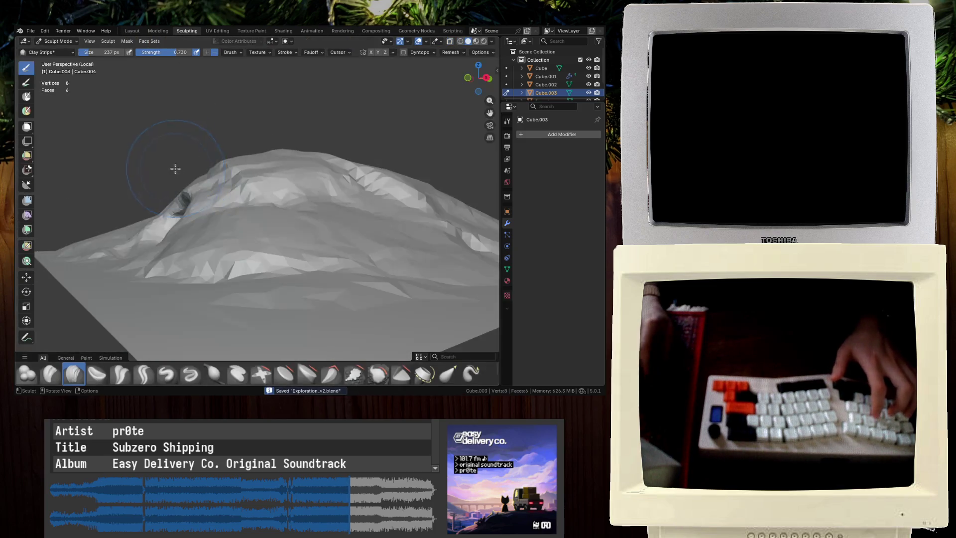
mouse_move(159, 281)
middle_down()
mouse_move(179, 234)
mouse_move(366, 145)
middle_up()
key(KP_Divide)
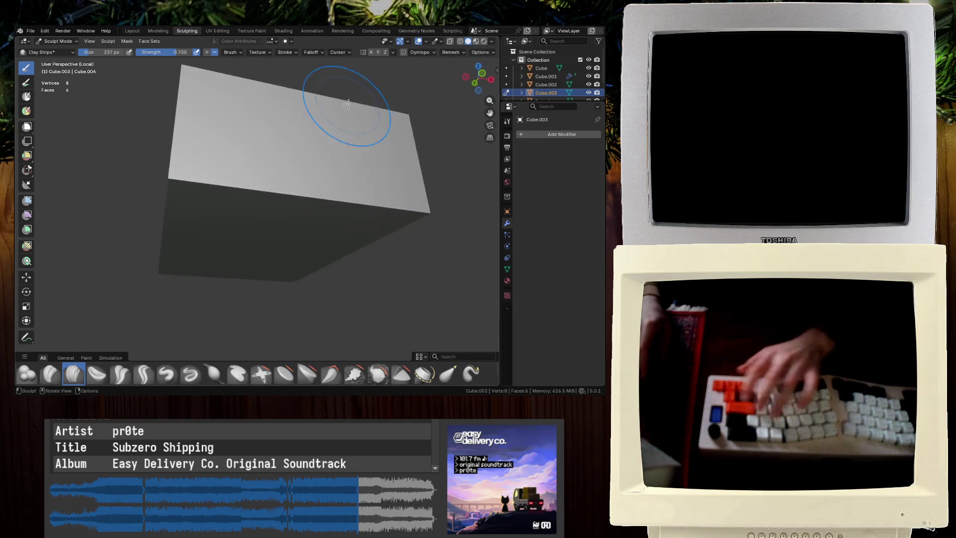
mouse_move(244, 128)
middle_down()
mouse_move(228, 132)
mouse_move(324, 133)
middle_up()
click(403, 53)
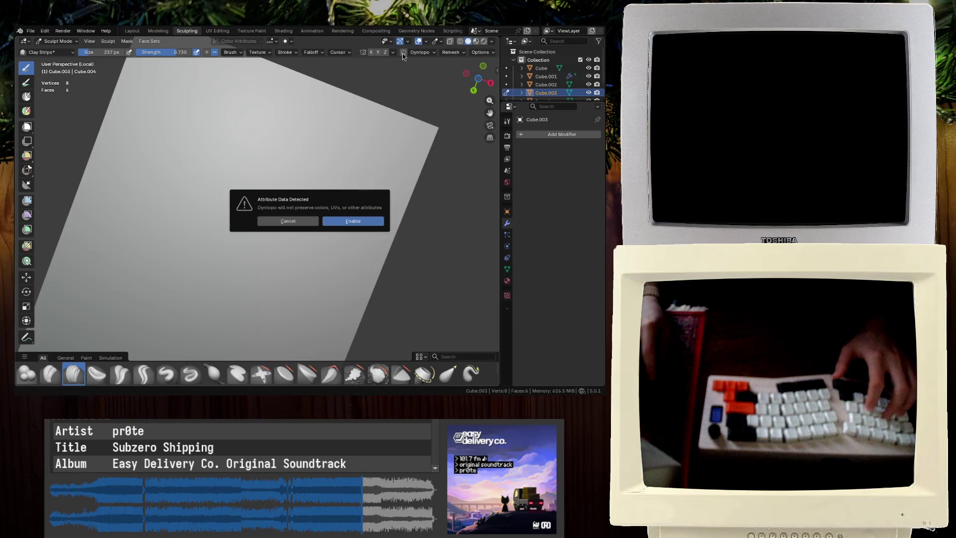
click(341, 221)
Set Clay Strips strength to 0.399 and sculpt horizontal ridges across the block face
drag(170, 97, 349, 172)
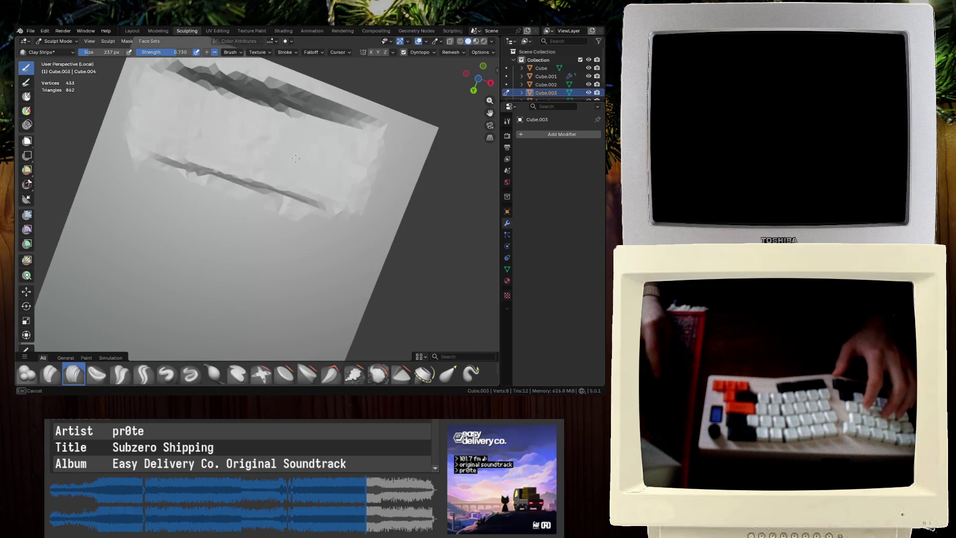
key(ctrl+z)
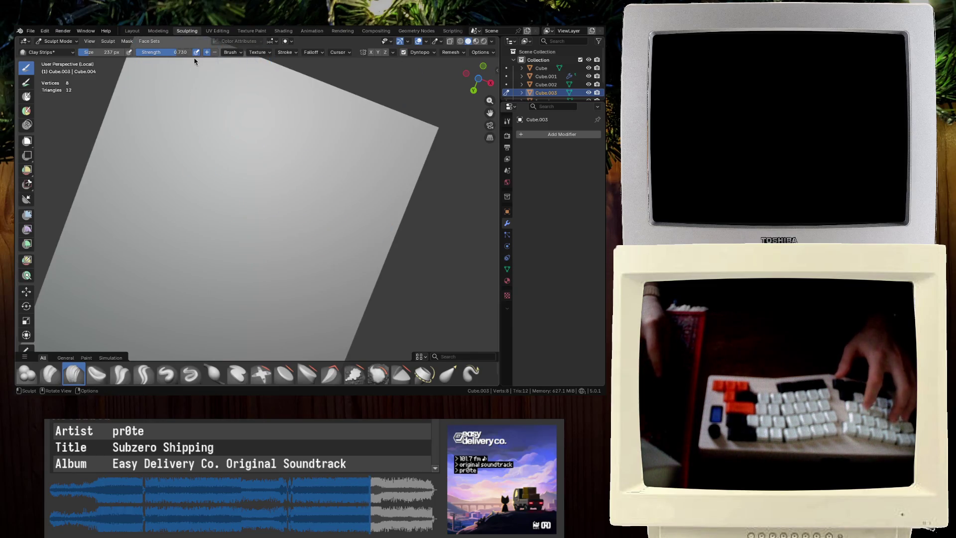
click(63, 59)
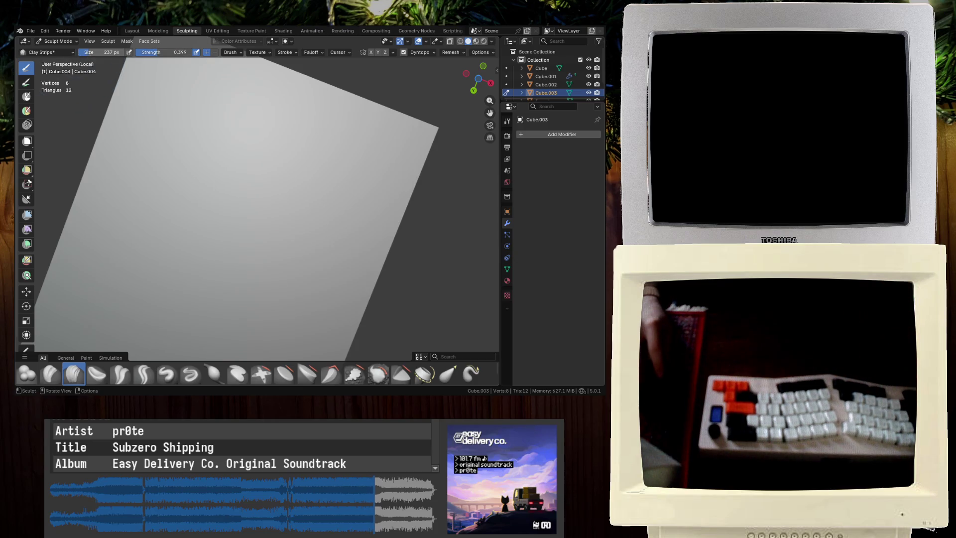
mouse_move(383, 151)
mouse_down()
mouse_move(224, 115)
mouse_move(349, 139)
mouse_move(150, 209)
mouse_move(249, 179)
mouse_move(227, 243)
mouse_up()
mouse_move(194, 156)
mouse_down()
mouse_move(210, 94)
mouse_move(303, 121)
mouse_up()
Add further ridges and deep creases across the block from several angles
middle_drag(259, 110, 331, 154)
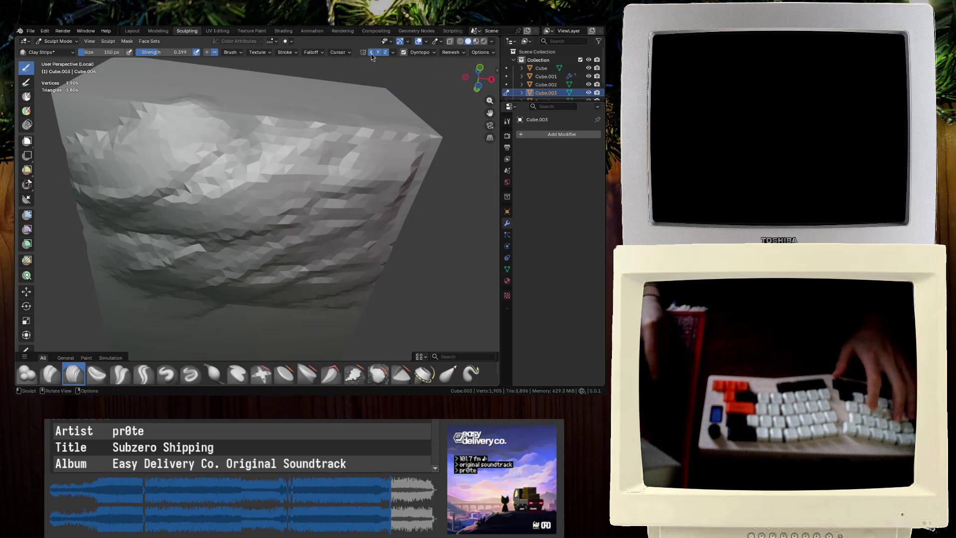
drag(356, 176, 85, 134)
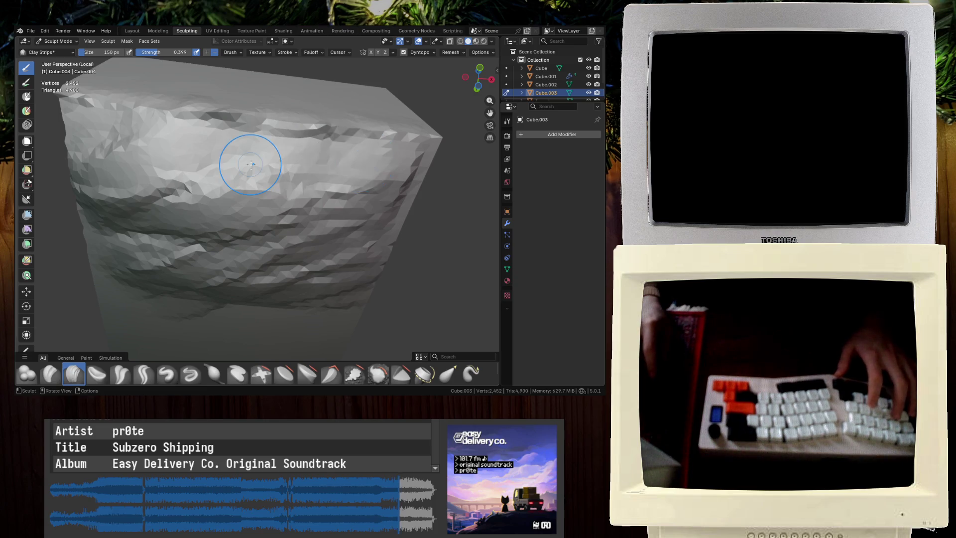
middle_drag(332, 186, 311, 204)
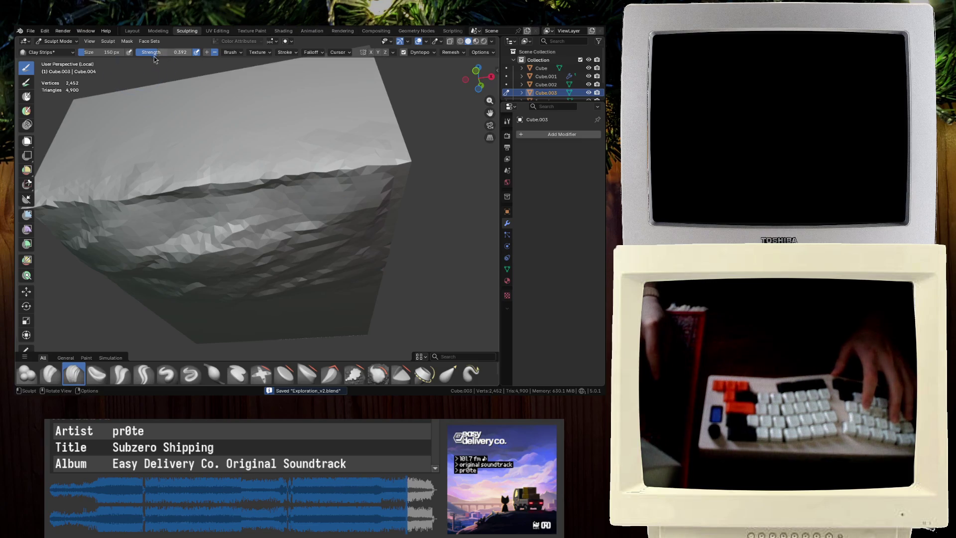
middle_drag(209, 99, 206, 144)
drag(187, 247, 279, 249)
middle_drag(279, 249, 283, 224)
mouse_move(284, 225)
mouse_down()
mouse_move(224, 259)
mouse_move(144, 262)
mouse_move(299, 259)
mouse_move(323, 199)
mouse_move(224, 279)
mouse_move(164, 291)
mouse_up()
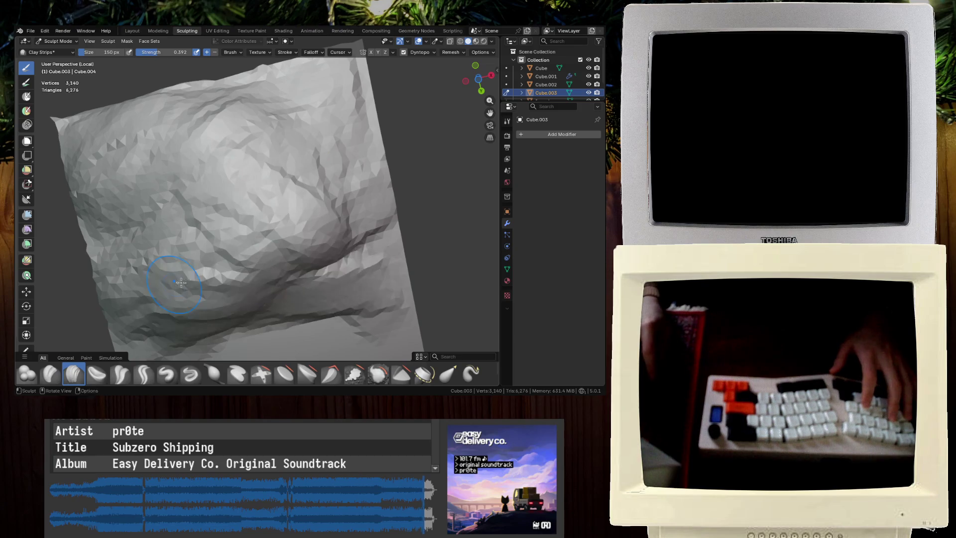
mouse_move(286, 324)
middle_down()
mouse_move(314, 260)
mouse_move(313, 278)
middle_up()
Sculpt Clay Strips rock detail across the centre and edge of the slab's underside
drag(314, 277, 309, 245)
middle_drag(309, 245, 230, 228)
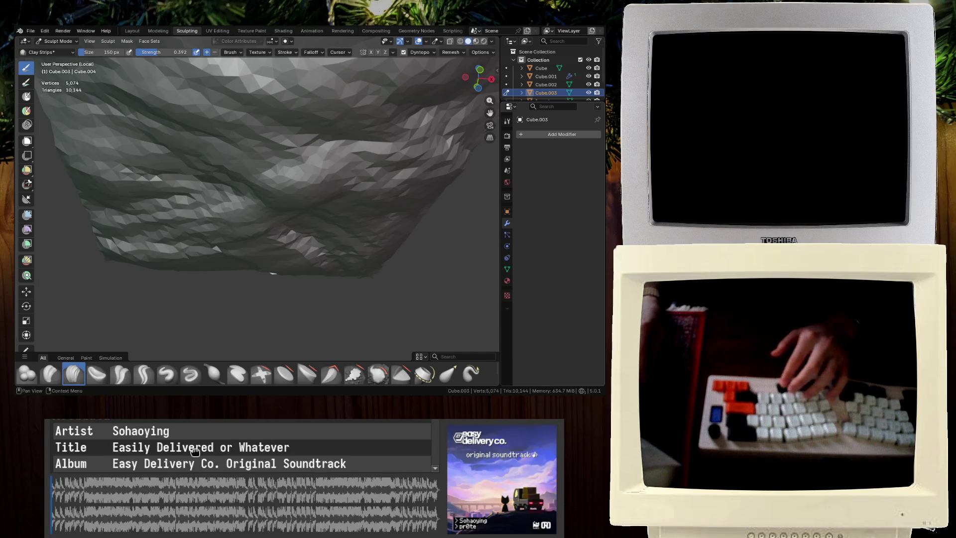
mouse_move(288, 266)
mouse_down()
mouse_move(246, 235)
mouse_move(318, 214)
mouse_up()
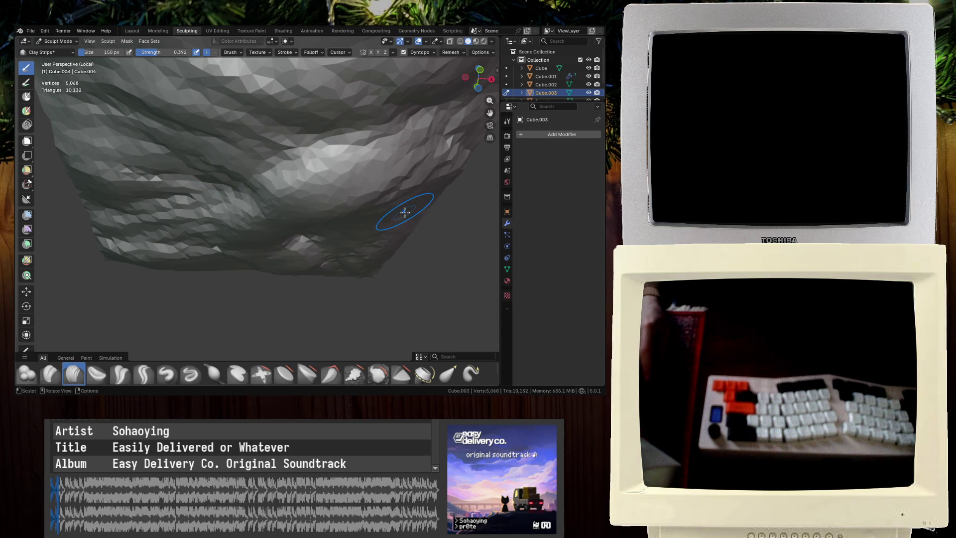
middle_drag(268, 158, 241, 144)
drag(241, 145, 299, 179)
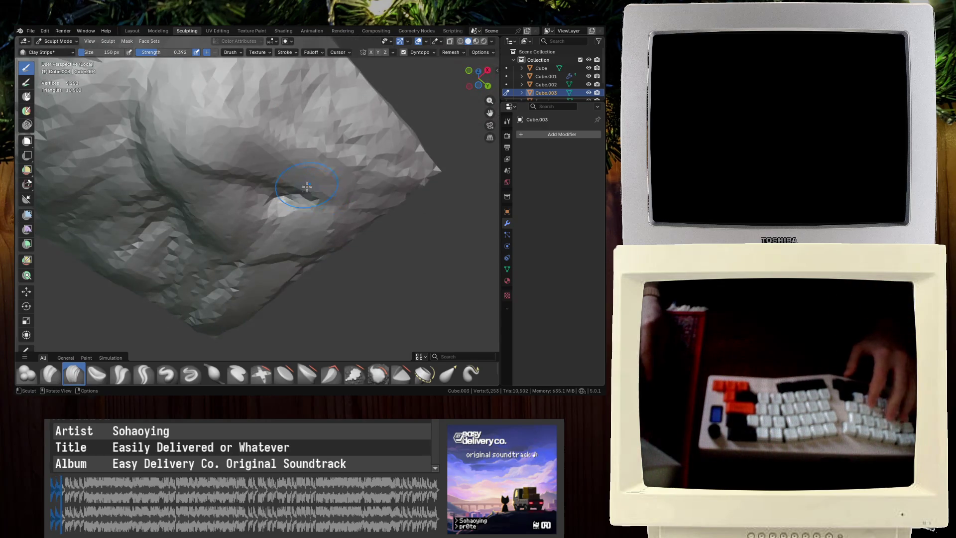
scroll(281, 207, up, 3)
Add more rocky Clay Strips strokes to the underside from several new angles
middle_drag(281, 207, 301, 275)
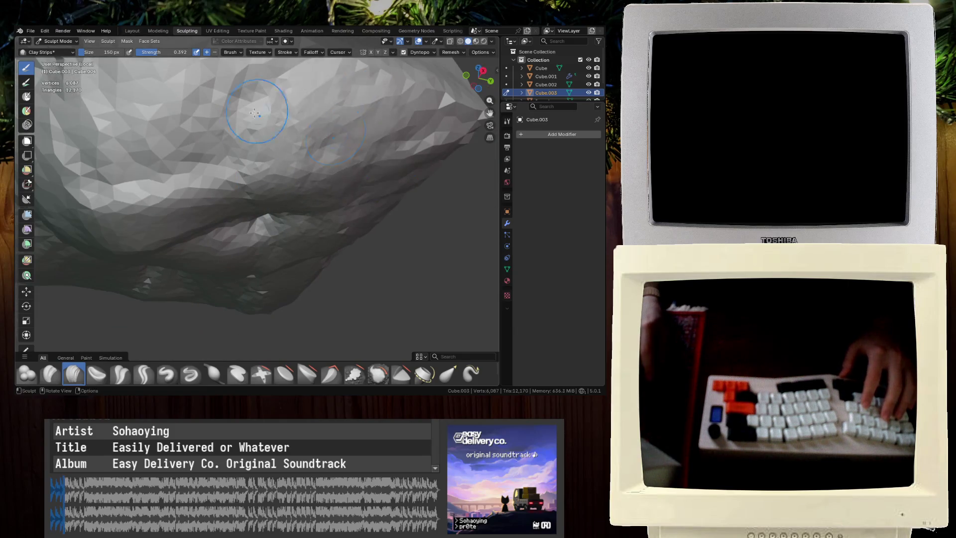
middle_drag(223, 222, 244, 189)
drag(244, 189, 267, 159)
drag(185, 179, 230, 226)
mouse_move(230, 226)
middle_down()
mouse_move(198, 211)
mouse_move(179, 234)
middle_up()
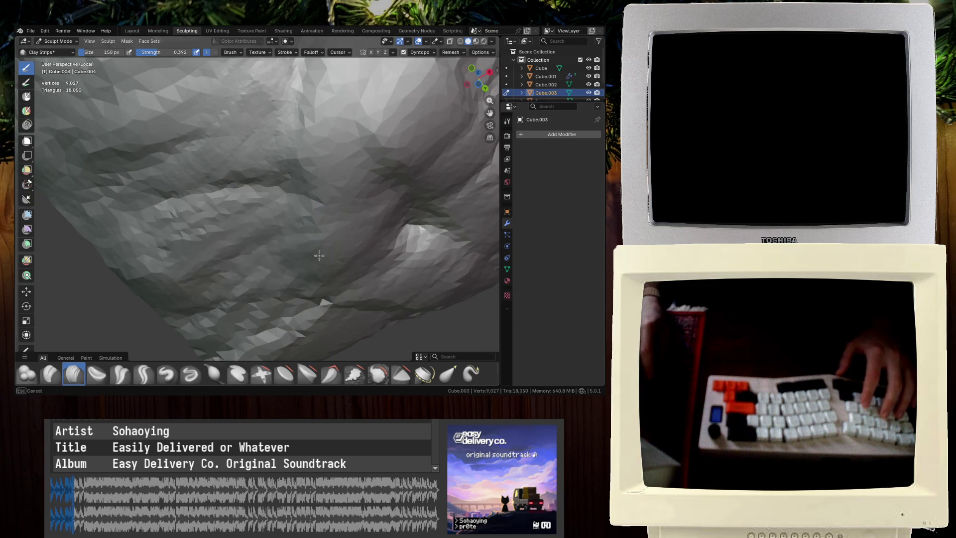
drag(248, 320, 254, 299)
middle_drag(254, 299, 270, 249)
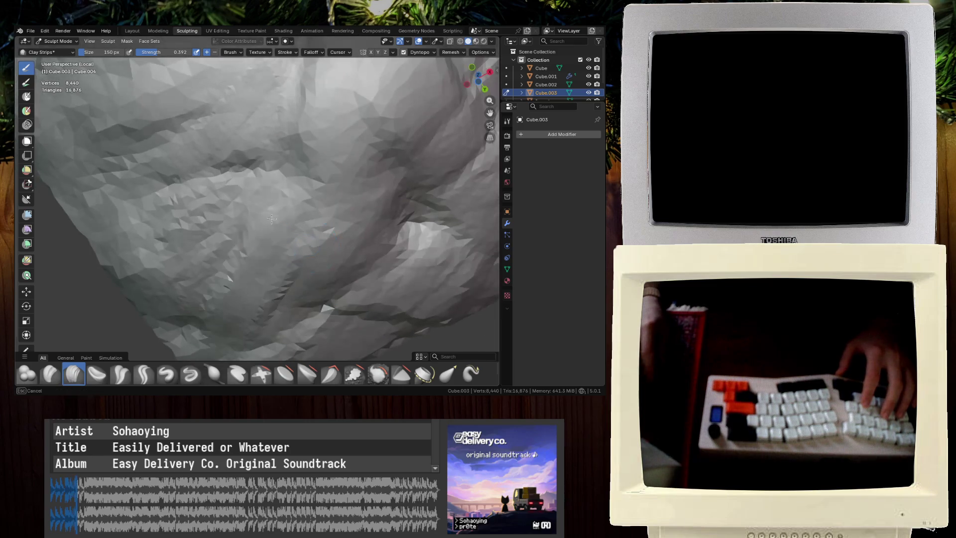
Pull back to view the whole sculpted block in the scene and toggle wireframe display
mouse_move(402, 312)
middle_down()
mouse_move(213, 265)
mouse_move(154, 283)
mouse_move(254, 215)
middle_up()
scroll(244, 224, up, 5)
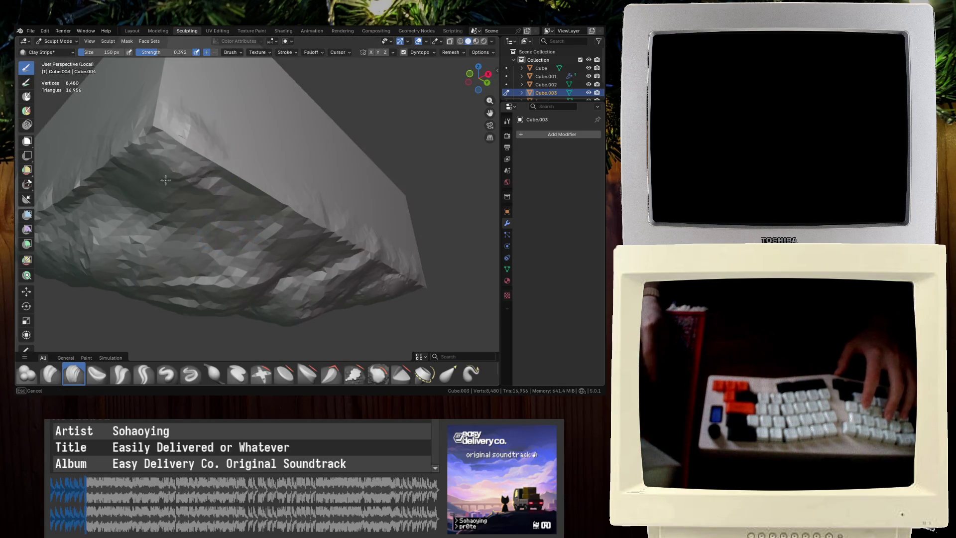
scroll(192, 190, down, 5)
mouse_move(193, 190)
middle_down()
mouse_move(277, 234)
mouse_move(363, 256)
mouse_move(308, 233)
middle_up()
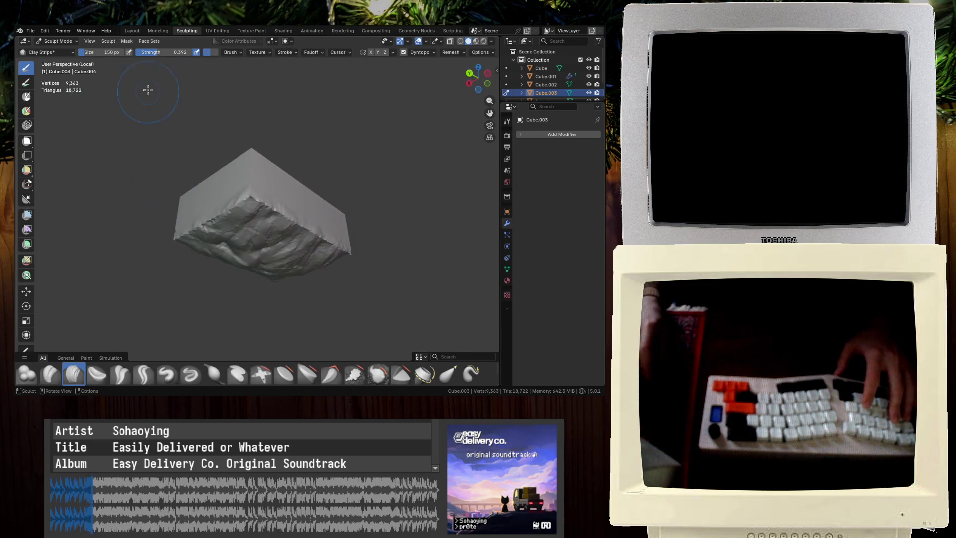
mouse_move(286, 203)
middle_down()
mouse_move(199, 148)
mouse_move(326, 251)
middle_up()
key(ctrl+Page_Up)
key(ctrl+Page_Up)
scroll(326, 252, up, 2)
Lower the slab along Z into the cave and check it in solid shading
key(g)
key(z)
click(307, 350)
mouse_move(168, 311)
middle_down()
mouse_move(278, 214)
mouse_move(386, 151)
mouse_move(316, 166)
middle_up()
key(shift+z)
scroll(317, 163, down, 3)
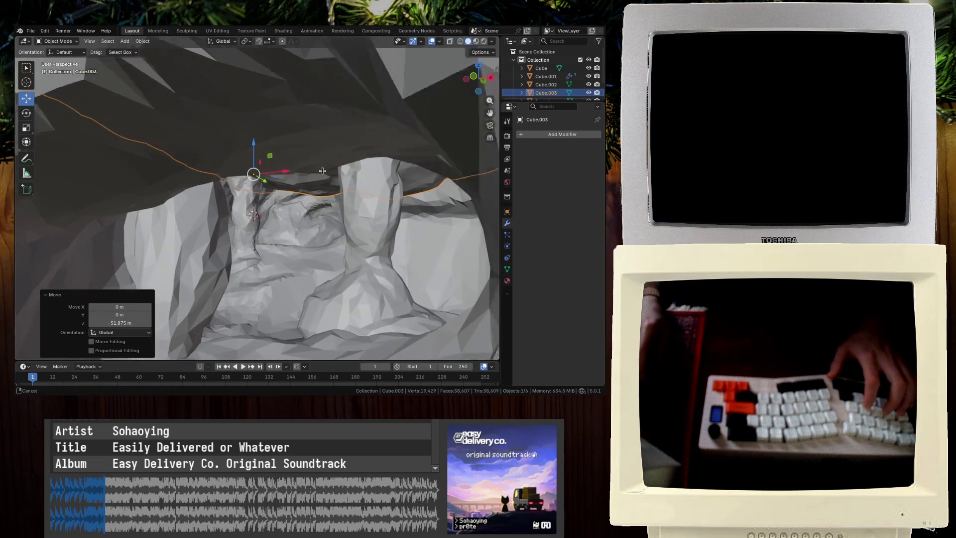
scroll(321, 163, up, 2)
scroll(326, 163, down, 2)
Adjust the slab's height and give it a slight rotation as the cave ceiling
key(g)
key(z)
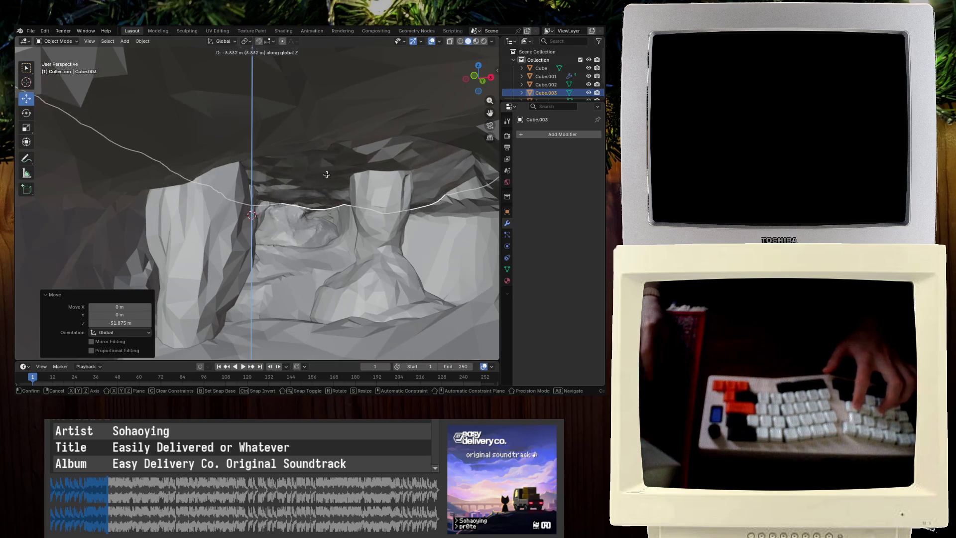
click(321, 182)
mouse_move(321, 181)
middle_down()
mouse_move(298, 189)
mouse_move(292, 180)
mouse_move(315, 203)
mouse_move(351, 214)
mouse_move(340, 227)
mouse_move(188, 200)
mouse_move(241, 186)
middle_up()
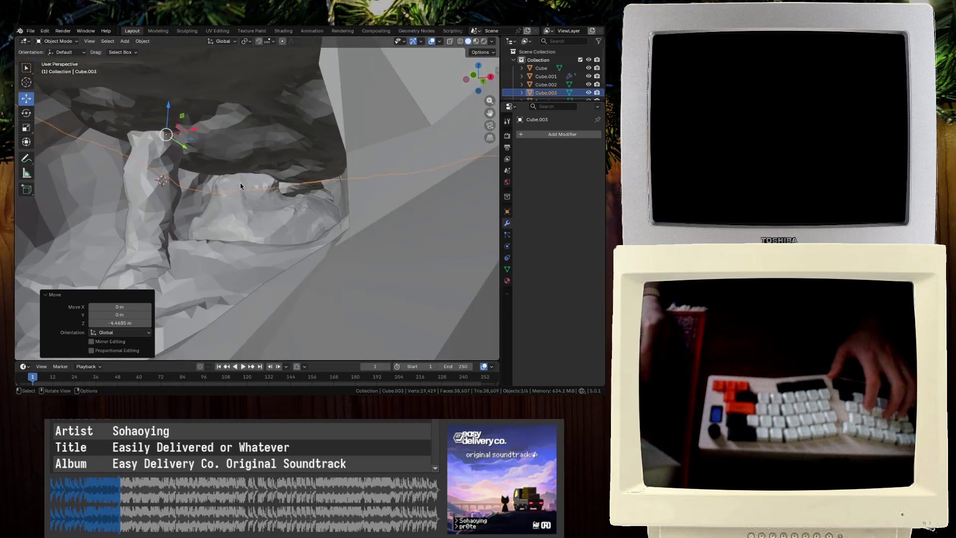
click(293, 147)
middle_drag(295, 145, 250, 177)
click(300, 188)
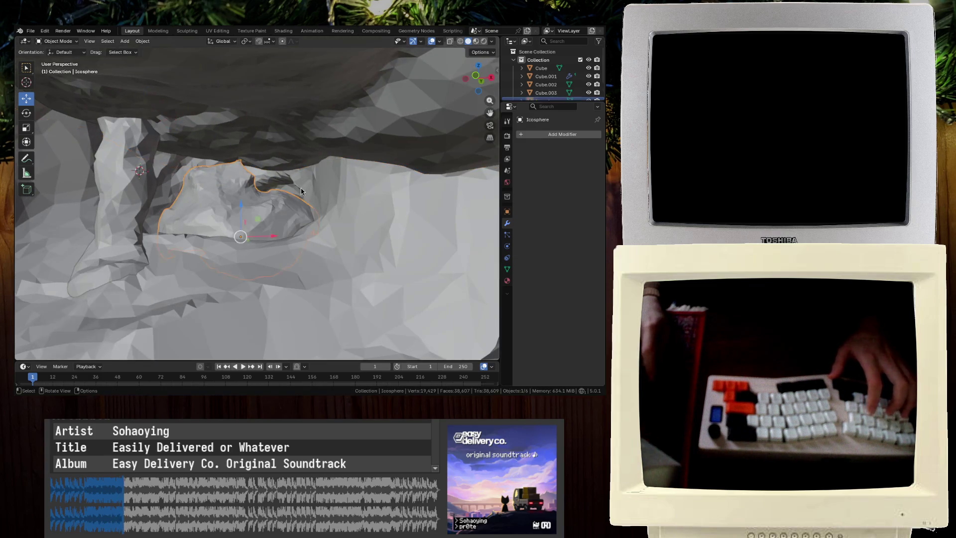
middle_drag(333, 194, 321, 180)
click(321, 181)
Reposition the slab and look around the cave to judge the fit
key(g)
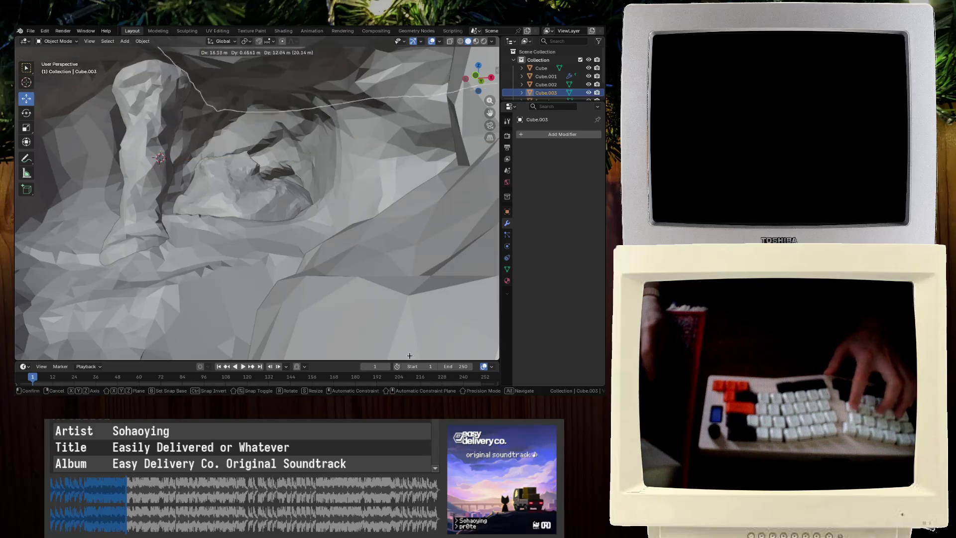
click(117, 92)
mouse_move(279, 189)
middle_down()
mouse_move(300, 199)
mouse_move(291, 214)
middle_up()
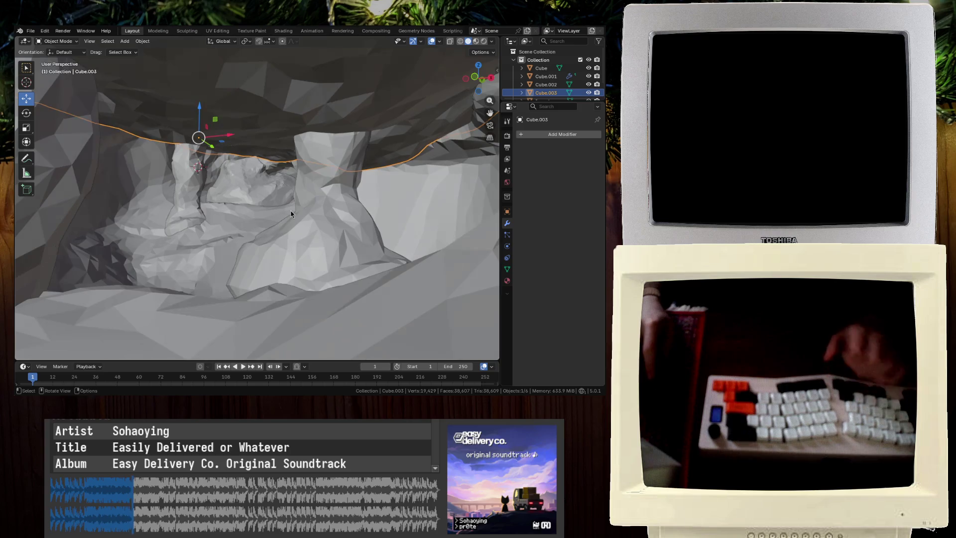
scroll(291, 214, down, 10)
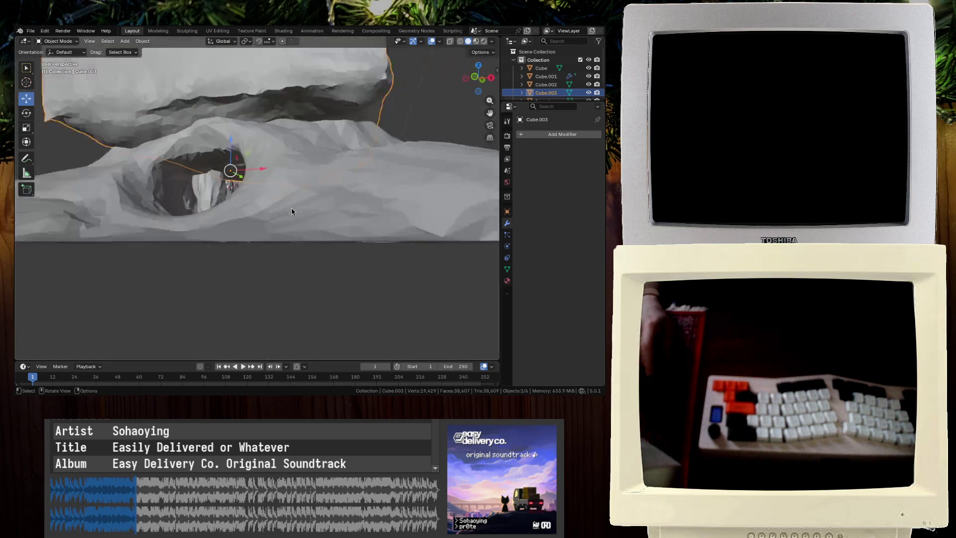
Raise the slab straight up on Z to about 83 m above the terrain
key(g)
key(z)
click(305, 153)
middle_drag(305, 153, 301, 174)
Scale all of the slab's mesh down to 0.7 in Edit Mode
key(Tab)
key(a)
key(s)
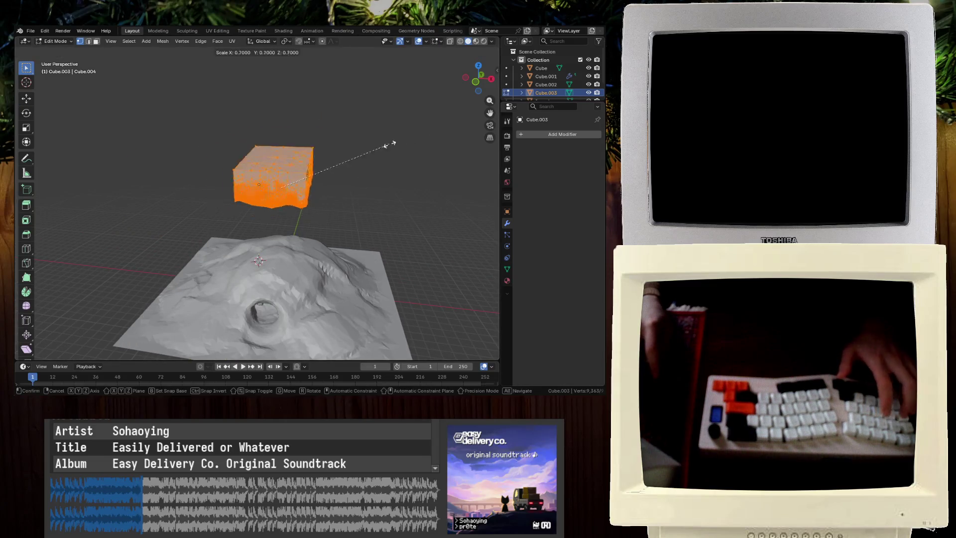
click(302, 156)
key(Tab)
Add a Decimate modifier with ratio about 0.04, reducing the slab to 564 faces
middle_drag(313, 179, 319, 214)
click(532, 134)
click(504, 149)
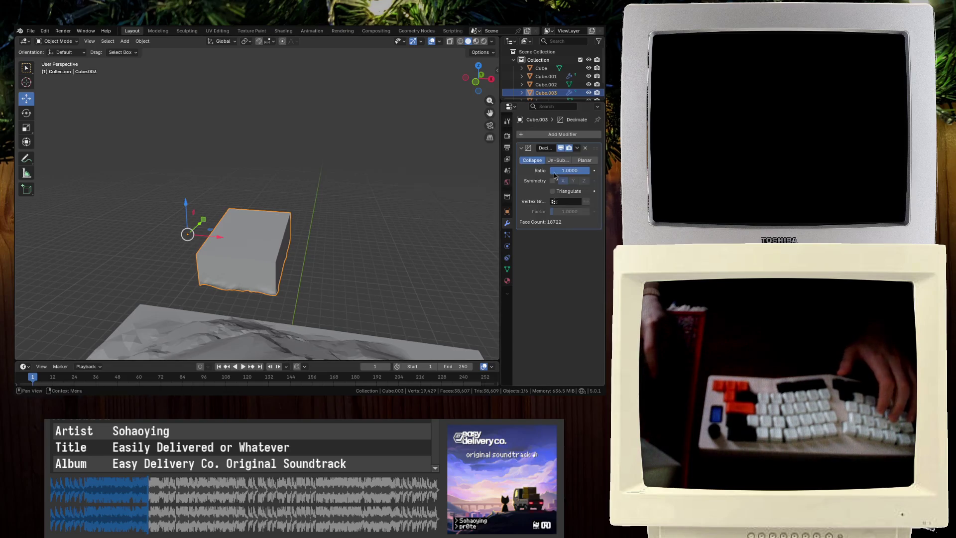
mouse_move(278, 189)
middle_down()
mouse_move(278, 175)
mouse_move(355, 153)
middle_up()
drag(570, 170, 547, 170)
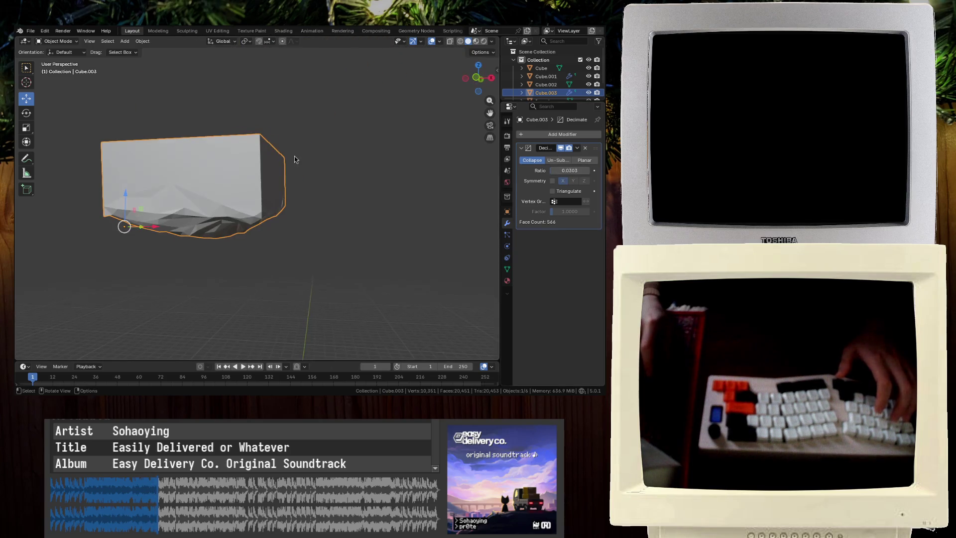
Delete the slab, save Exploration_v2.blend, and inspect the cave close up in a maximized view
key(Delete)
key(Home)
key(ctrl+s)
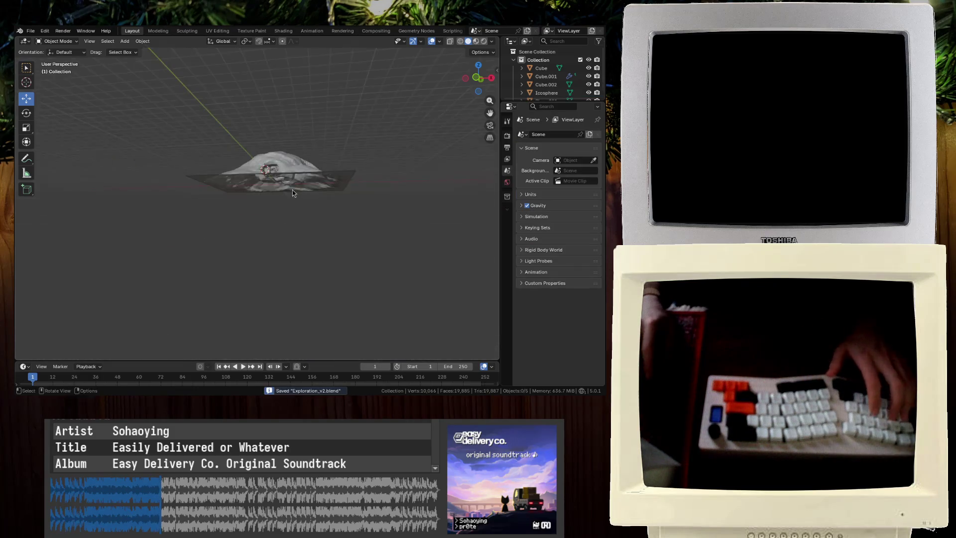
key(ctrl+space)
middle_drag(326, 213, 346, 198)
scroll(345, 198, up, 5)
mouse_move(305, 331)
middle_down()
mouse_move(222, 184)
mouse_move(215, 216)
mouse_move(271, 247)
mouse_move(252, 252)
mouse_move(276, 250)
middle_up()
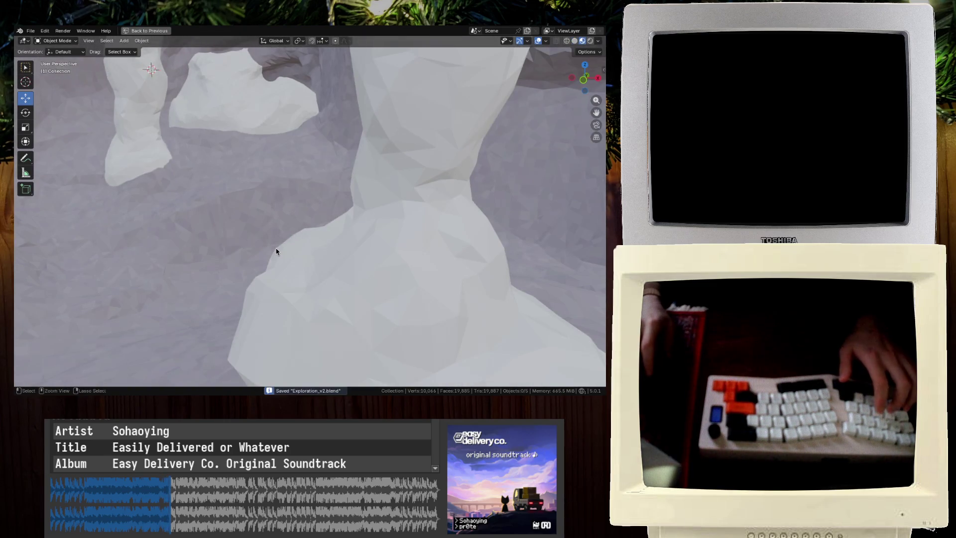
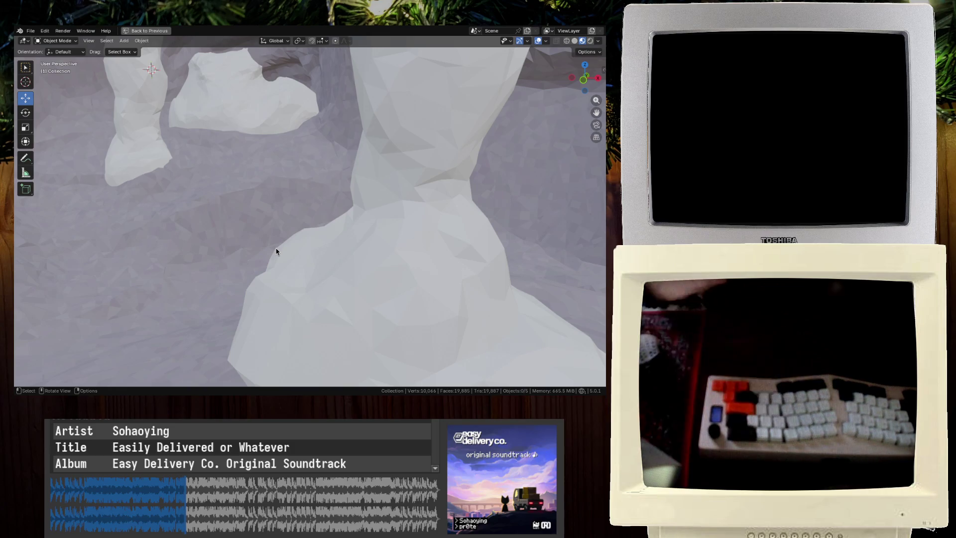
Look down into the cave, compare it with the reference images, then exit full-screen view
scroll(324, 200, down, 4)
scroll(324, 200, up, 4)
middle_drag(294, 163, 329, 289)
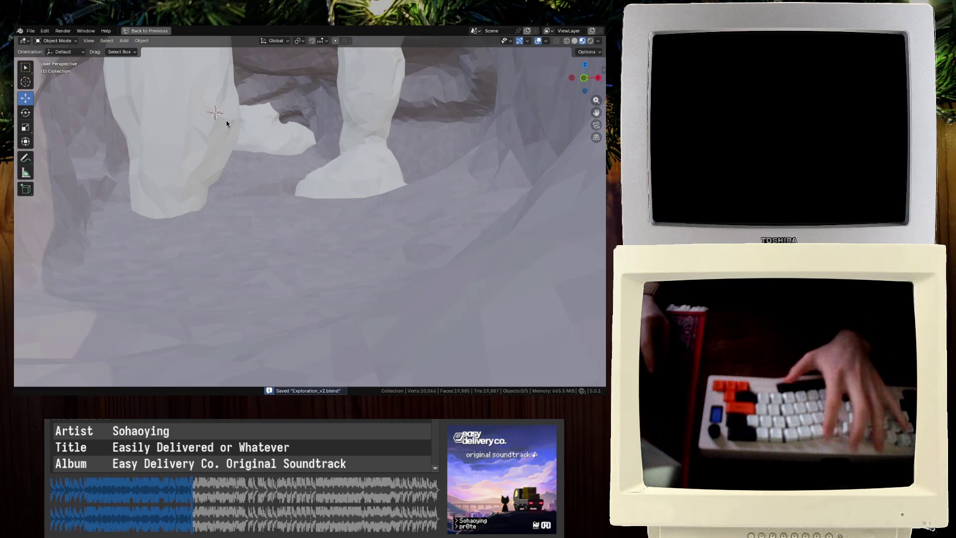
key(alt+Tab)
scroll(298, 271, down, 1)
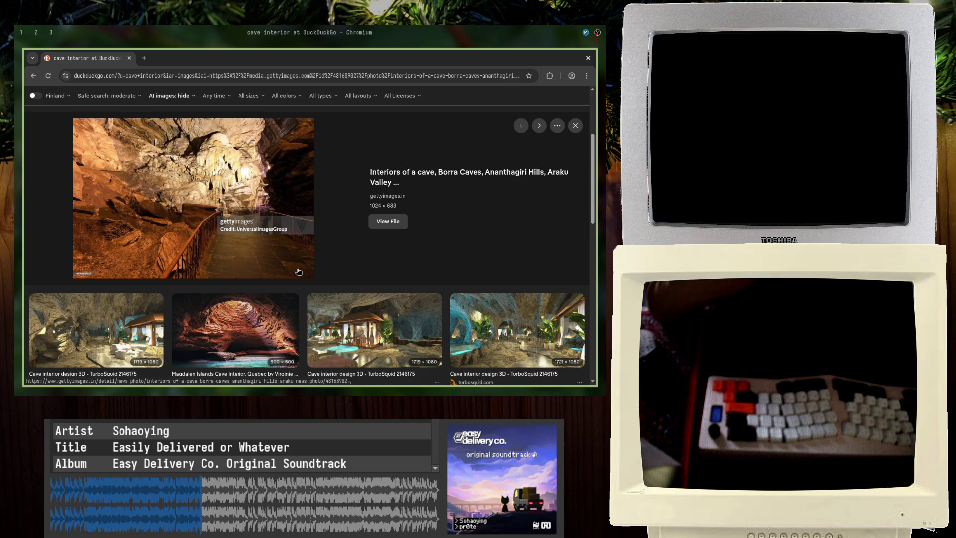
key(alt+Tab)
mouse_move(298, 271)
middle_down()
mouse_move(299, 145)
mouse_move(332, 162)
mouse_move(304, 197)
middle_up()
click(138, 31)
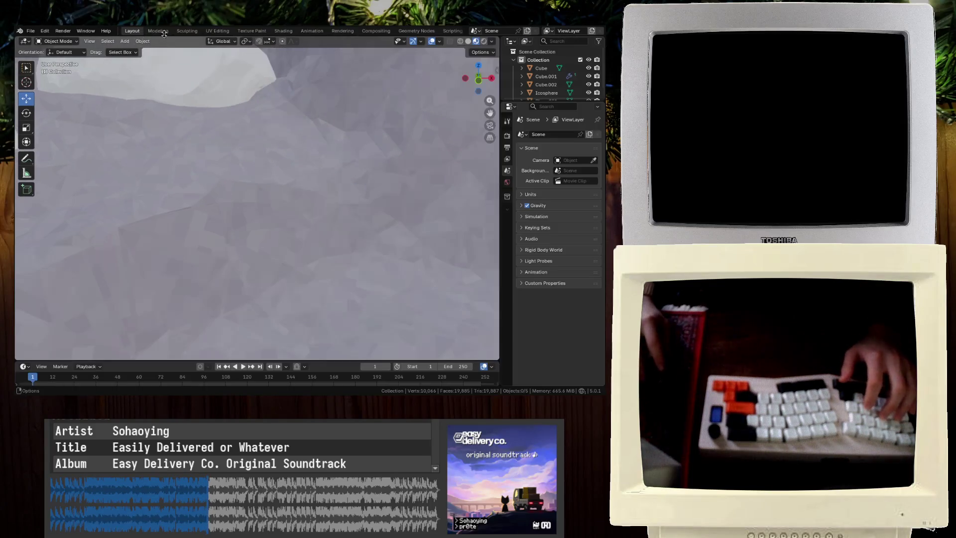
Inspect the whole terrain plane in the Sculpting workspace
scroll(247, 190, down, 10)
scroll(247, 189, up, 15)
scroll(289, 189, down, 8)
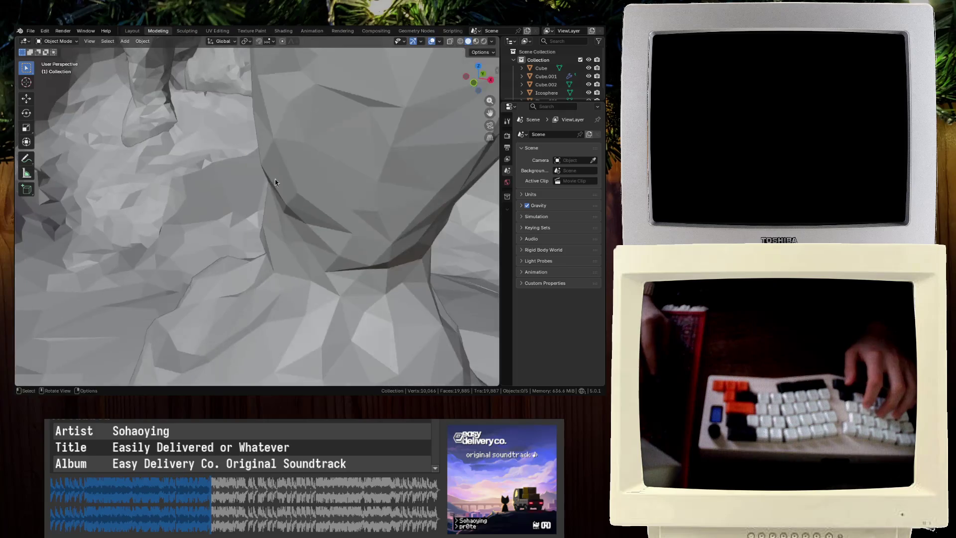
click(186, 33)
scroll(309, 206, up, 3)
middle_drag(310, 206, 202, 211)
key(Tab)
key(Tab)
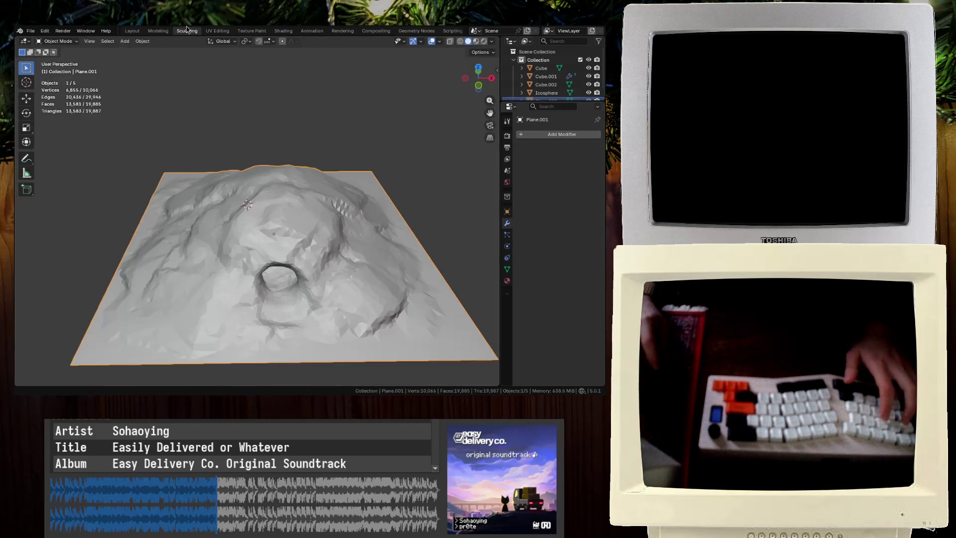
scroll(317, 232, up, 10)
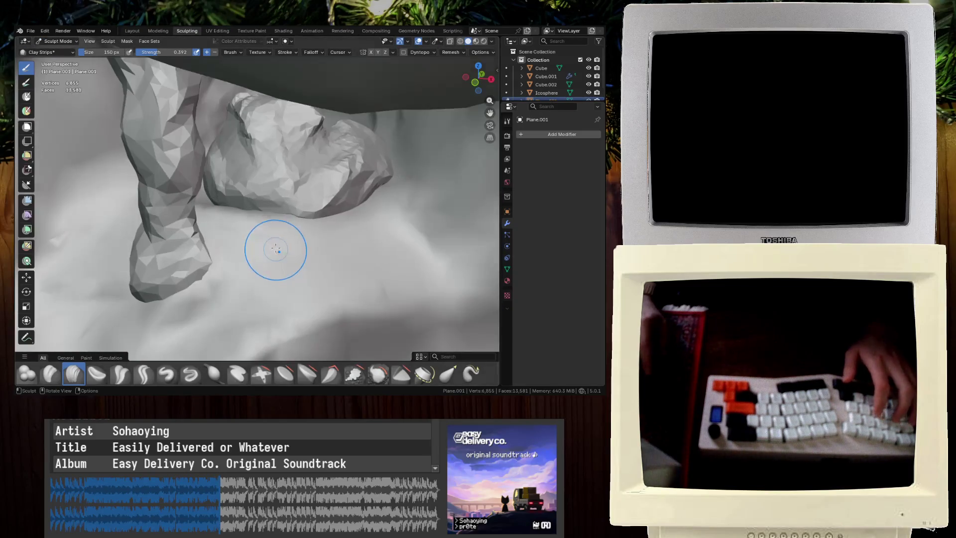
Return to the Layout workspace and save Exploration_v2.blend
click(131, 31)
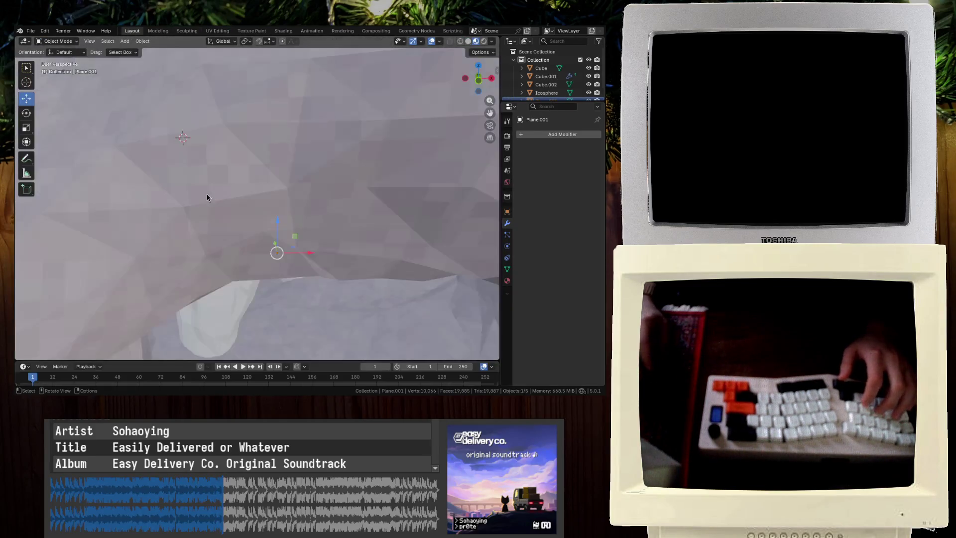
mouse_move(307, 167)
middle_down()
mouse_move(307, 175)
mouse_move(312, 163)
mouse_move(261, 187)
mouse_move(301, 188)
mouse_move(219, 199)
mouse_move(250, 198)
mouse_move(224, 228)
middle_up()
key(ctrl+s)
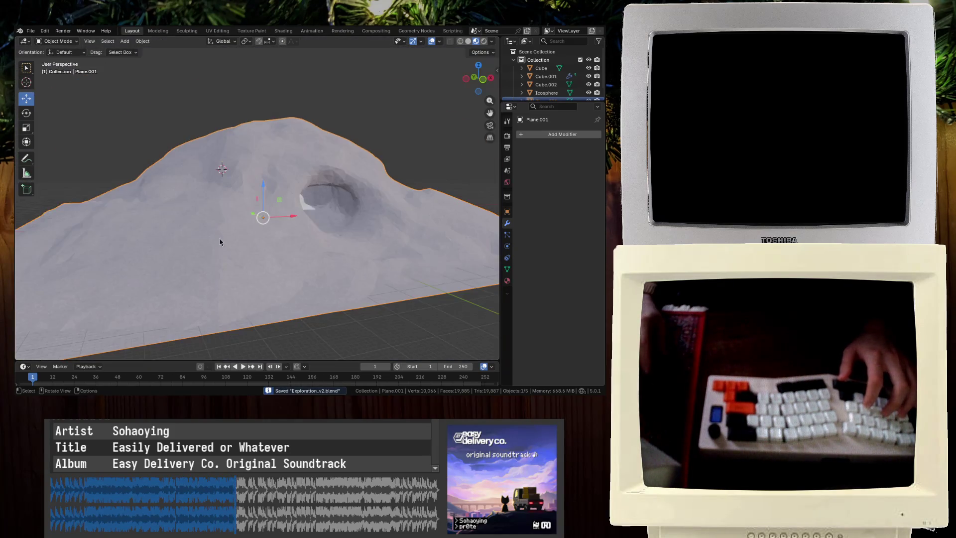
Add a cylinder mesh with an 8 m radius
key(shift+a)
mouse_move(303, 228)
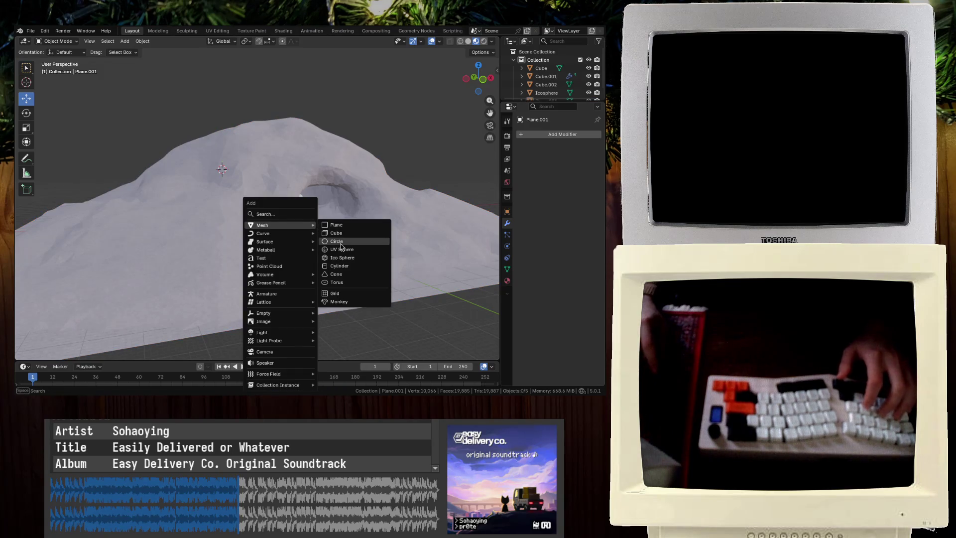
click(339, 266)
scroll(293, 282, down, 5)
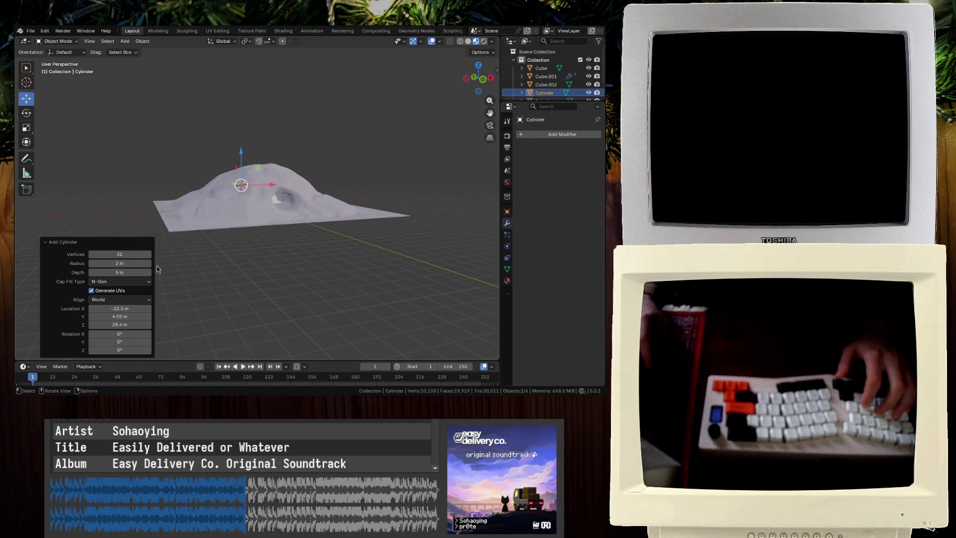
text(8)
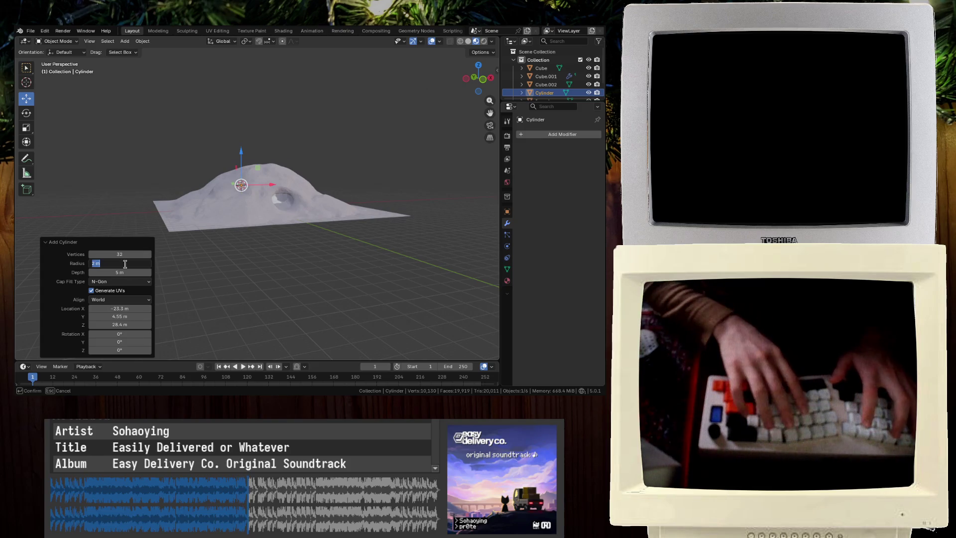
key(Return)
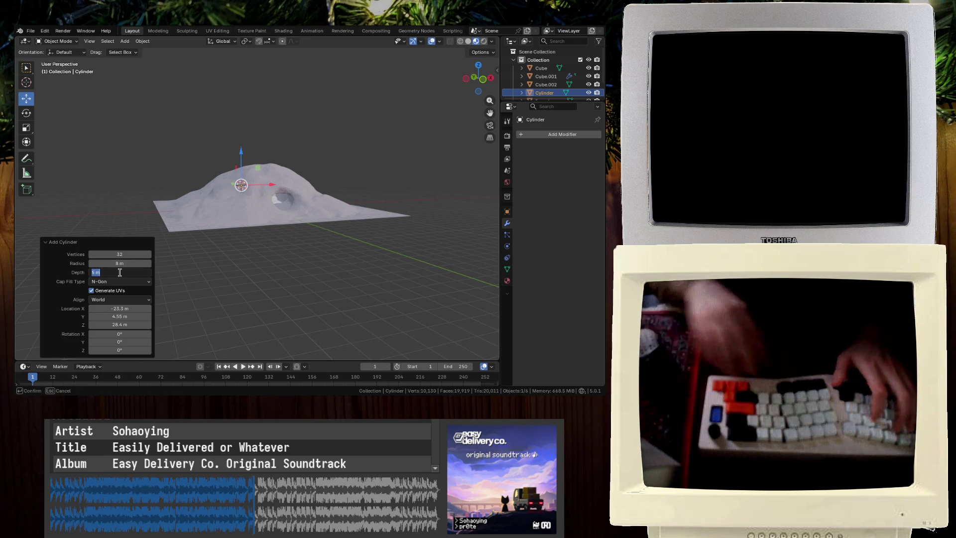
key(Return)
Set the cylinder depth to 12 m, checking its fit in wireframe view
mouse_move(234, 224)
middle_down()
mouse_move(244, 214)
mouse_move(222, 134)
mouse_move(239, 127)
middle_up()
key(shift+z)
drag(120, 269, 121, 269)
click(121, 270)
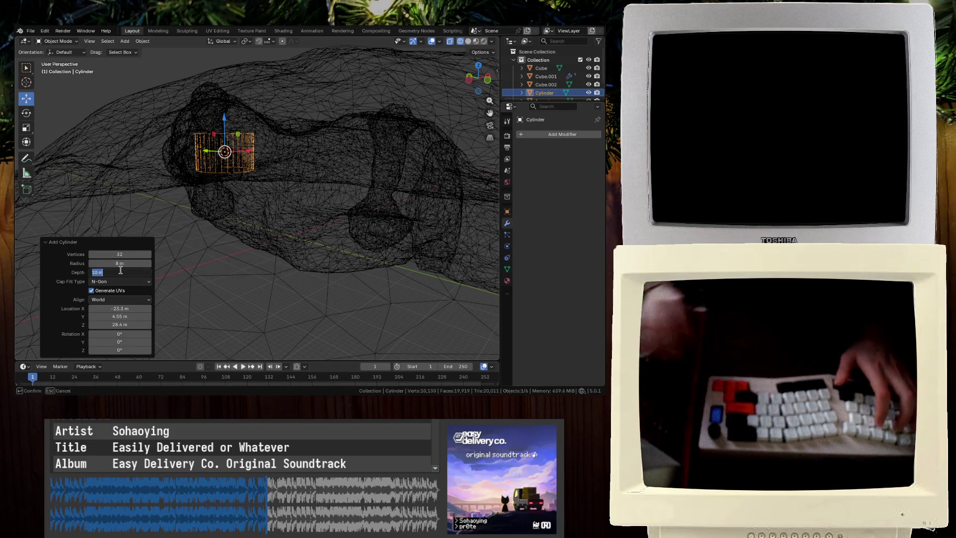
text(1)
text(12)
key(Return)
middle_drag(209, 164, 217, 169)
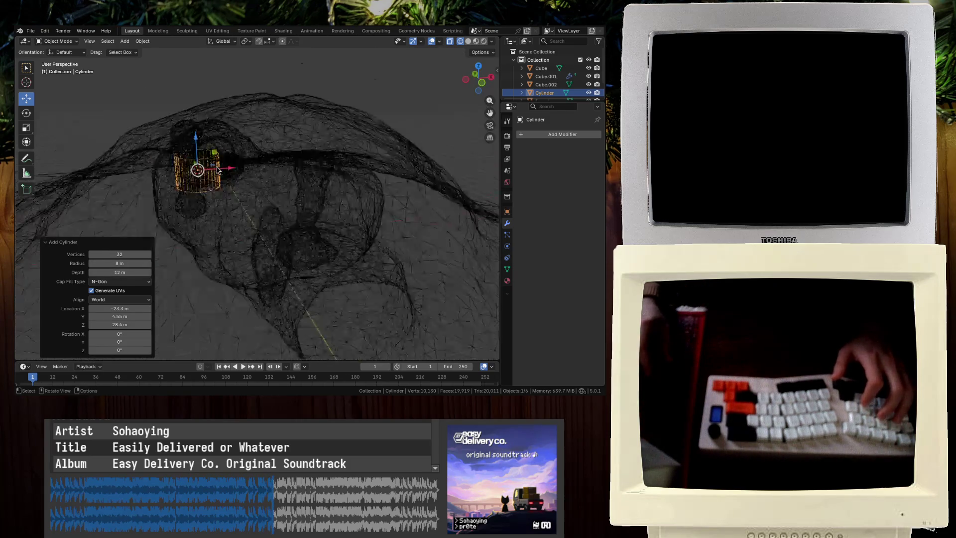
scroll(217, 167, up, 8)
key(shift+z)
mouse_move(263, 224)
middle_down()
mouse_move(299, 192)
mouse_move(247, 198)
mouse_move(254, 194)
middle_up()
Move the cylinder into the cave interior and isolate it in Local view
key(g)
click(482, 339)
mouse_move(482, 339)
middle_down()
mouse_move(182, 260)
mouse_move(299, 277)
mouse_move(186, 273)
middle_up()
key(g)
click(373, 231)
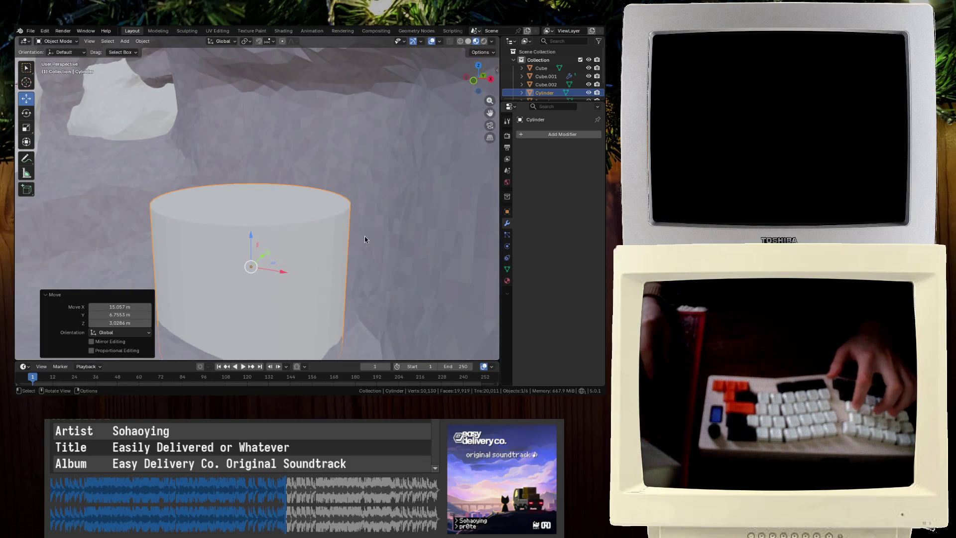
key(g)
click(397, 221)
key(KP_Decimal)
key(KP_Divide)
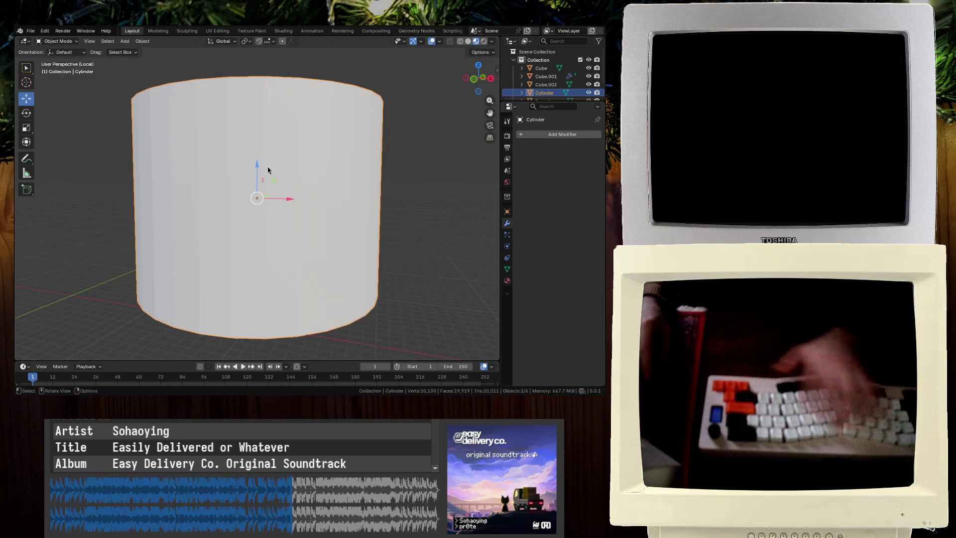
Save, switch to Sculpting, and enable Dyntopo on the framed cylinder
key(ctrl+Page_Down)
key(ctrl+Page_Down)
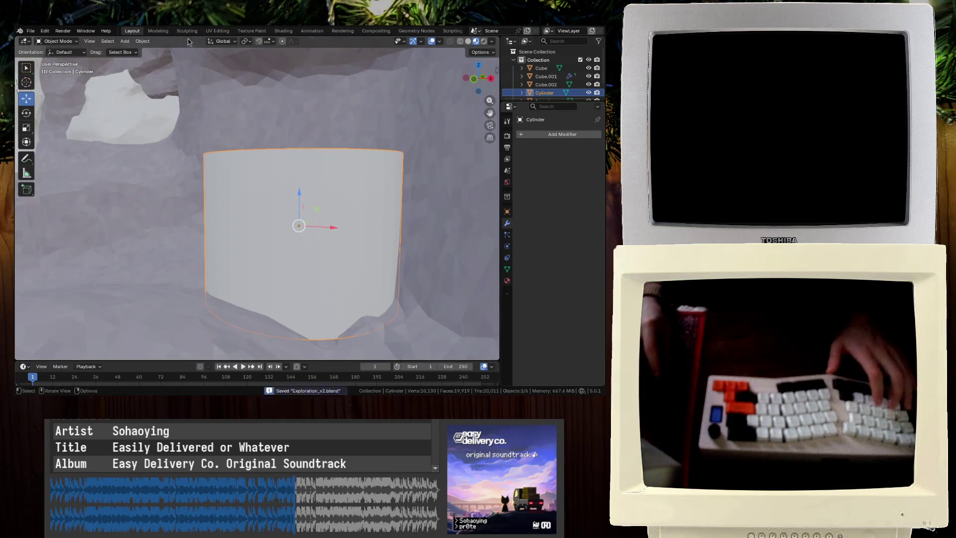
key(KP_Decimal)
key(ctrl+s)
key(KP_Divide)
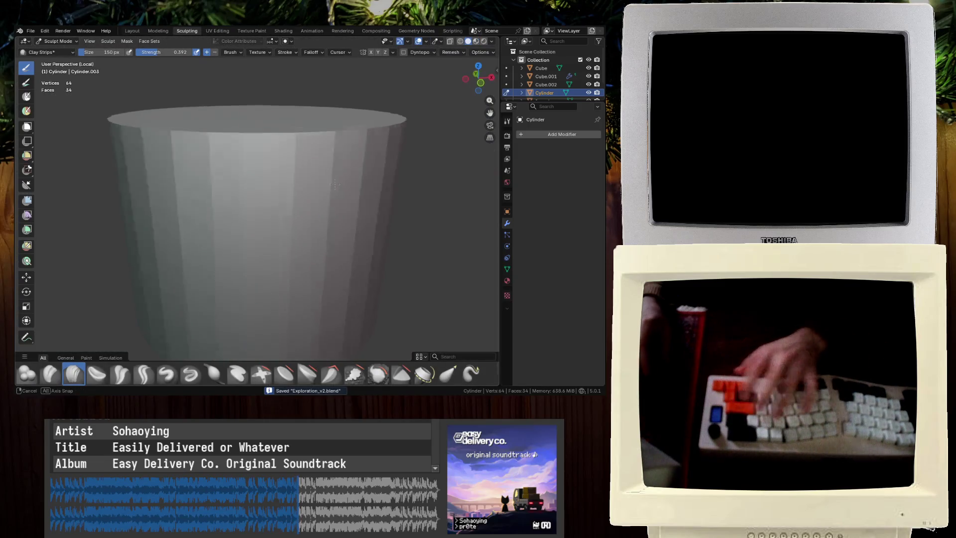
click(403, 52)
click(351, 219)
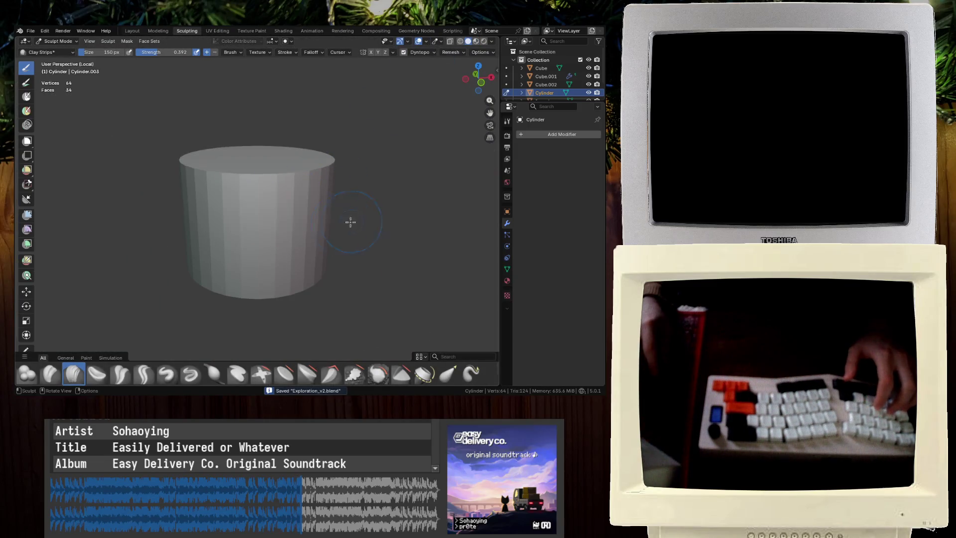
Build lumpy horizontal ledges around the cylinder's sides with Clay Strips strokes, saving midway
drag(326, 234, 192, 262)
mouse_move(331, 204)
mouse_down()
mouse_move(159, 222)
mouse_move(249, 189)
mouse_move(299, 209)
mouse_move(214, 249)
mouse_move(272, 217)
mouse_up()
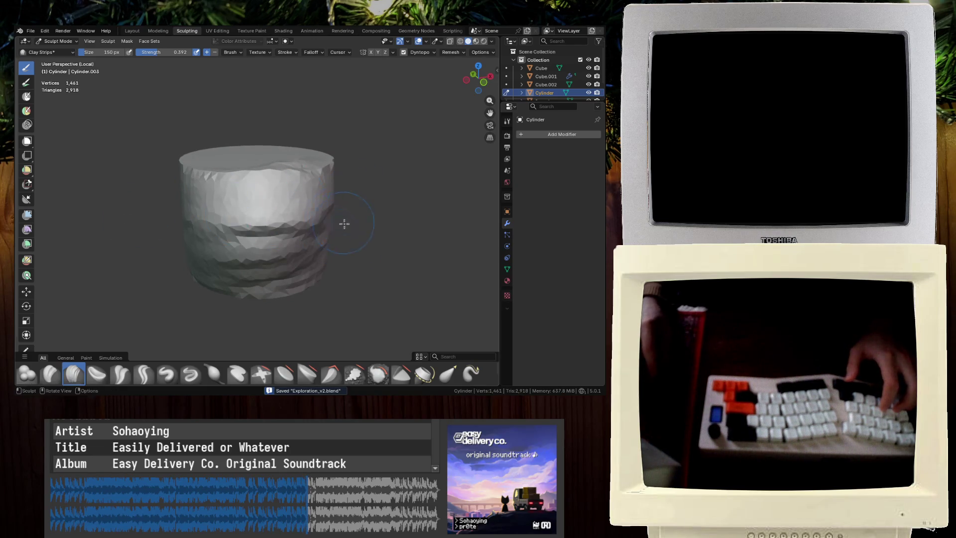
scroll(342, 222, up, 4)
mouse_move(348, 189)
mouse_down()
mouse_move(431, 221)
mouse_move(259, 238)
mouse_move(123, 317)
mouse_up()
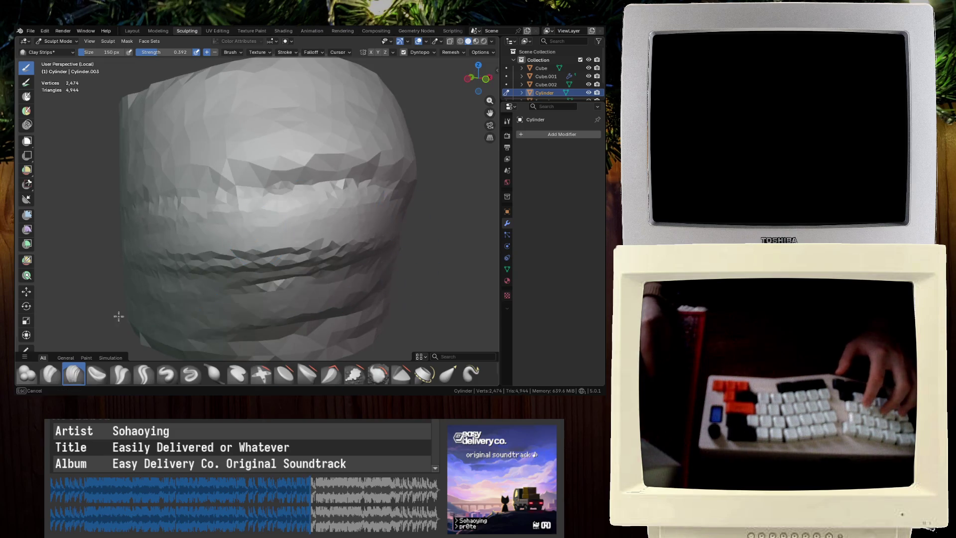
drag(272, 325, 331, 331)
scroll(378, 299, down, 2)
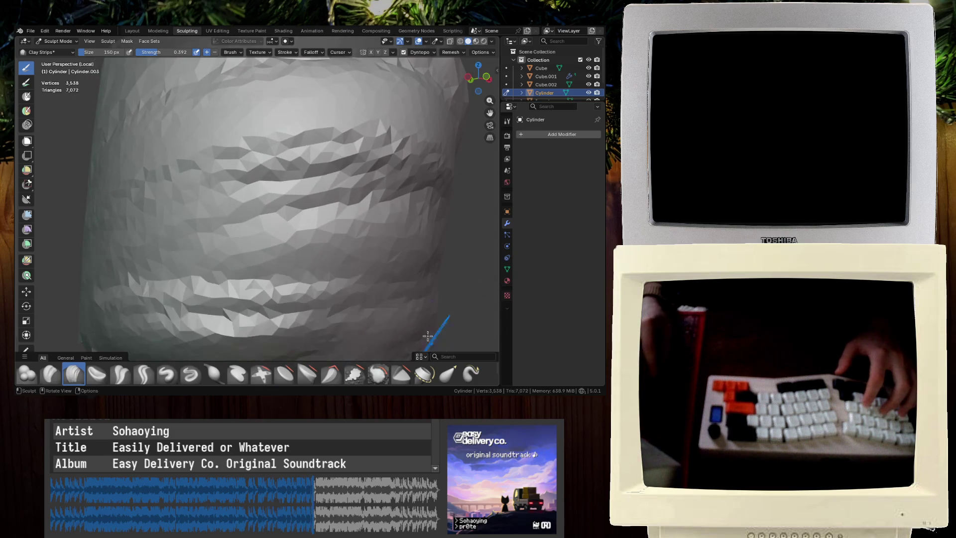
scroll(335, 272, down, 2)
drag(335, 273, 214, 268)
mouse_move(214, 269)
middle_down()
mouse_move(188, 224)
mouse_move(176, 234)
middle_up()
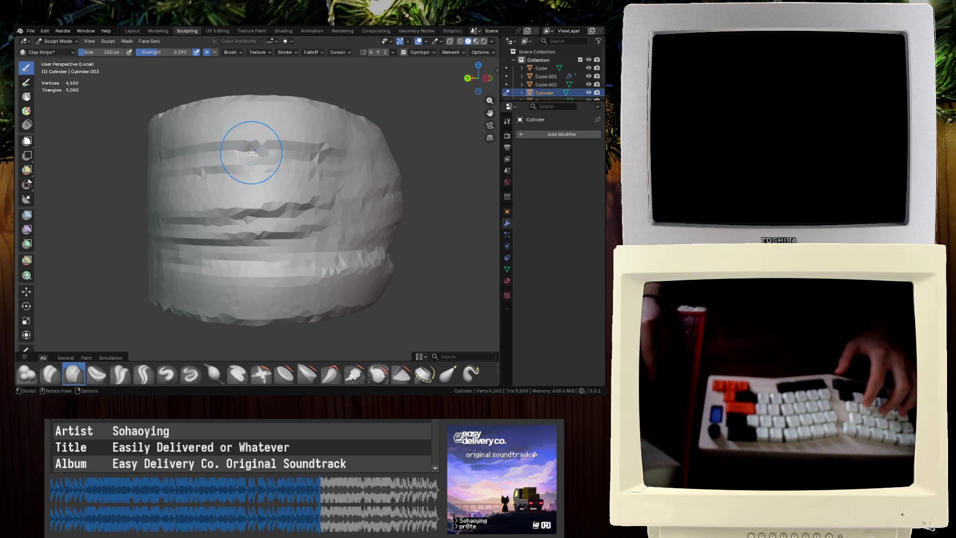
drag(245, 150, 349, 239)
middle_drag(348, 239, 224, 249)
mouse_move(224, 249)
mouse_down()
mouse_move(224, 278)
mouse_move(326, 202)
mouse_up()
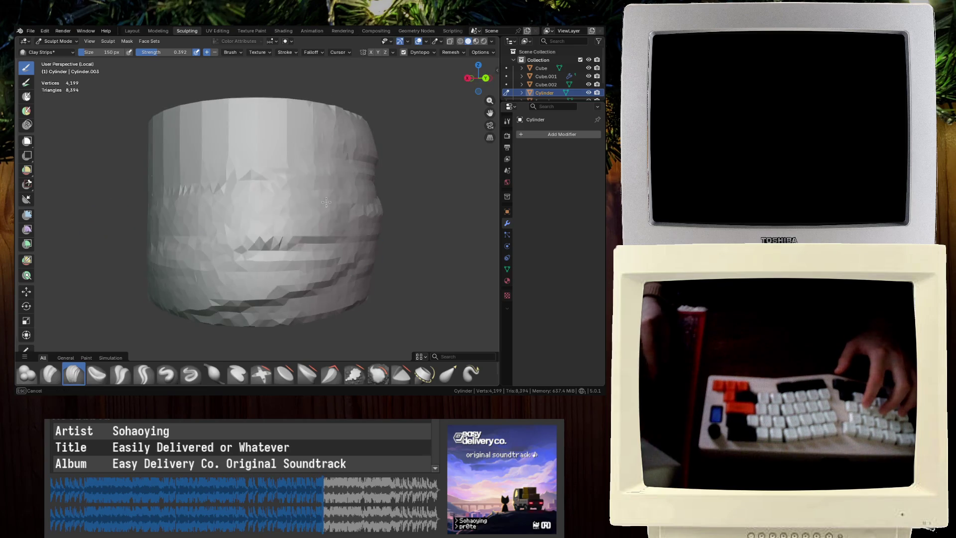
drag(264, 150, 117, 117)
middle_drag(117, 118, 352, 219)
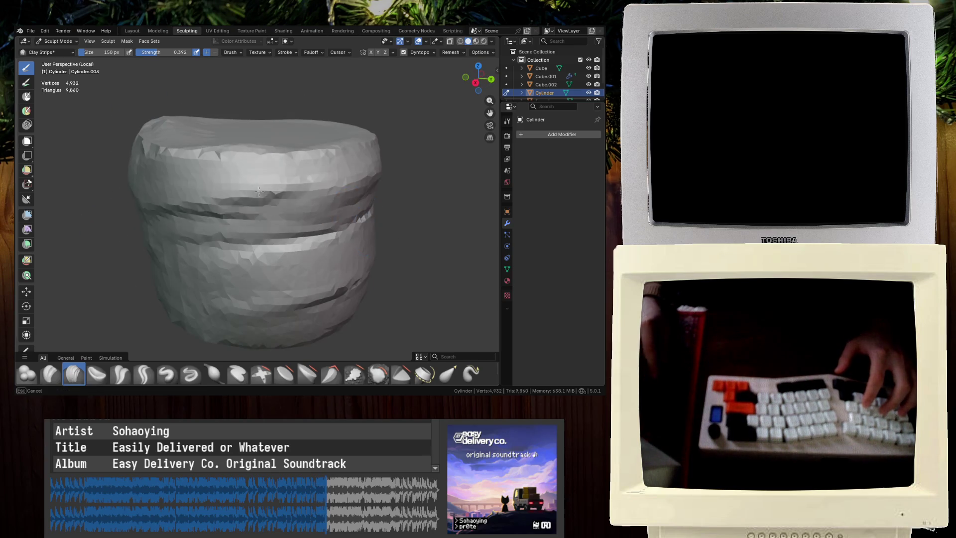
middle_drag(191, 303, 204, 259)
key(ctrl+s)
Roughen the pillar top with clay strokes and compare with the cave reference images
mouse_move(204, 259)
mouse_down()
mouse_move(249, 308)
mouse_move(211, 214)
mouse_move(303, 143)
mouse_up()
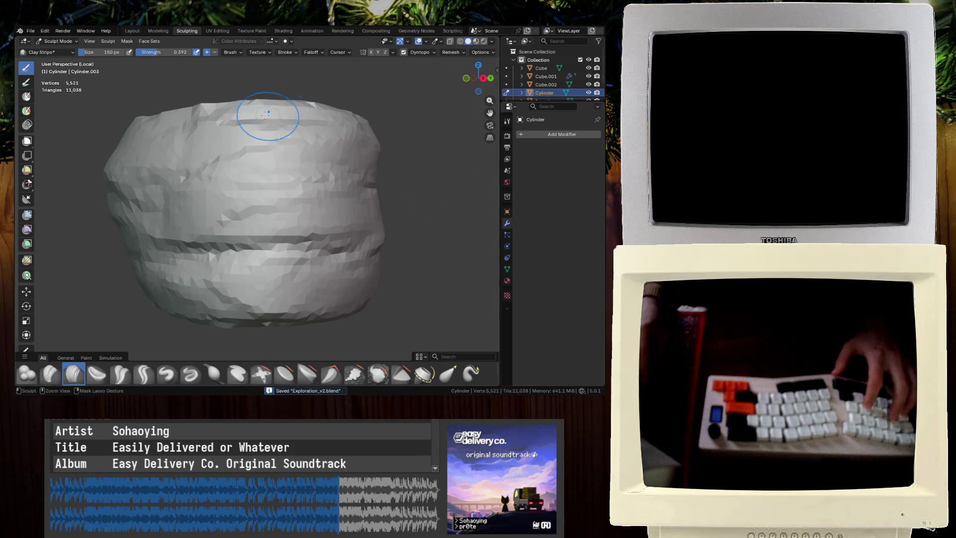
drag(280, 114, 267, 145)
middle_drag(267, 144, 279, 258)
mouse_move(279, 259)
mouse_down()
mouse_move(238, 298)
mouse_move(279, 239)
mouse_move(220, 122)
mouse_move(231, 150)
mouse_up()
middle_drag(232, 149, 243, 186)
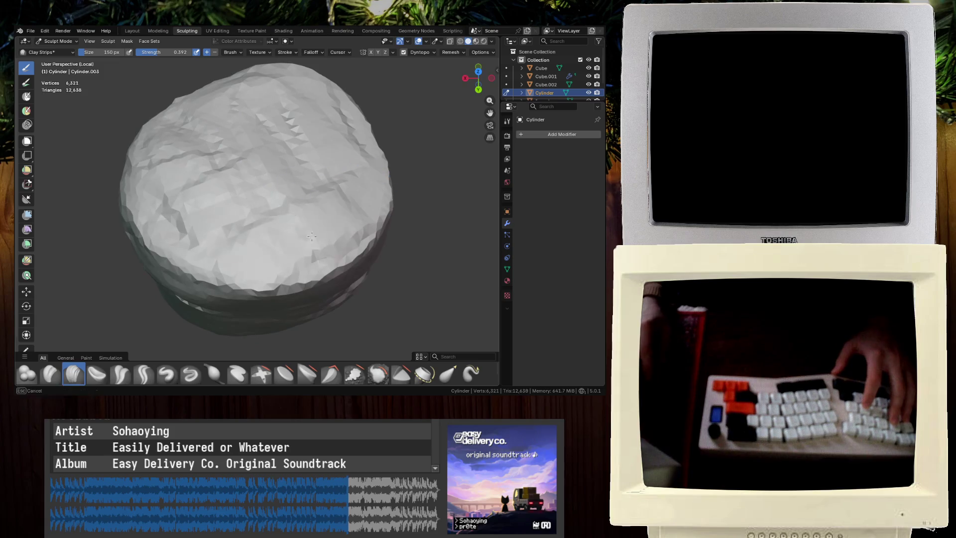
middle_drag(334, 99, 242, 127)
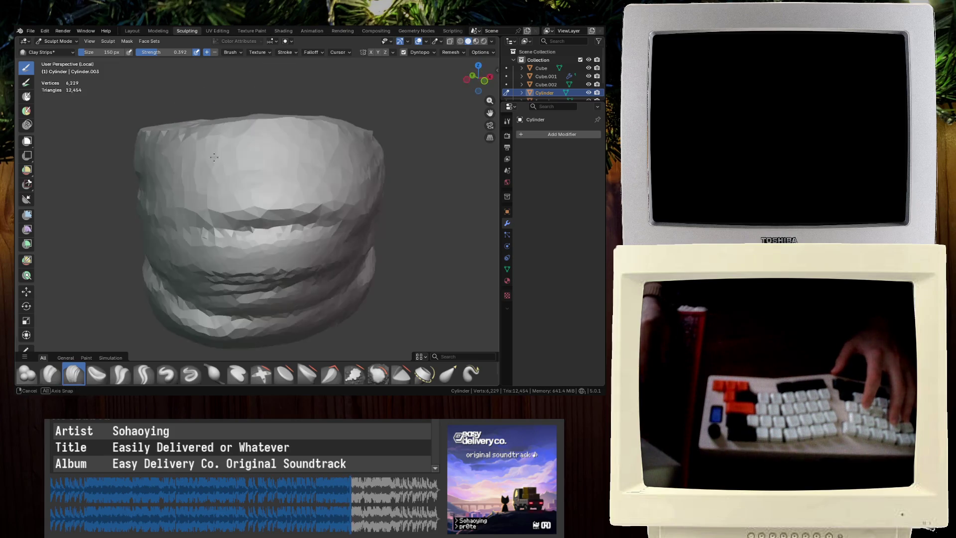
scroll(211, 136, down, 2)
key(alt+Tab)
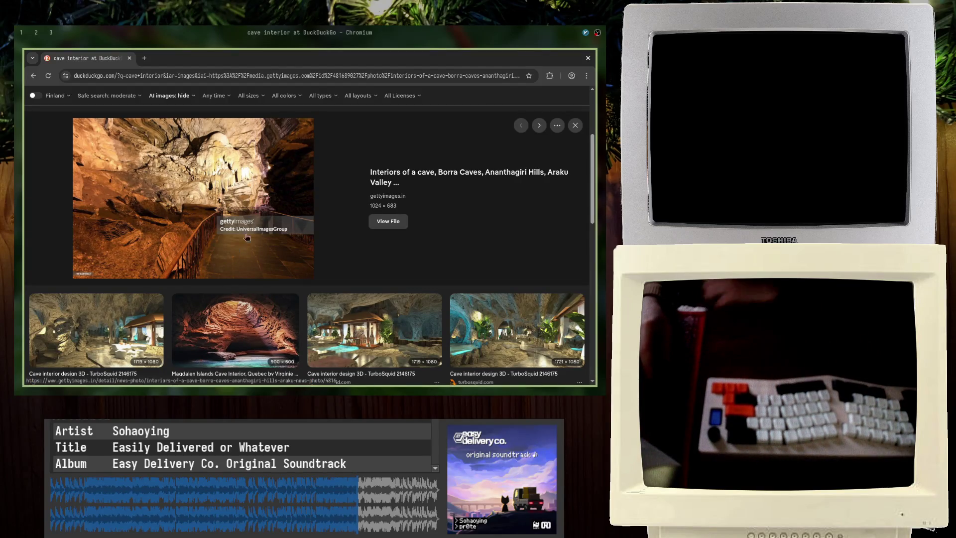
key(alt+Tab)
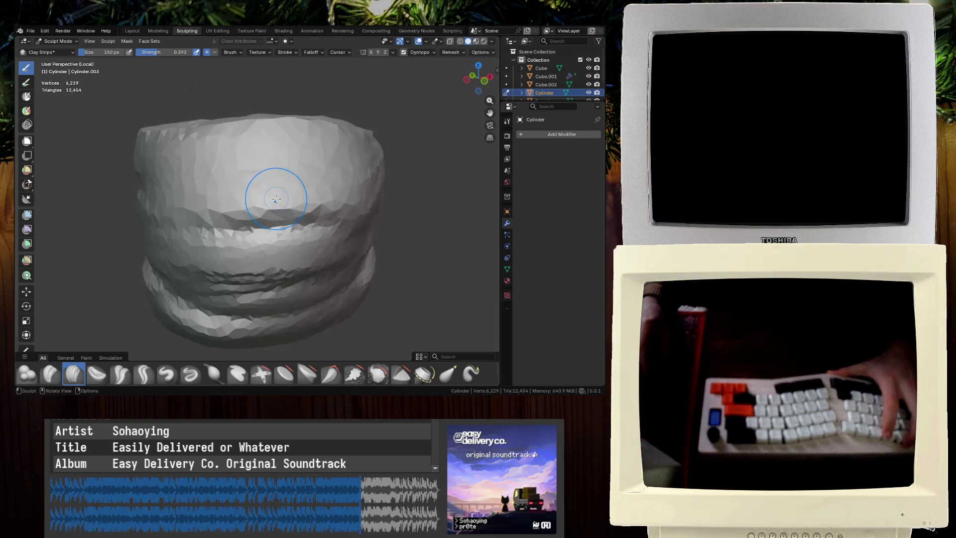
Carve diagonal Clay Strips grooves across the front and left side of the boulder
drag(276, 199, 267, 133)
scroll(252, 74, up, 2)
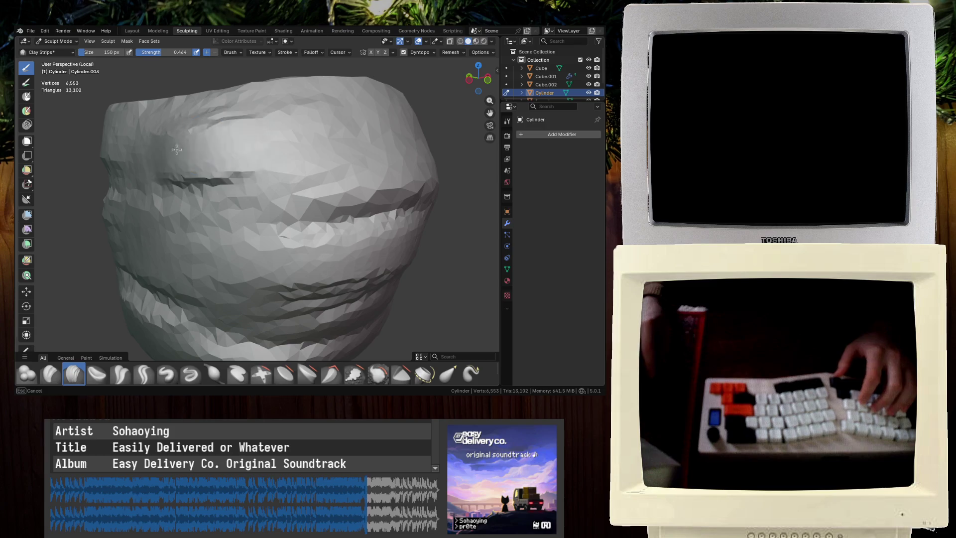
middle_drag(191, 151, 199, 269)
drag(199, 269, 288, 224)
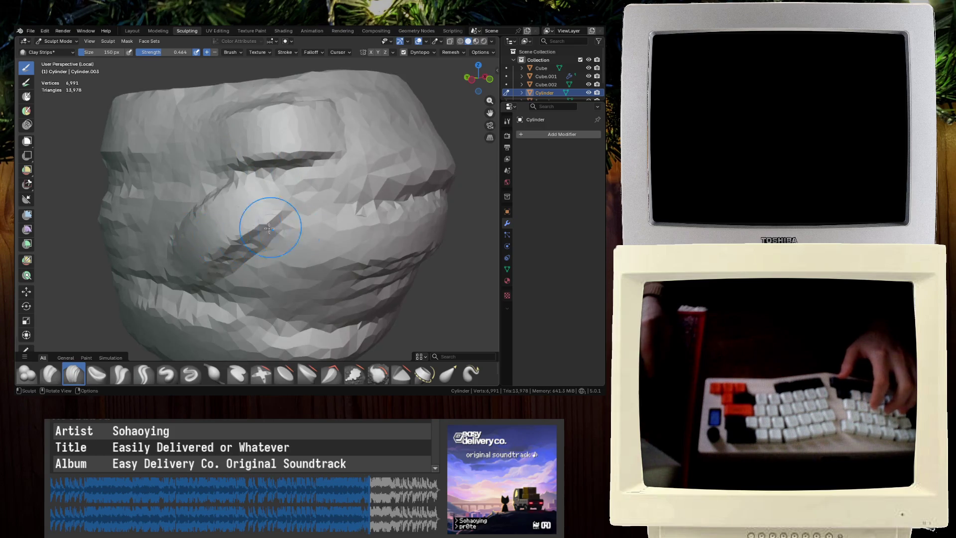
middle_drag(288, 224, 197, 178)
drag(198, 178, 177, 201)
Add horizontal grooves and ridges across the boulder's top and sides
middle_drag(228, 120, 249, 214)
mouse_move(248, 214)
mouse_down()
mouse_move(224, 239)
mouse_move(299, 232)
mouse_move(289, 239)
mouse_up()
middle_drag(288, 239, 279, 224)
drag(278, 224, 248, 259)
mouse_move(249, 259)
middle_down()
mouse_move(273, 249)
mouse_move(297, 273)
middle_up()
mouse_move(297, 273)
mouse_down()
mouse_move(202, 277)
mouse_move(320, 96)
mouse_move(299, 125)
mouse_up()
mouse_move(299, 124)
middle_down()
mouse_move(240, 168)
mouse_move(244, 199)
middle_up()
drag(244, 199, 278, 234)
scroll(239, 239, down, 5)
mouse_move(149, 274)
middle_down()
mouse_move(203, 215)
mouse_move(185, 208)
middle_up()
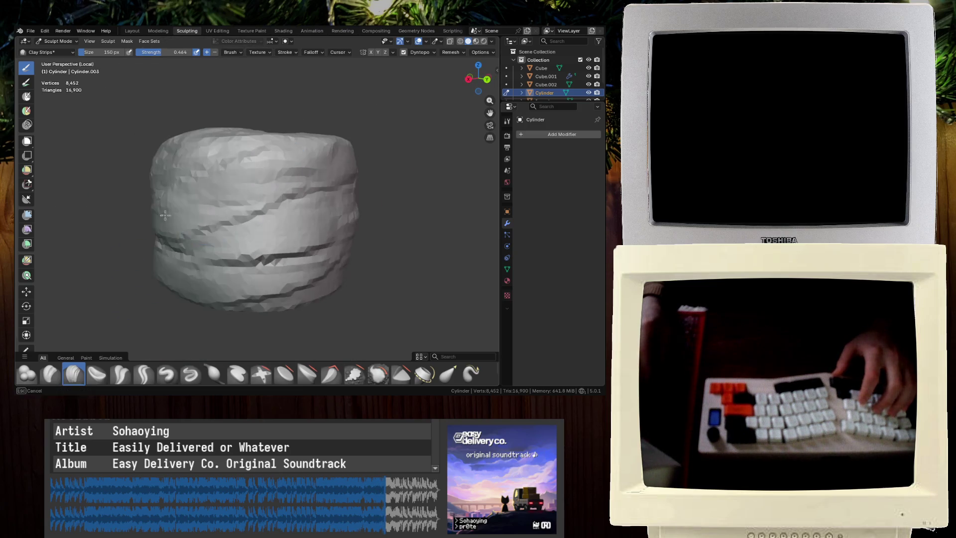
ctrl+middle_drag(272, 225, 294, 235)
mouse_move(224, 279)
mouse_down()
mouse_move(303, 276)
mouse_move(312, 304)
mouse_up()
scroll(308, 276, down, 3)
click(539, 135)
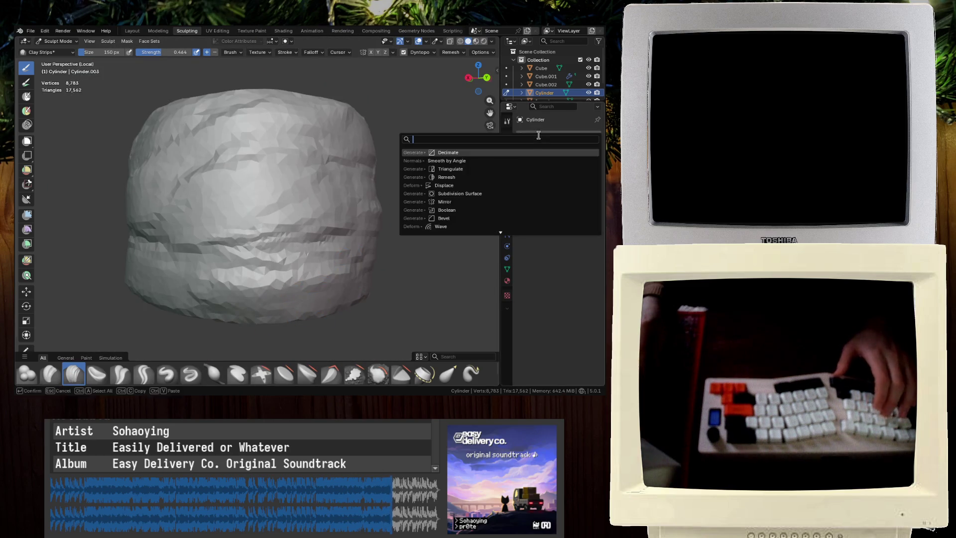
Add a Decimate modifier with ratio 0.2121 to the sculpted boulder
text(deci)
key(Return)
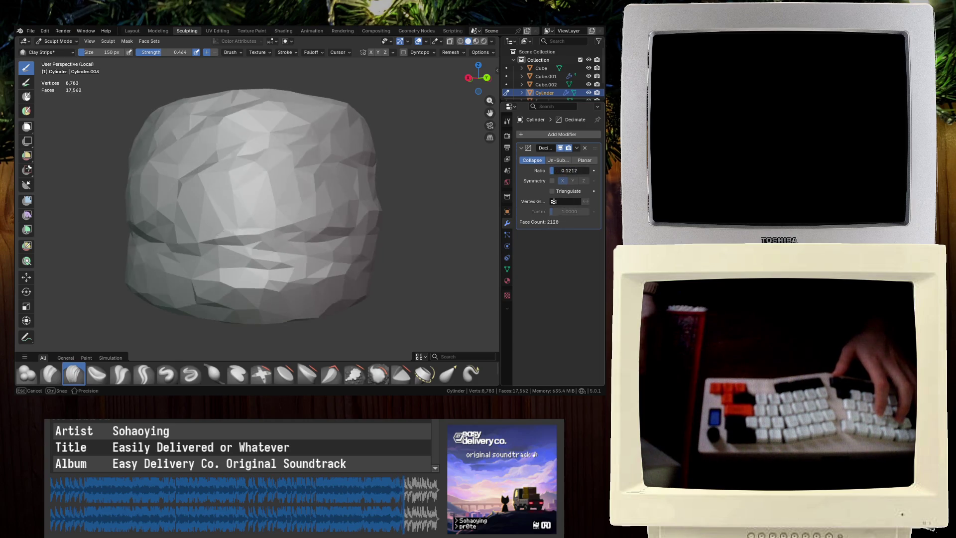
drag(569, 170, 572, 171)
scroll(208, 224, up, 3)
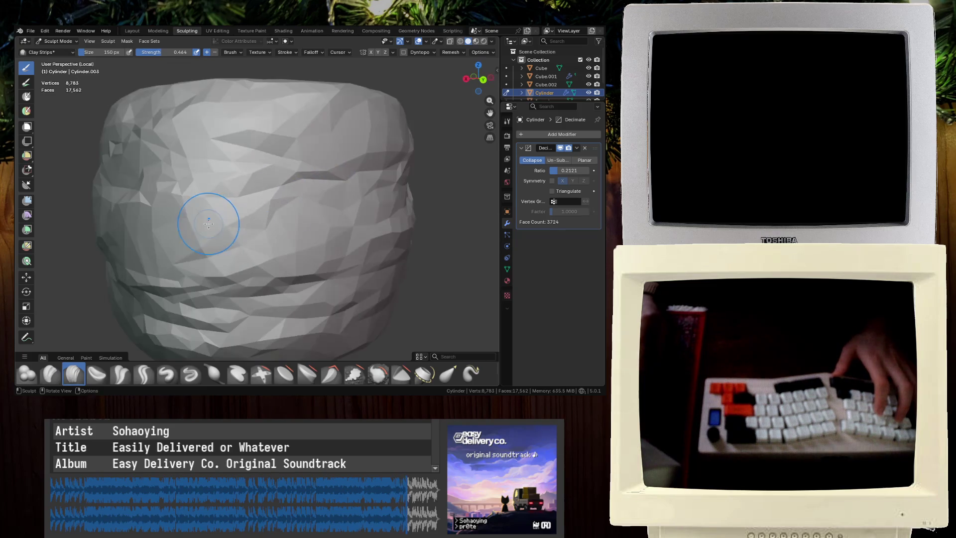
middle_drag(309, 232, 153, 243)
middle_drag(285, 269, 216, 229)
middle_drag(326, 253, 242, 161)
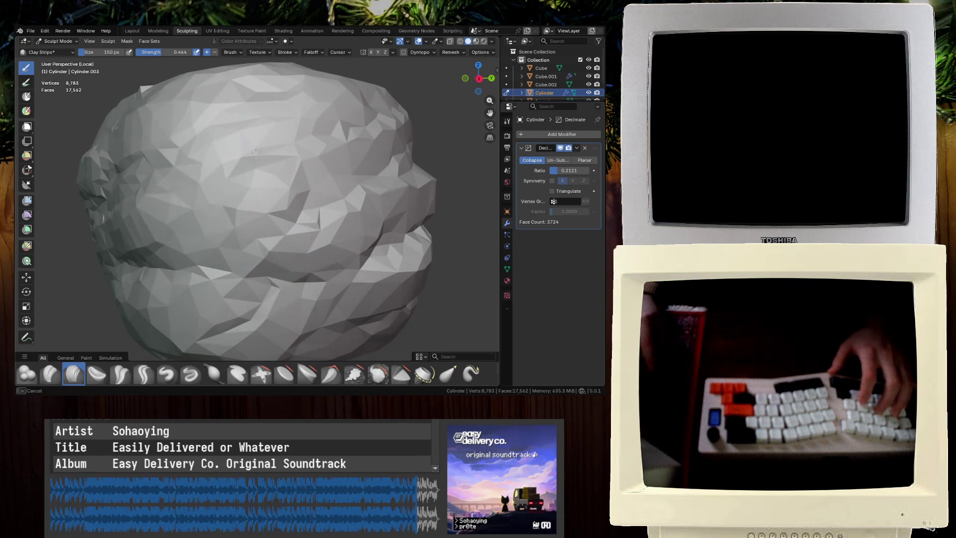
Inspect the faceted low-poly surface up close from top and side angles
mouse_move(299, 153)
middle_down()
mouse_move(328, 207)
mouse_move(301, 273)
middle_up()
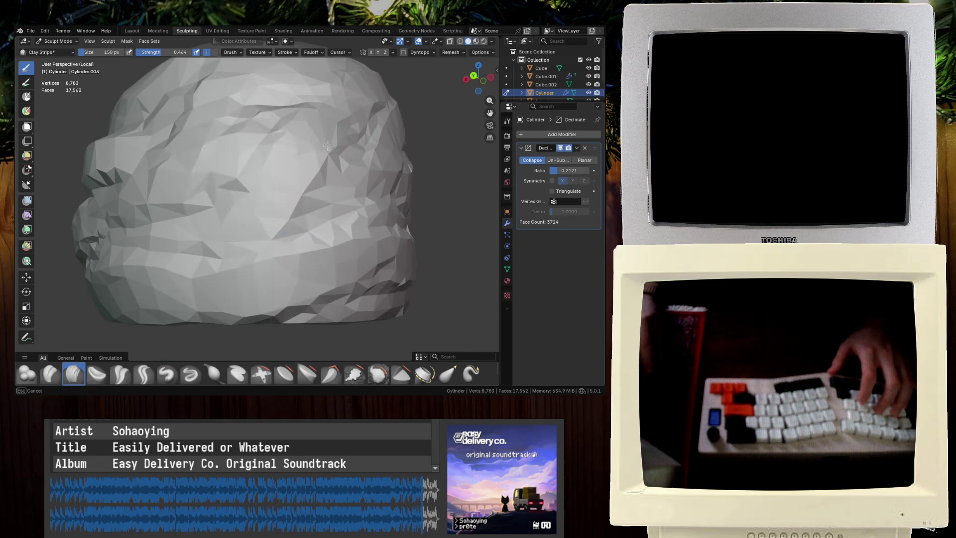
middle_drag(280, 88, 392, 234)
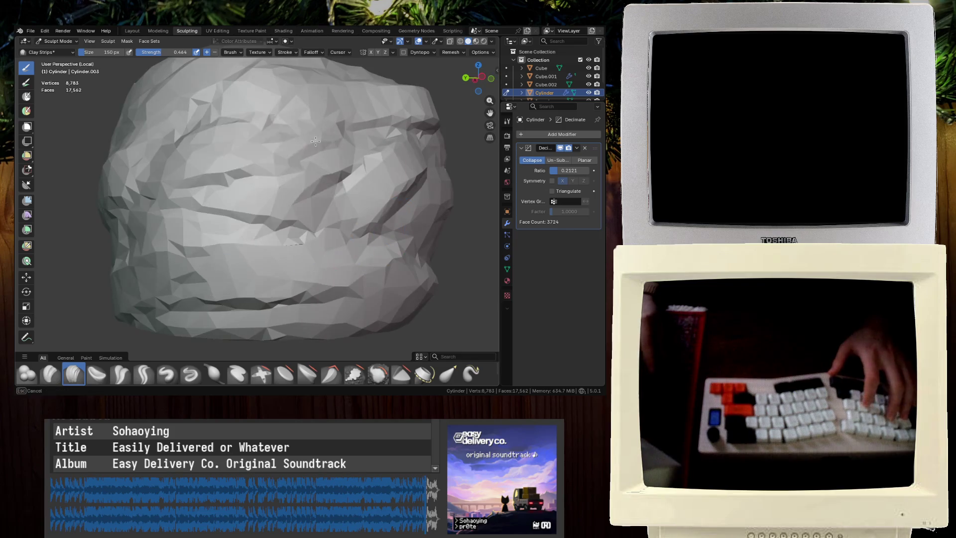
ctrl+middle_drag(397, 292, 338, 282)
middle_drag(338, 281, 281, 272)
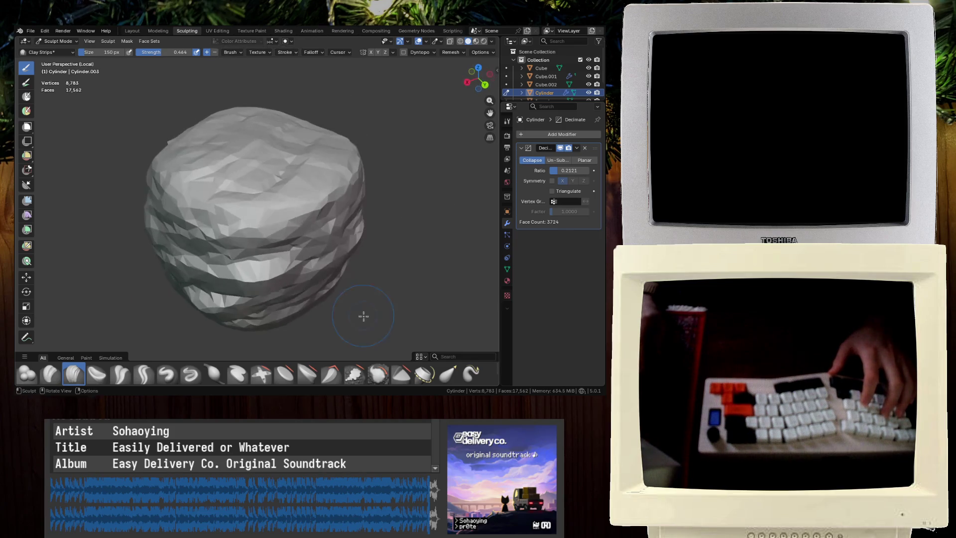
middle_drag(363, 316, 277, 196)
scroll(181, 139, up, 10)
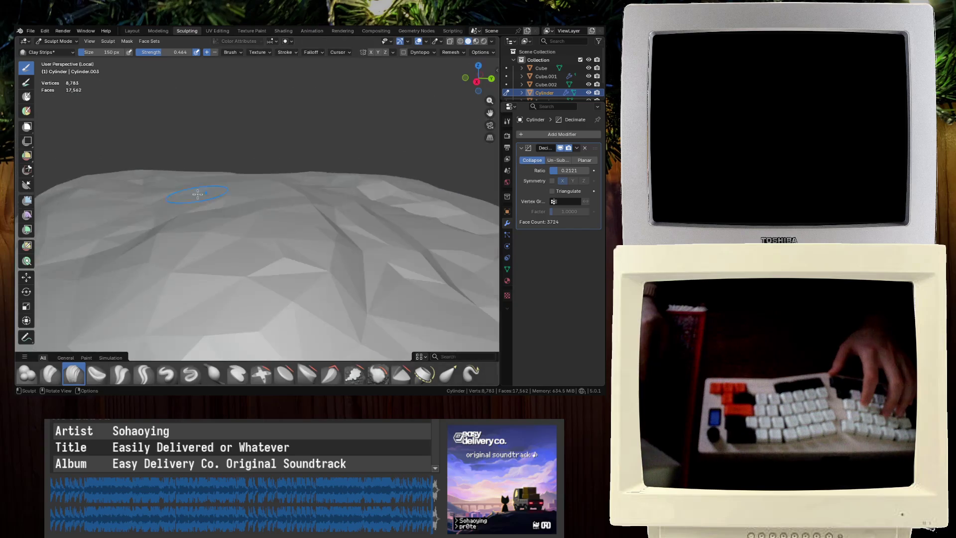
scroll(209, 186, up, 2)
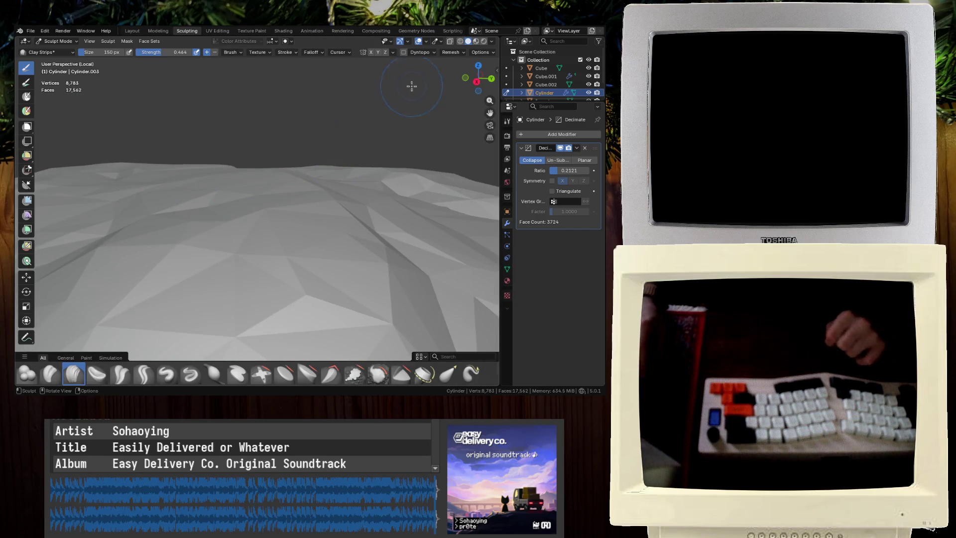
scroll(255, 106, down, 8)
middle_drag(308, 170, 391, 182)
Leave Local view to check the pillar inside the cave, then return to Layout
key(KP_Divide)
scroll(390, 181, down, 5)
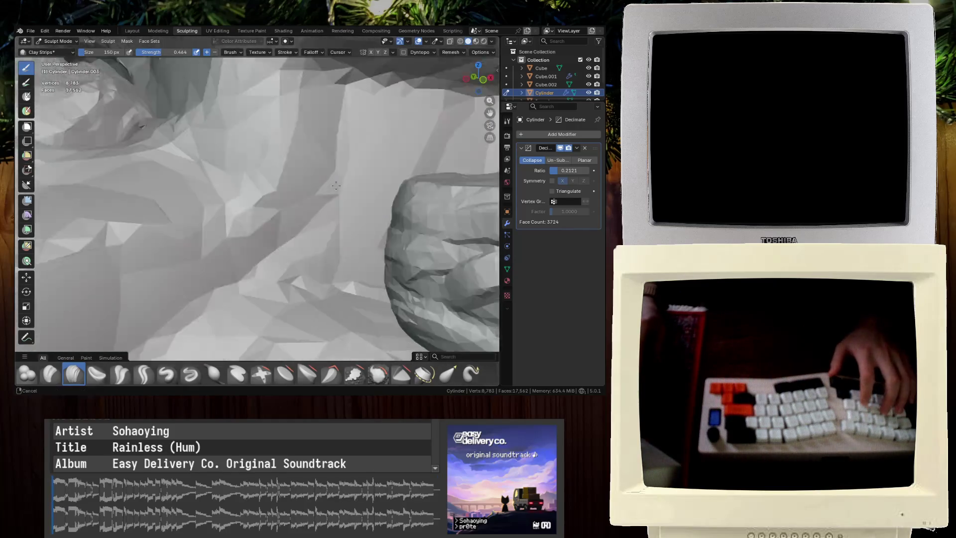
key(KP_Decimal)
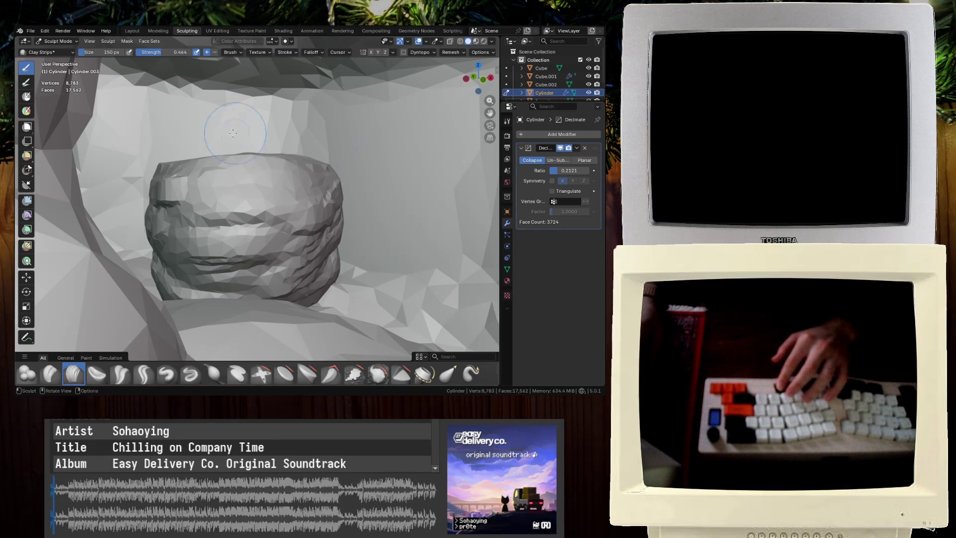
middle_drag(259, 133, 253, 225)
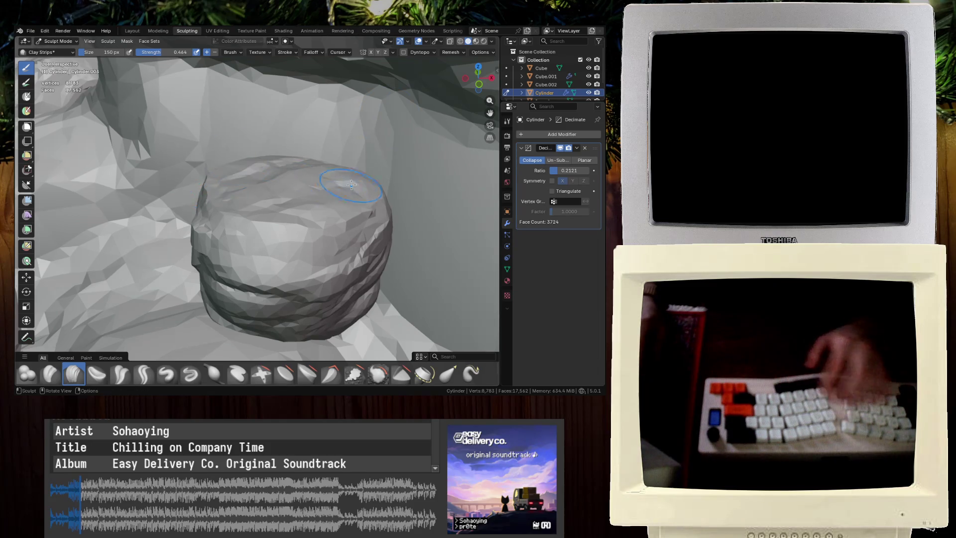
middle_drag(299, 179, 366, 178)
mouse_move(294, 141)
middle_down()
mouse_move(362, 160)
mouse_move(271, 149)
mouse_move(170, 206)
mouse_move(176, 199)
mouse_move(217, 227)
mouse_move(187, 171)
mouse_move(297, 206)
middle_up()
mouse_move(225, 242)
middle_down()
mouse_move(203, 181)
mouse_move(239, 163)
middle_up()
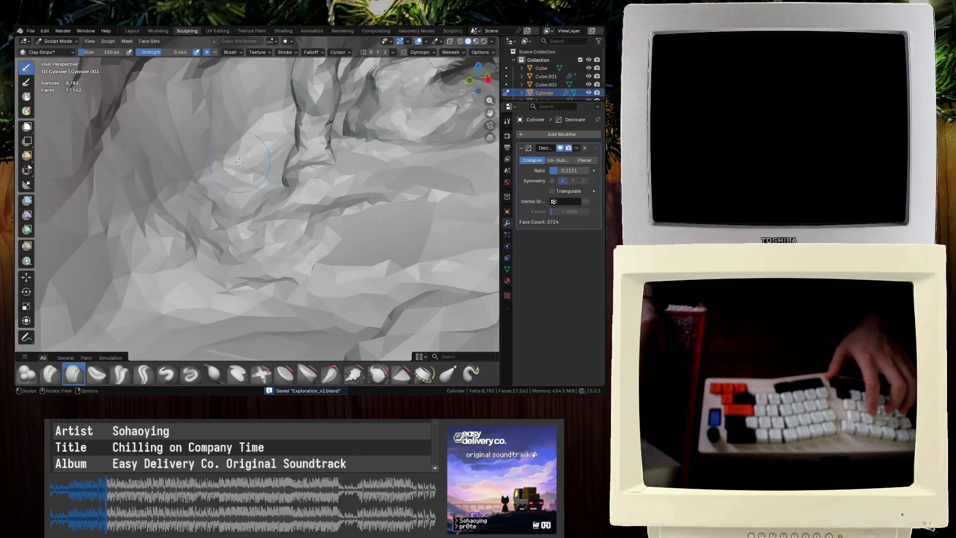
scroll(250, 203, down, 5)
key(ctrl+Page_Up)
key(ctrl+Page_Up)
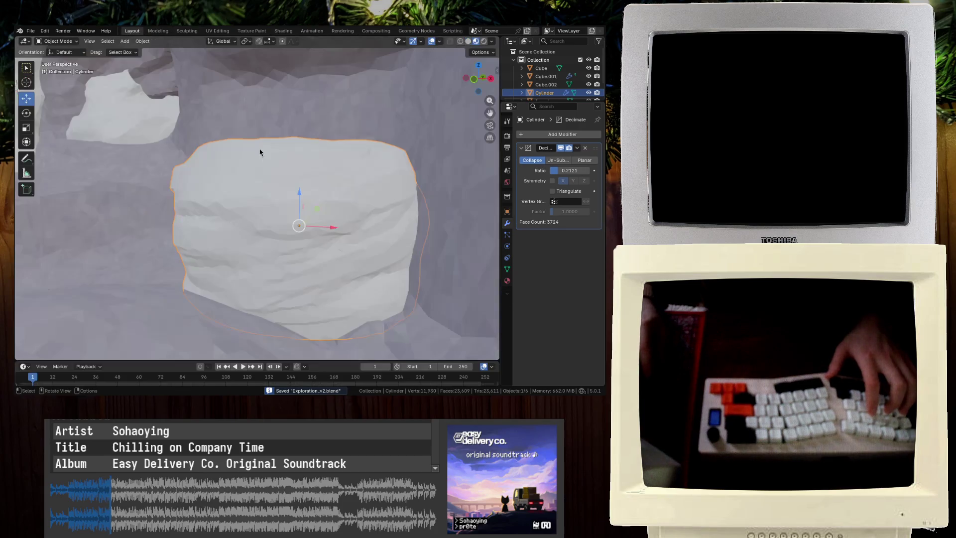
Deselect everything and browse the Add > Mesh menu without adding an object
scroll(272, 205, up, 5)
scroll(271, 202, down, 8)
key(alt+a)
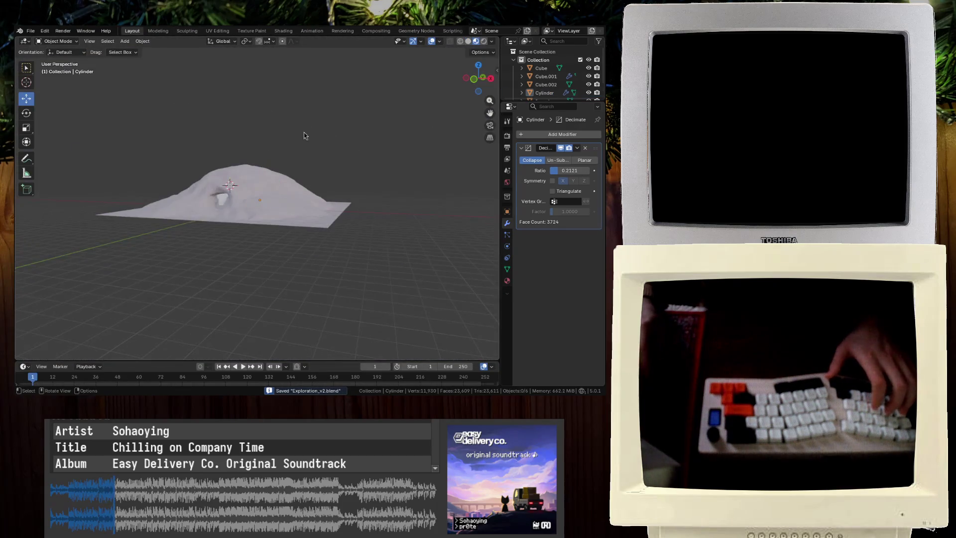
key(shift+a)
mouse_move(214, 132)
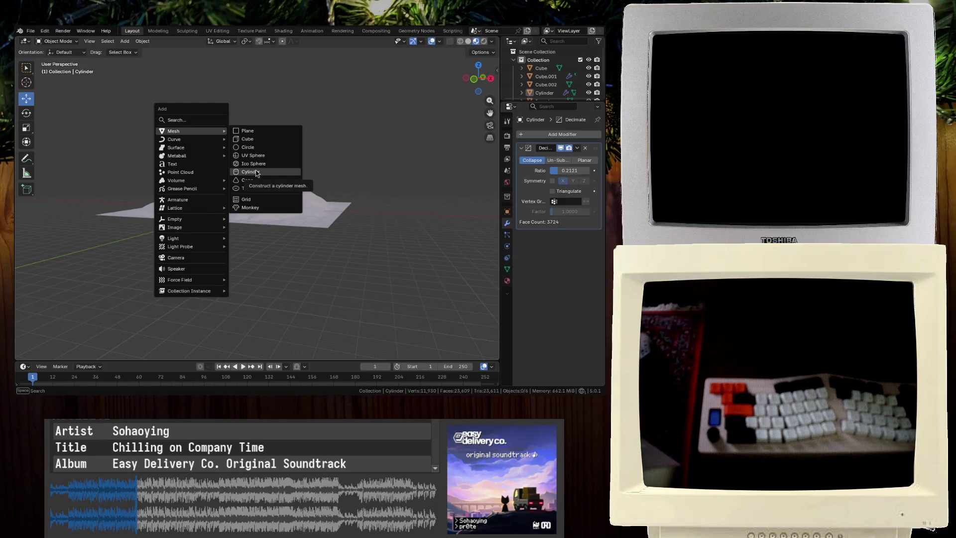
scroll(179, 171, up, 5)
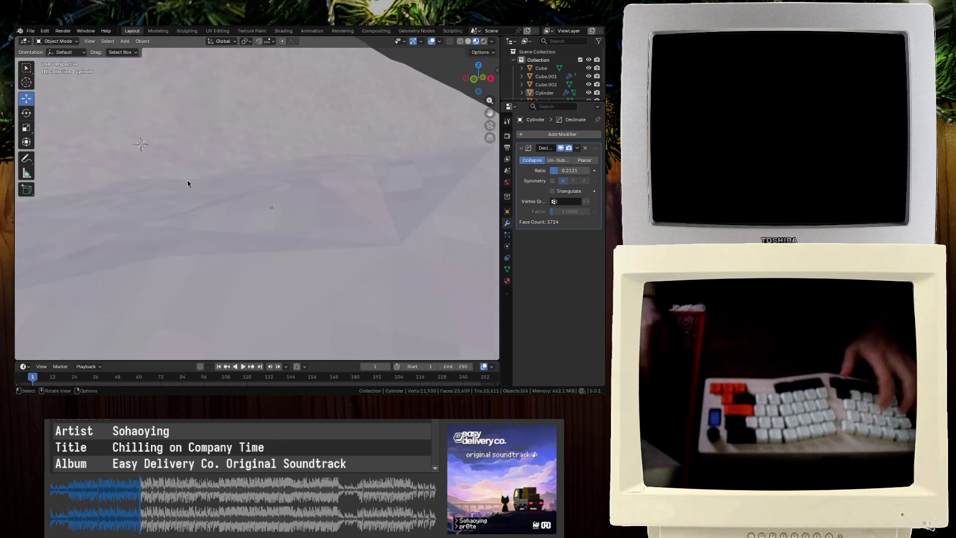
key(ctrl+s)
Look through the cave toward the white rock, saving Exploration_v2.blend along the way
mouse_move(180, 171)
middle_down()
mouse_move(239, 177)
mouse_move(297, 216)
mouse_move(248, 198)
middle_up()
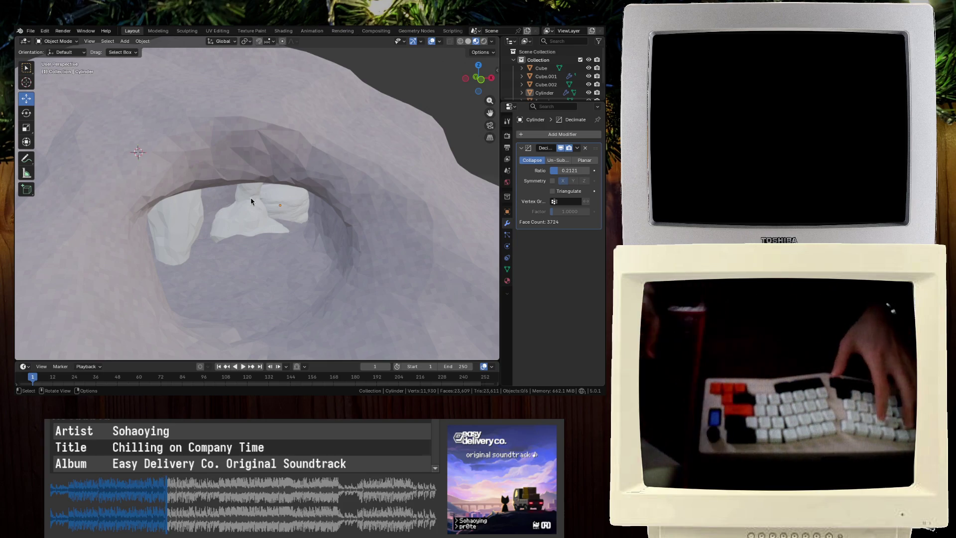
key(ctrl+s)
mouse_move(249, 197)
middle_down()
mouse_move(184, 187)
mouse_move(280, 183)
mouse_move(245, 184)
mouse_move(222, 162)
mouse_move(279, 218)
mouse_move(264, 205)
mouse_move(331, 166)
middle_up()
mouse_move(228, 242)
middle_down()
mouse_move(399, 237)
mouse_move(171, 290)
mouse_move(237, 235)
mouse_move(297, 230)
mouse_move(249, 187)
mouse_move(333, 189)
mouse_move(240, 208)
mouse_move(231, 239)
mouse_move(213, 197)
mouse_move(230, 268)
mouse_move(209, 234)
mouse_move(177, 245)
mouse_move(147, 228)
mouse_move(210, 177)
mouse_move(249, 175)
middle_up()
key(ctrl+s)
scroll(302, 205, up, 5)
scroll(323, 204, down, 5)
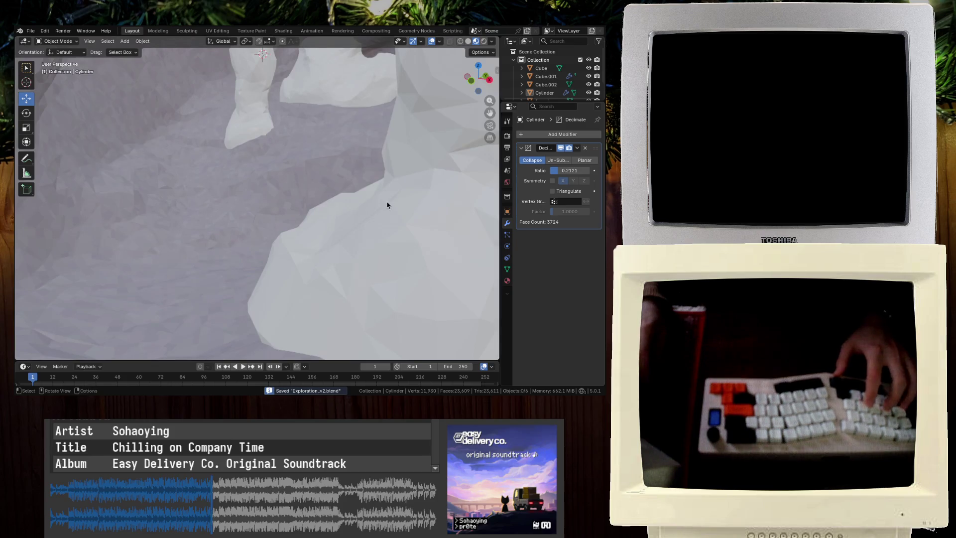
Slide the Cube.002 pillar along X, then along Y, and save the file
click(387, 205)
key(g)
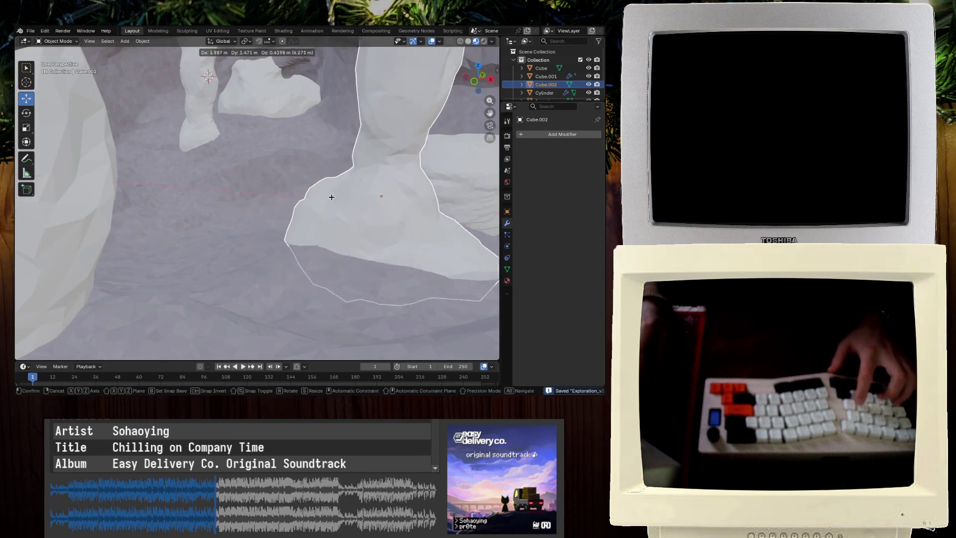
key(x)
click(363, 185)
key(g)
key(y)
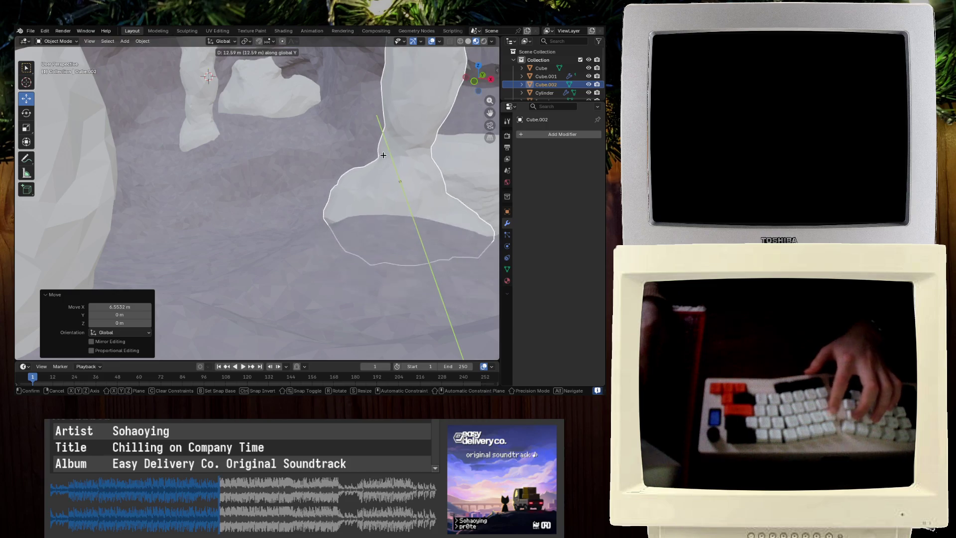
click(377, 174)
key(ctrl+s)
Settle Cube.002 into its new position and save again
click(302, 105)
middle_drag(421, 214, 315, 214)
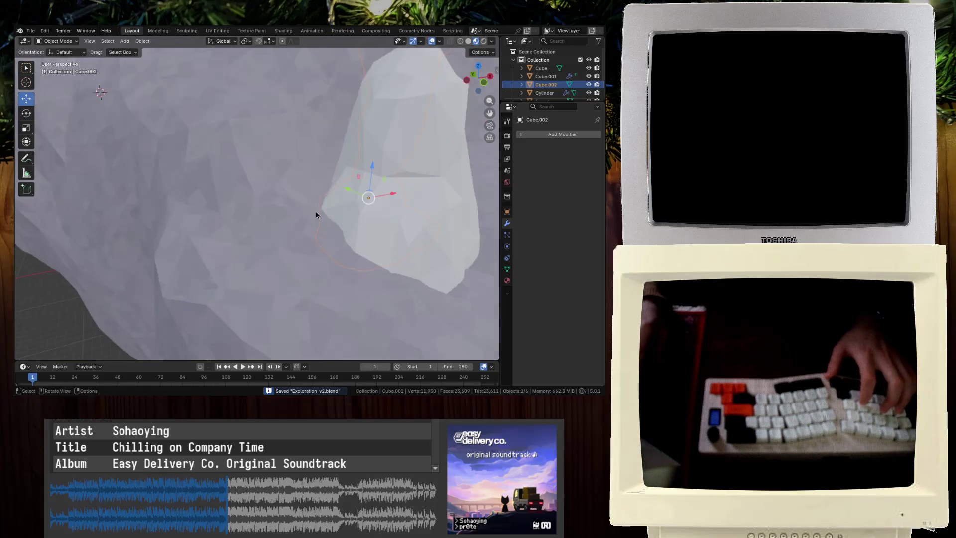
scroll(315, 214, up, 3)
shift+middle_drag(365, 197, 252, 195)
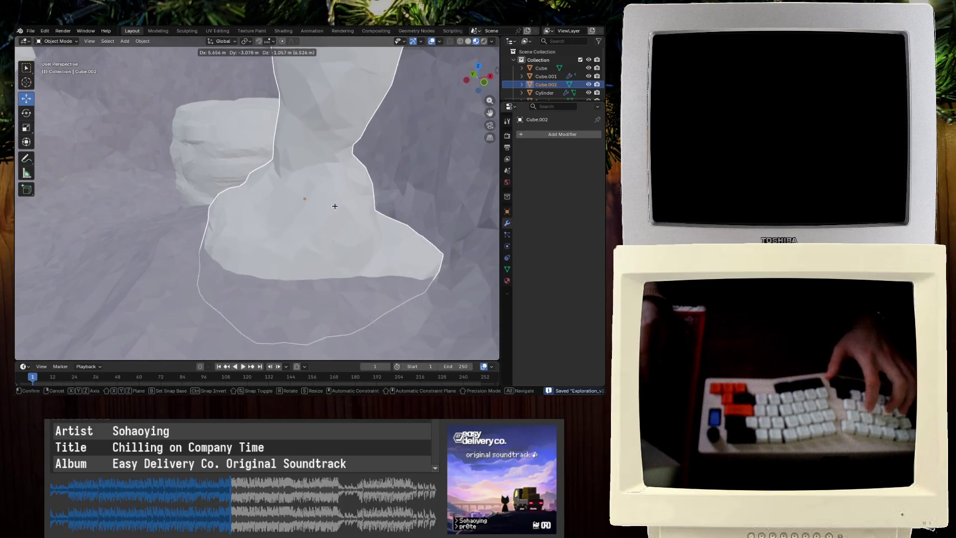
click(319, 219)
scroll(315, 219, up, 5)
scroll(315, 218, down, 3)
mouse_move(315, 219)
middle_down()
mouse_move(294, 236)
mouse_move(304, 202)
middle_up()
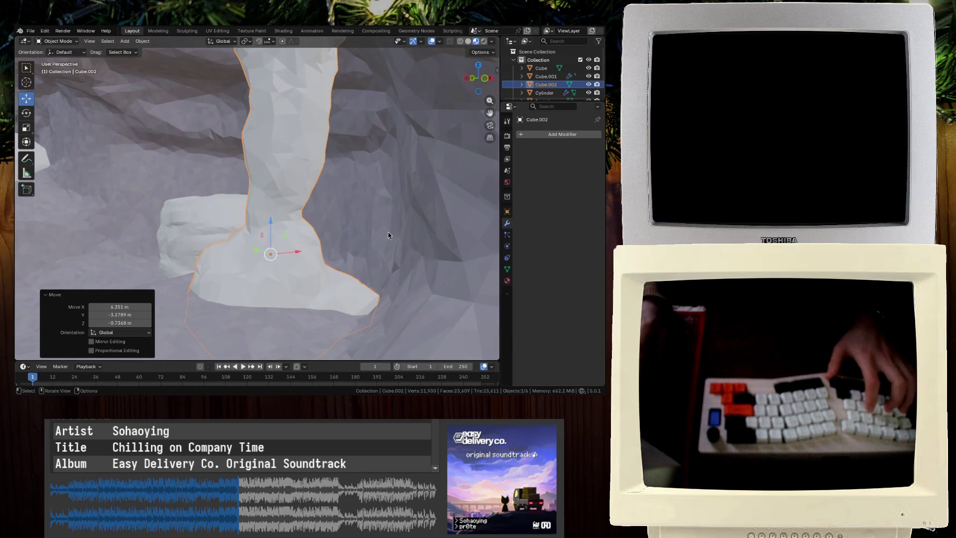
key(ctrl+s)
Move the tall rock Cube.001 to a new spot on the cave floor
click(310, 273)
middle_drag(311, 274, 158, 221)
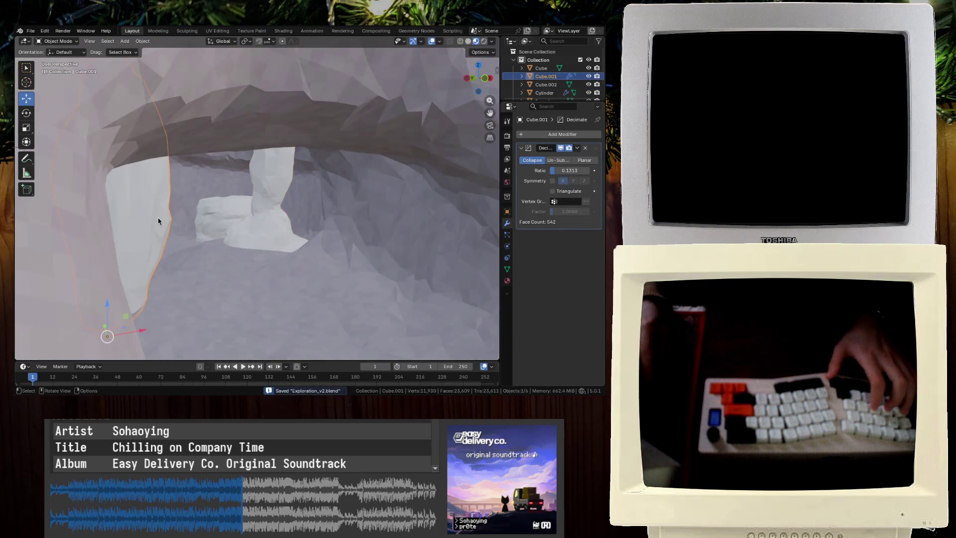
key(g)
click(249, 181)
middle_drag(249, 181, 270, 190)
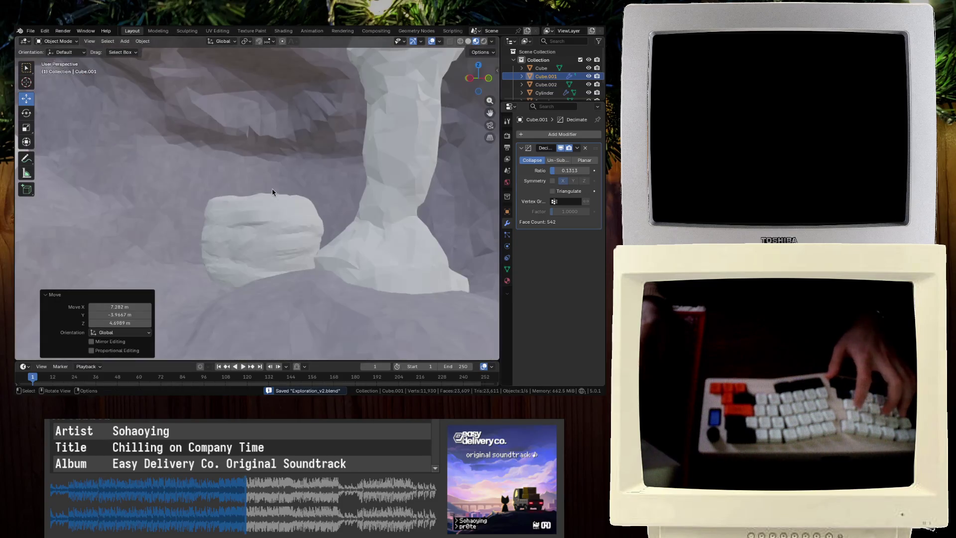
mouse_move(292, 236)
middle_down()
mouse_move(435, 254)
mouse_move(365, 207)
mouse_move(298, 224)
mouse_move(81, 209)
mouse_move(289, 270)
mouse_move(244, 244)
mouse_move(193, 252)
mouse_move(203, 222)
mouse_move(242, 209)
mouse_move(249, 185)
mouse_move(368, 244)
mouse_move(314, 266)
mouse_move(337, 247)
mouse_move(301, 247)
mouse_move(299, 199)
mouse_move(346, 190)
mouse_move(326, 207)
mouse_move(419, 218)
middle_up()
scroll(346, 213, up, 3)
Reposition Cube.001 again, sliding it along X and then Y, before editing its mesh
click(368, 244)
click(300, 199)
key(g)
click(448, 314)
mouse_move(448, 314)
middle_down()
mouse_move(375, 266)
mouse_move(410, 286)
middle_up()
click(433, 319)
mouse_move(433, 319)
middle_down()
mouse_move(406, 279)
mouse_move(346, 242)
mouse_move(416, 267)
mouse_move(452, 267)
mouse_move(333, 242)
mouse_move(290, 216)
mouse_move(258, 212)
middle_up()
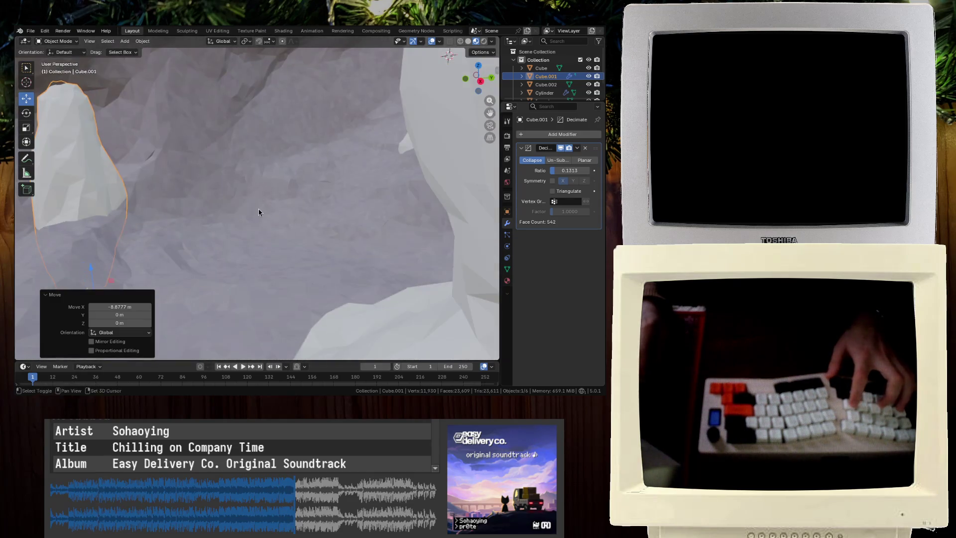
key(g)
key(y)
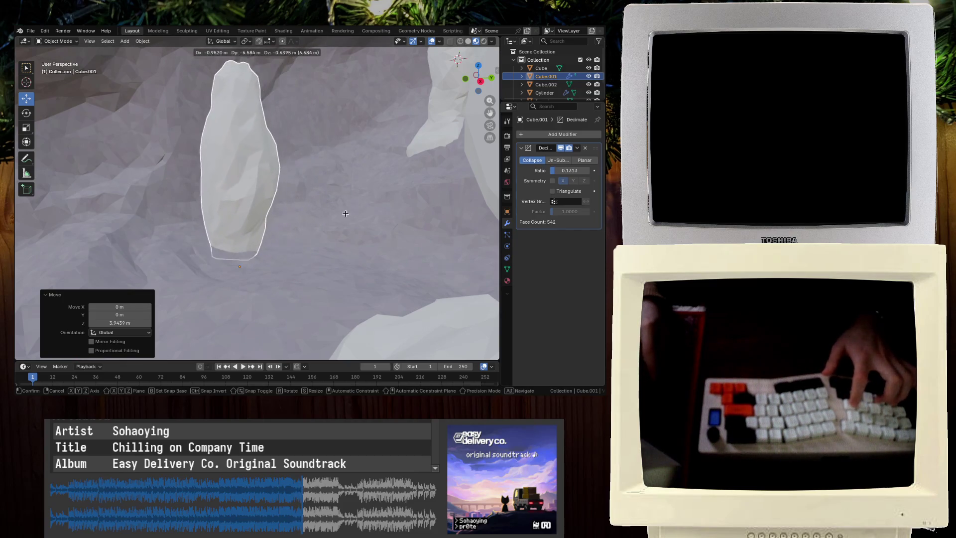
key(Tab)
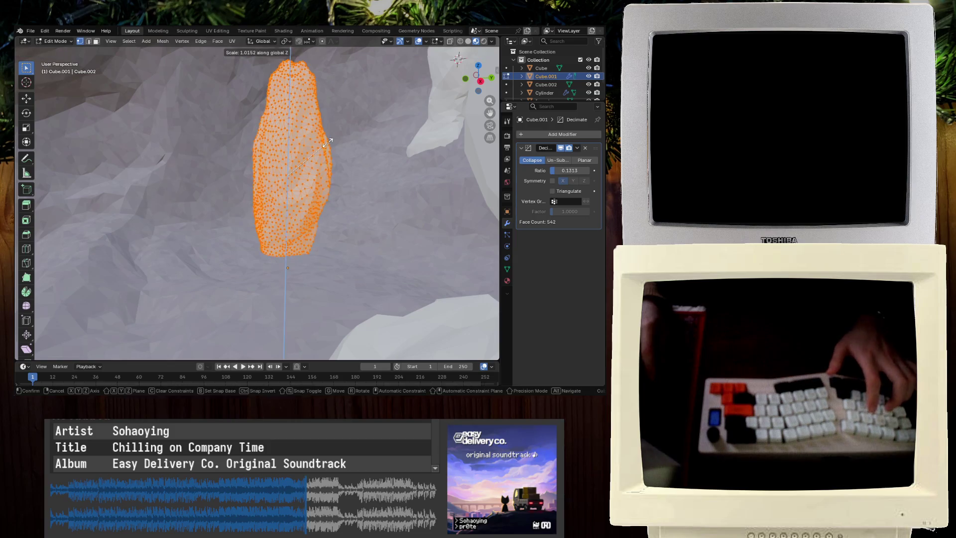
Stretch the pillar's mesh vertically, then raise Cube.001 along Z in two moves
click(367, 118)
key(Tab)
mouse_move(348, 132)
middle_down()
mouse_move(292, 124)
mouse_move(267, 249)
mouse_move(259, 234)
middle_up()
key(g)
key(z)
click(248, 184)
mouse_move(248, 184)
middle_down()
mouse_move(292, 313)
mouse_move(299, 102)
mouse_move(293, 251)
middle_up()
click(294, 244)
Rescale the pillar's mesh along Z again and save Exploration_v2.blend
key(Tab)
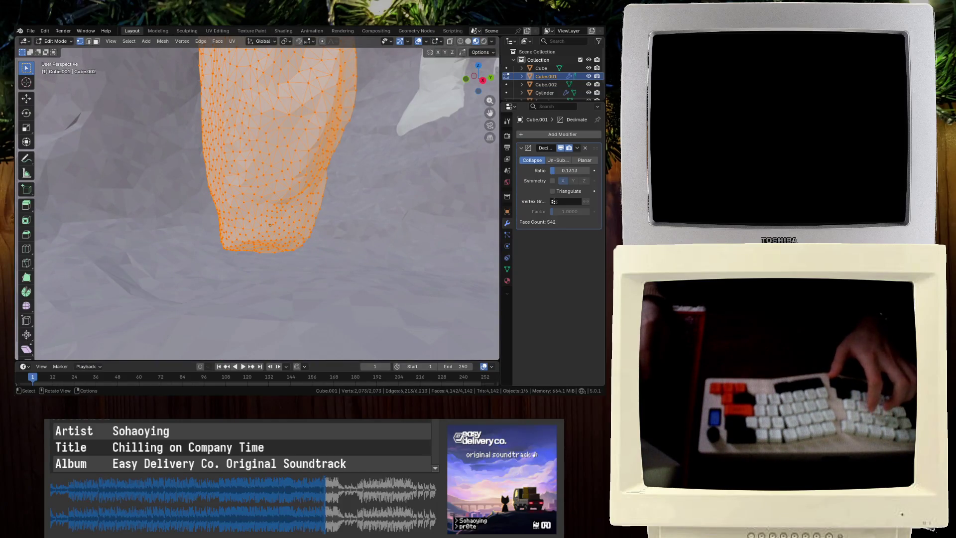
click(343, 272)
key(Tab)
middle_drag(228, 177, 244, 354)
key(ctrl+s)
click(285, 239)
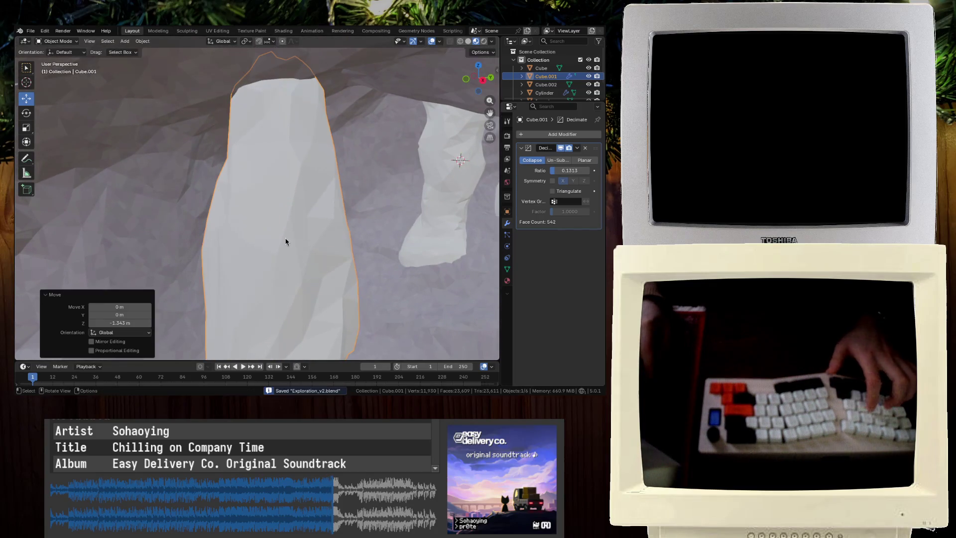
mouse_move(291, 288)
middle_down()
mouse_move(292, 198)
mouse_move(333, 284)
mouse_move(288, 249)
mouse_move(446, 259)
middle_up()
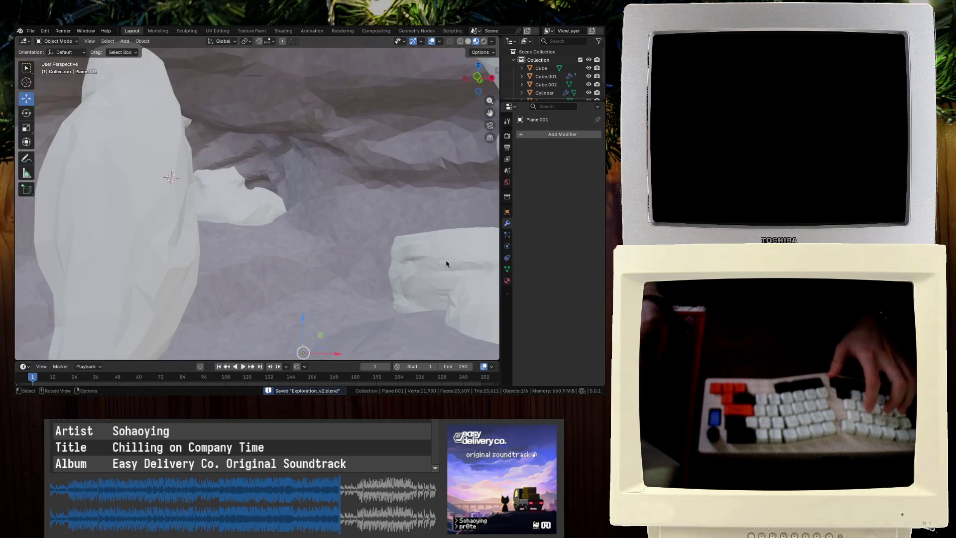
Select all of the Cylinder's vertices and open its Decimate modifier's extra actions, then save
click(446, 260)
key(Tab)
key(a)
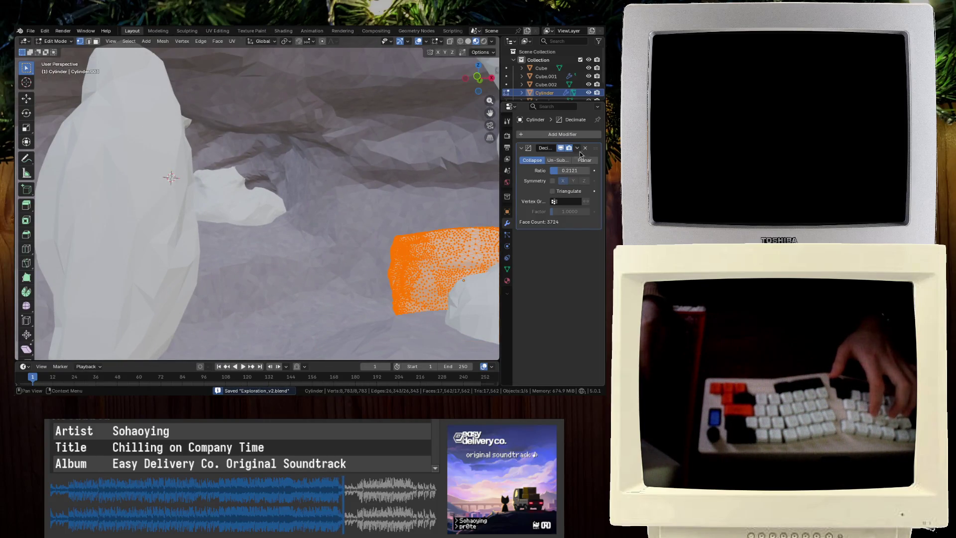
click(579, 153)
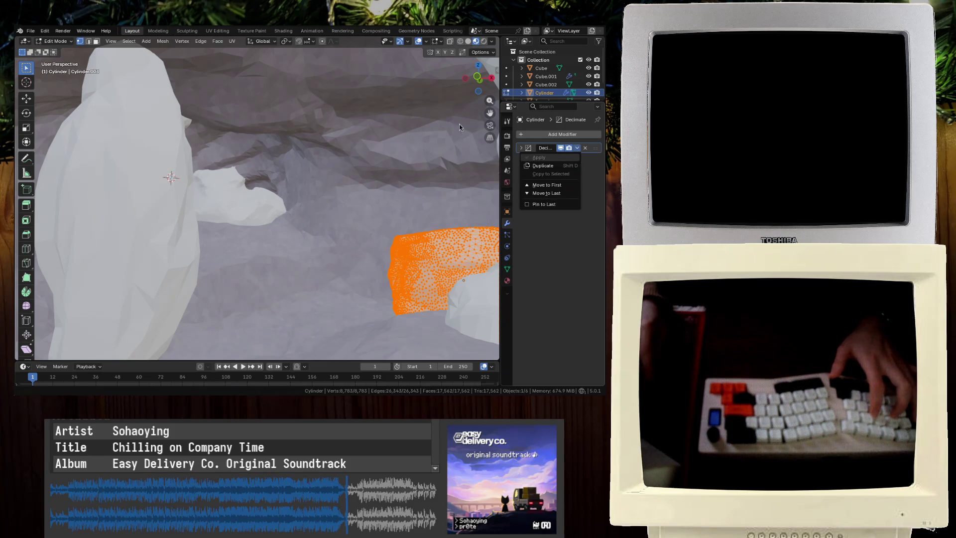
key(Tab)
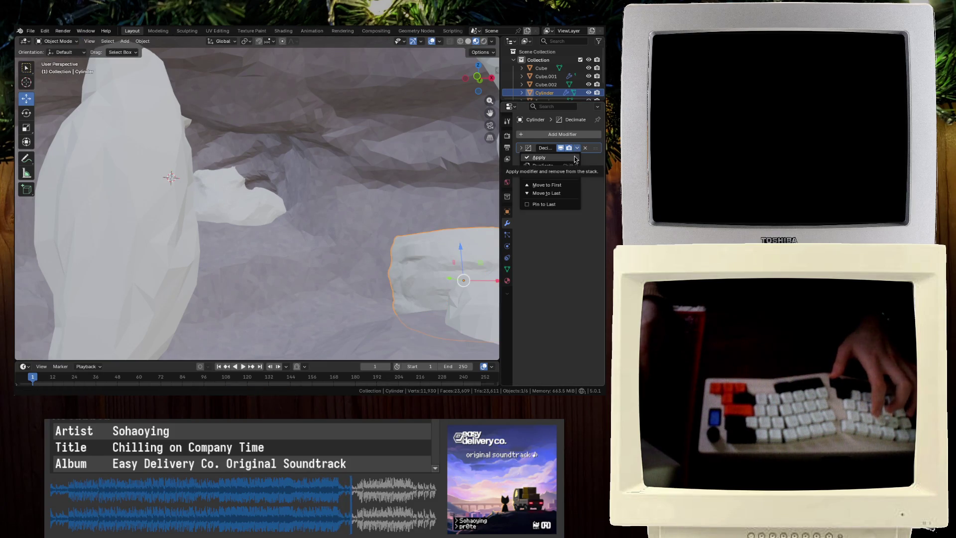
key(a)
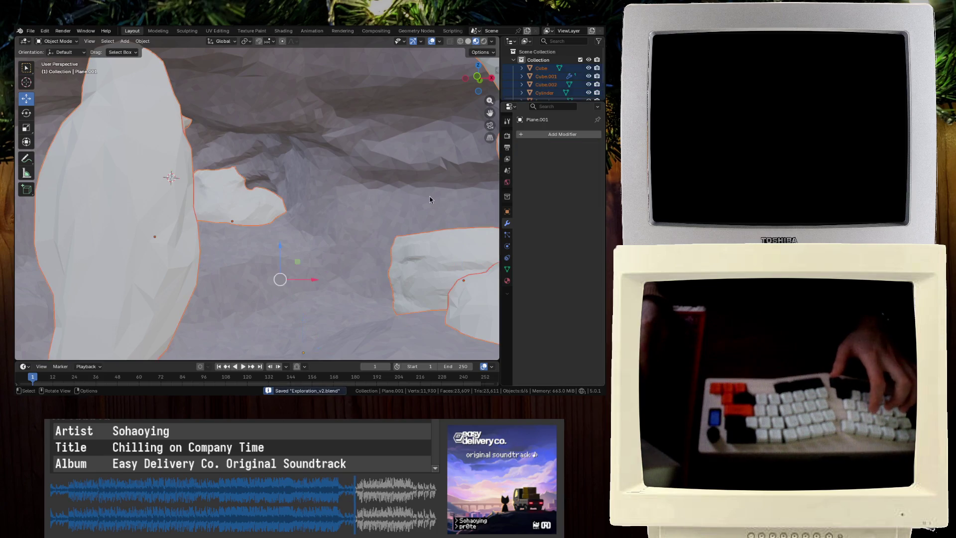
key(ctrl+s)
Inspect the cave mound, Cube.001, Cube.002 and the Cylinder from inside the cave, then save
click(429, 196)
scroll(429, 196, down, 6)
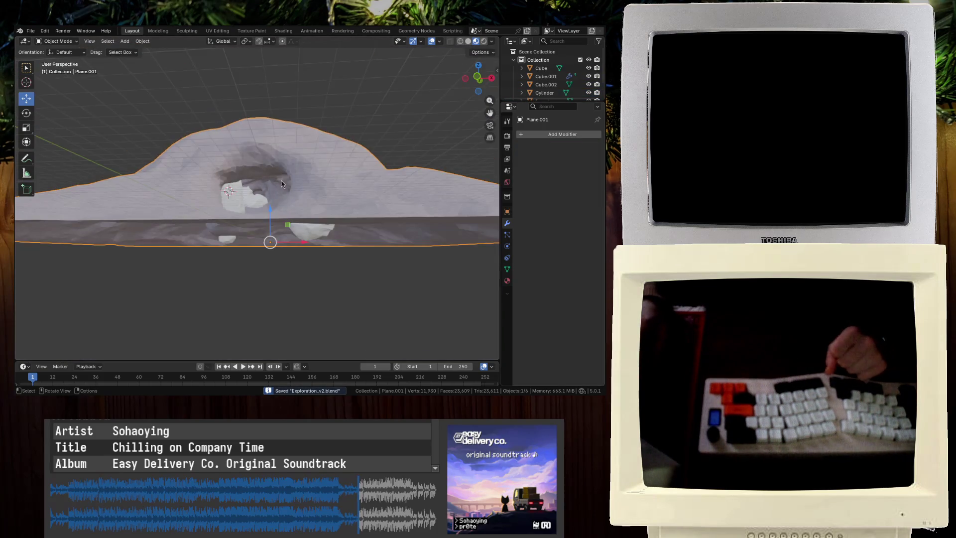
ctrl+middle_drag(277, 220, 238, 357)
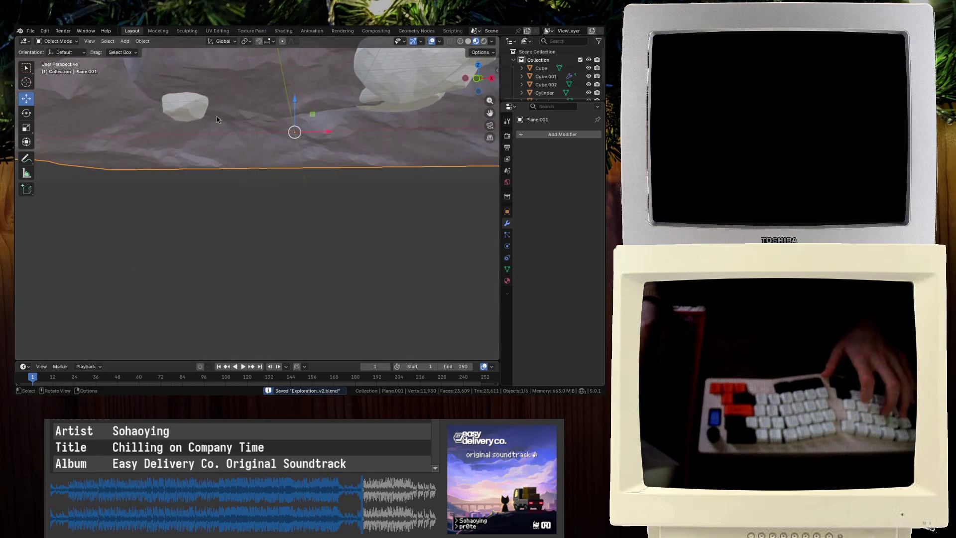
click(184, 106)
middle_drag(184, 106, 216, 112)
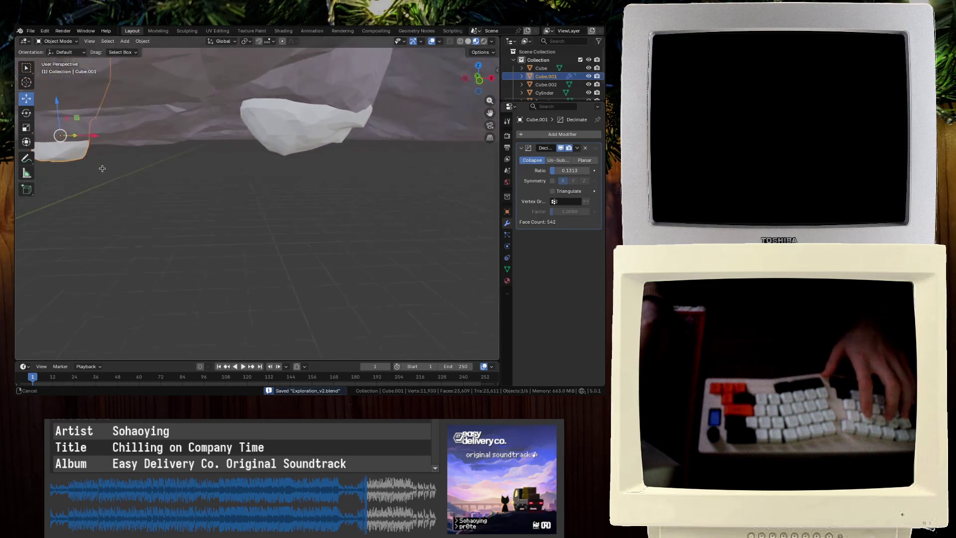
click(303, 125)
scroll(197, 130, up, 4)
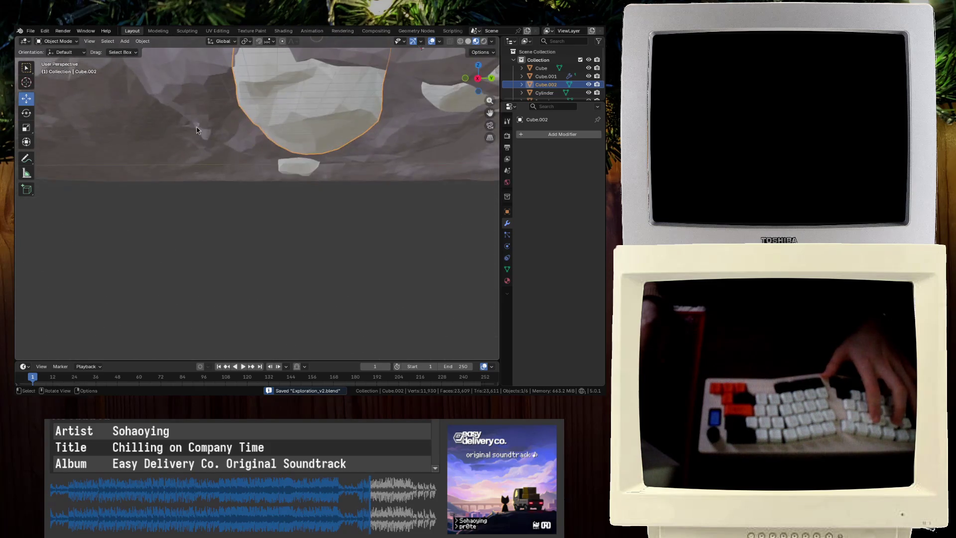
click(358, 150)
mouse_move(358, 149)
middle_down()
mouse_move(378, 125)
mouse_move(379, 149)
mouse_move(299, 174)
mouse_move(352, 241)
mouse_move(385, 224)
mouse_move(205, 214)
mouse_move(251, 214)
mouse_move(427, 264)
mouse_move(336, 265)
mouse_move(301, 254)
mouse_move(367, 239)
mouse_move(290, 199)
mouse_move(266, 230)
mouse_move(277, 215)
middle_up()
scroll(271, 188, up, 3)
key(ctrl+s)
scroll(271, 188, down, 5)
Isolate the cave mound in local view and bring up the Add menu
click(279, 176)
mouse_move(347, 257)
middle_down()
mouse_move(320, 241)
mouse_move(327, 253)
mouse_move(267, 193)
middle_up()
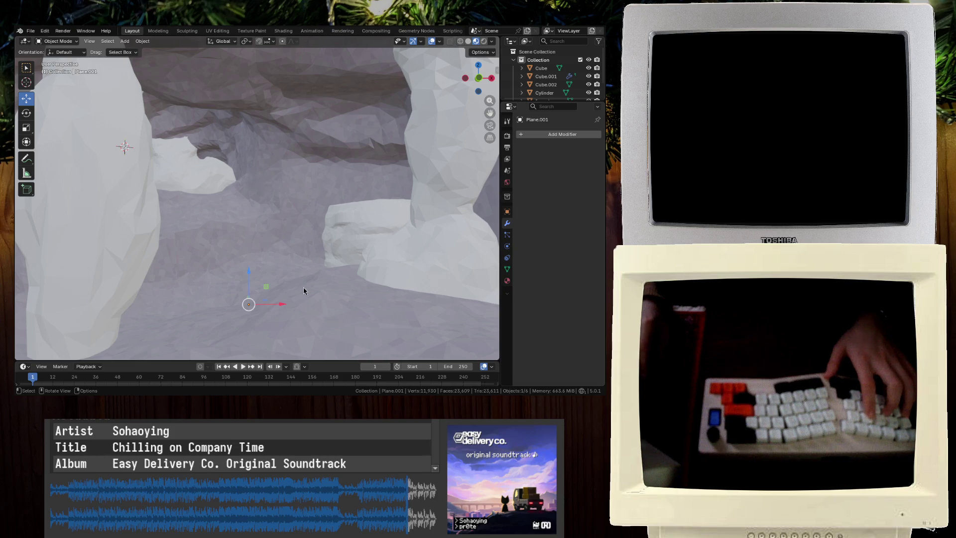
middle_drag(303, 288, 309, 290)
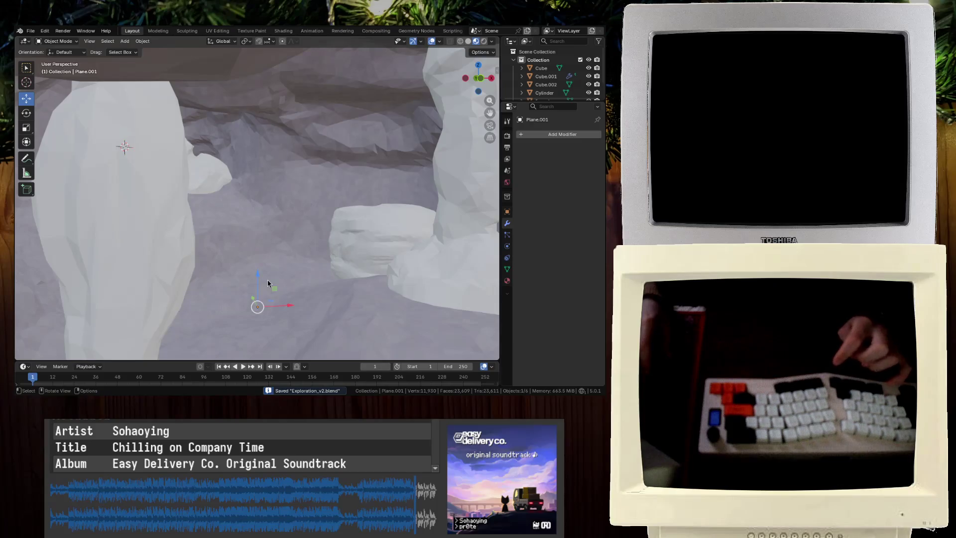
key(KP_Divide)
key(shift+a)
Add a mesh cube and move it into the cave, checking top and front views
mouse_move(189, 195)
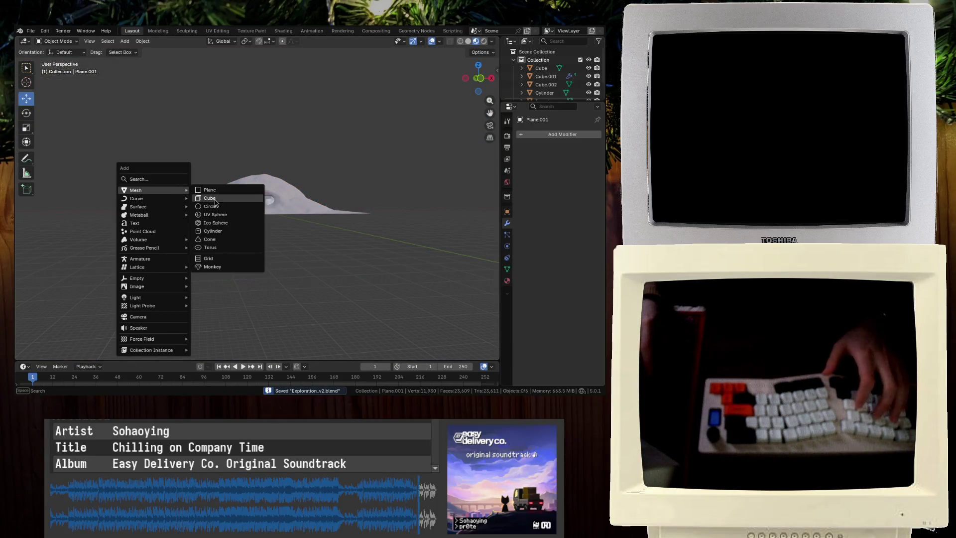
click(209, 198)
scroll(226, 238, up, 6)
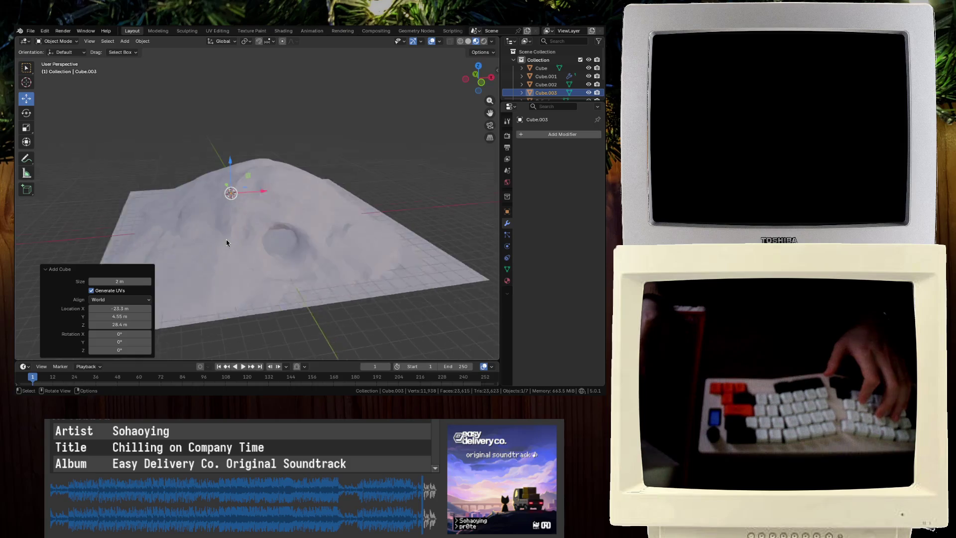
key(g)
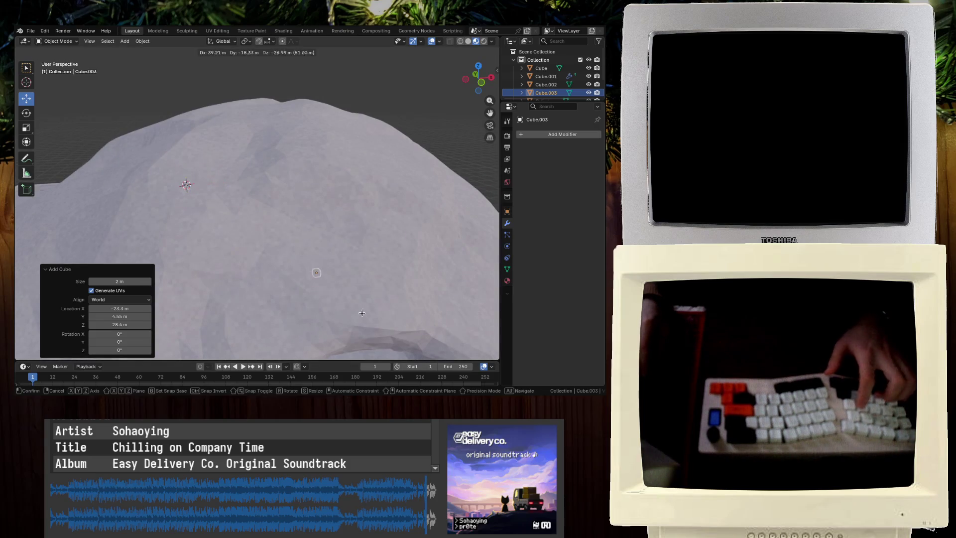
click(231, 222)
mouse_move(232, 222)
middle_down()
mouse_move(258, 276)
mouse_move(244, 222)
middle_up()
key(KP_7)
key(KP_1)
Raise the cube toward the rock, checking placement in right-side wireframe view
key(g)
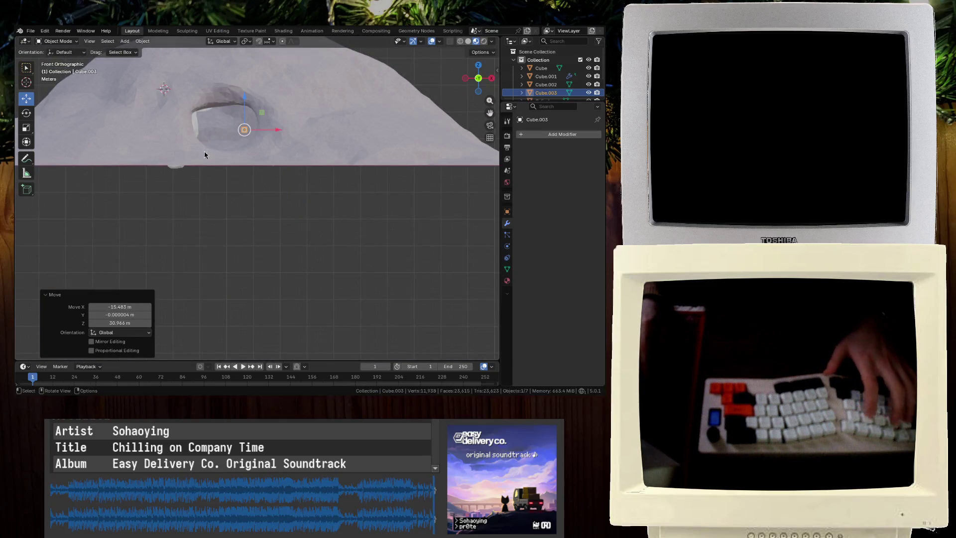
key(KP_3)
key(shift+z)
scroll(156, 150, up, 3)
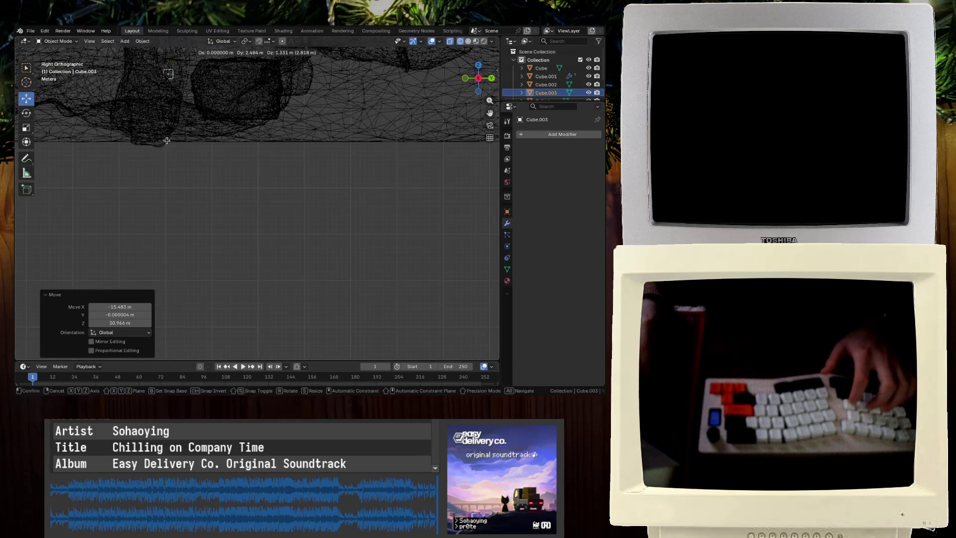
mouse_move(208, 144)
middle_down()
mouse_move(273, 166)
mouse_move(278, 149)
mouse_move(266, 149)
mouse_move(278, 192)
mouse_move(259, 193)
mouse_move(277, 199)
mouse_move(312, 184)
middle_up()
key(shift+z)
In Edit Mode, stretch the cube along Y, rotate it 41.2° about Z, and scale Z by 8.2
key(Tab)
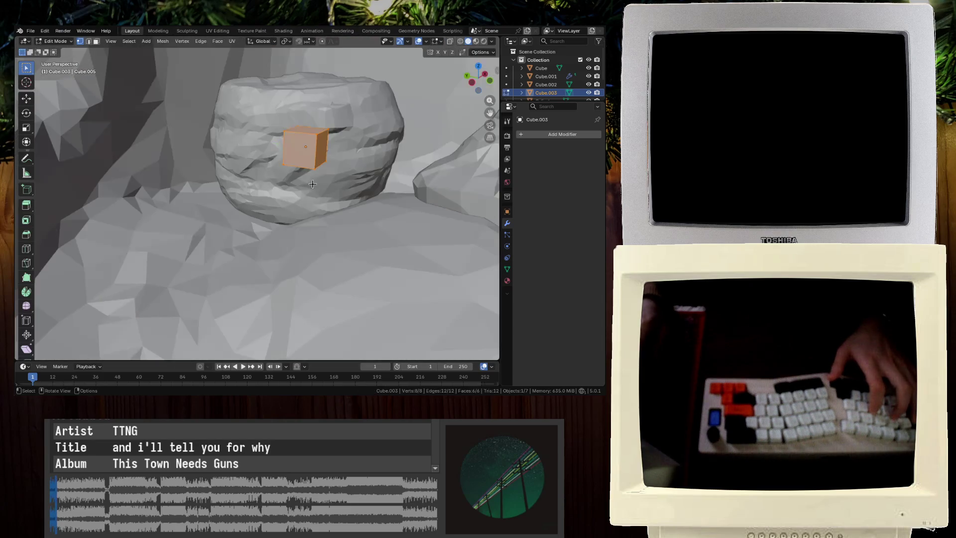
text(18y)
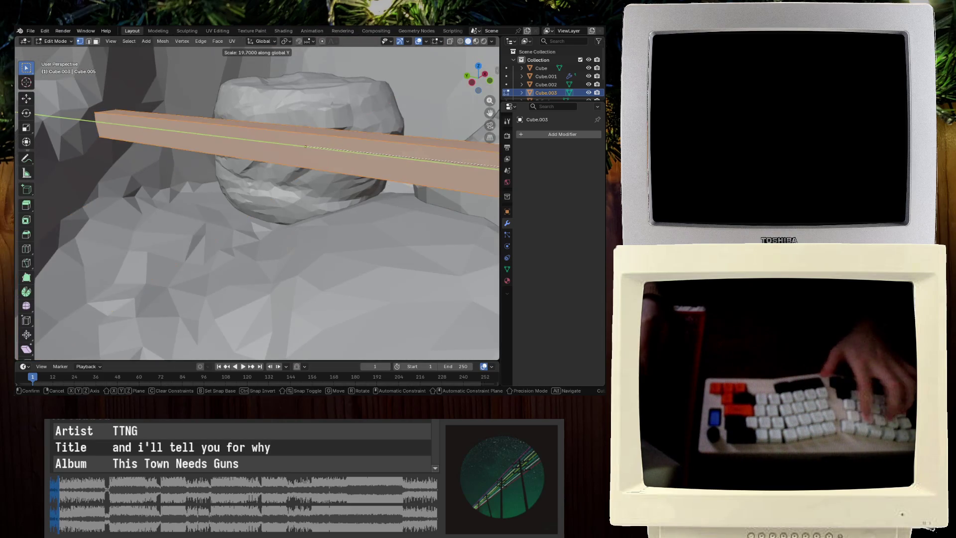
click(368, 183)
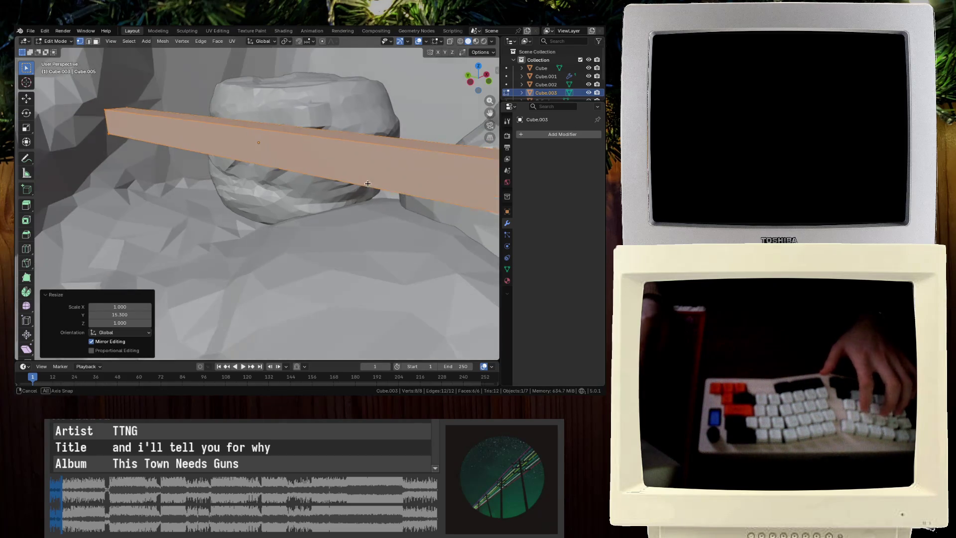
key(r)
key(z)
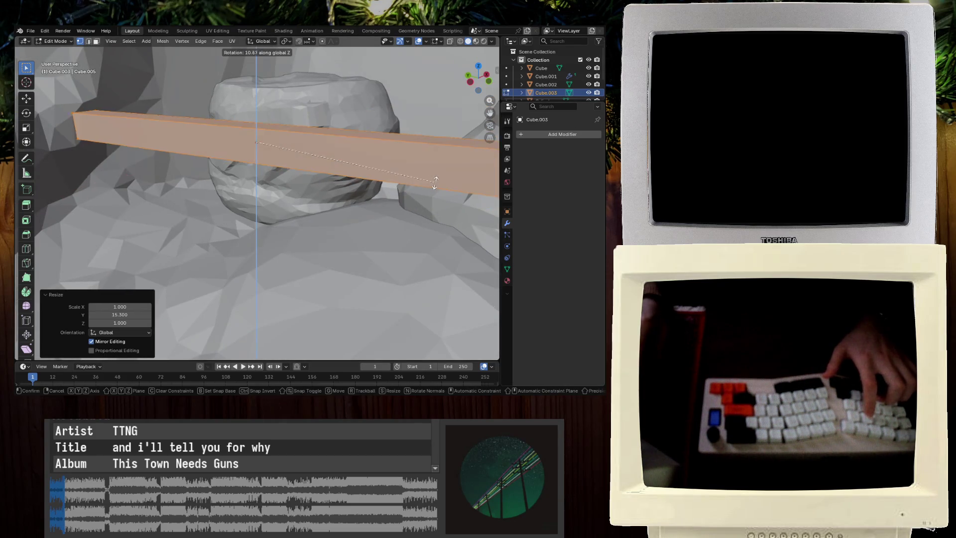
click(444, 81)
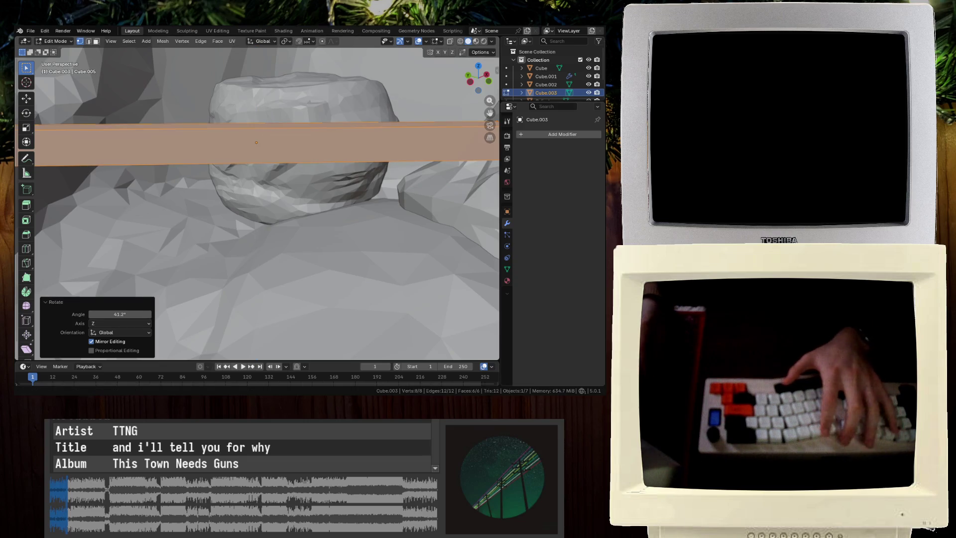
mouse_move(320, 155)
middle_down()
mouse_move(247, 167)
mouse_move(297, 189)
middle_up()
text(8.2)
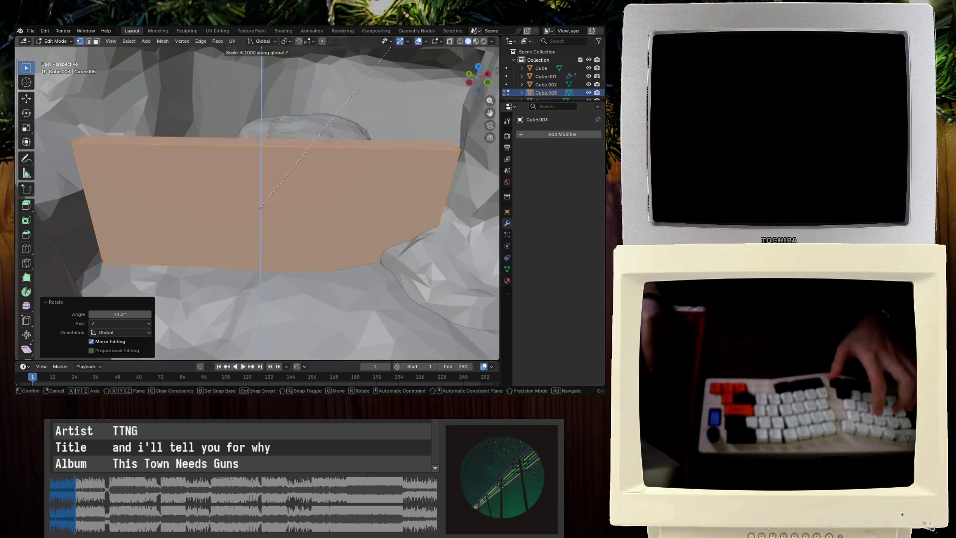
key(Return)
Move the tall panel to a new position beside the rocks
mouse_move(330, 189)
middle_down()
mouse_move(143, 218)
mouse_move(189, 215)
middle_up()
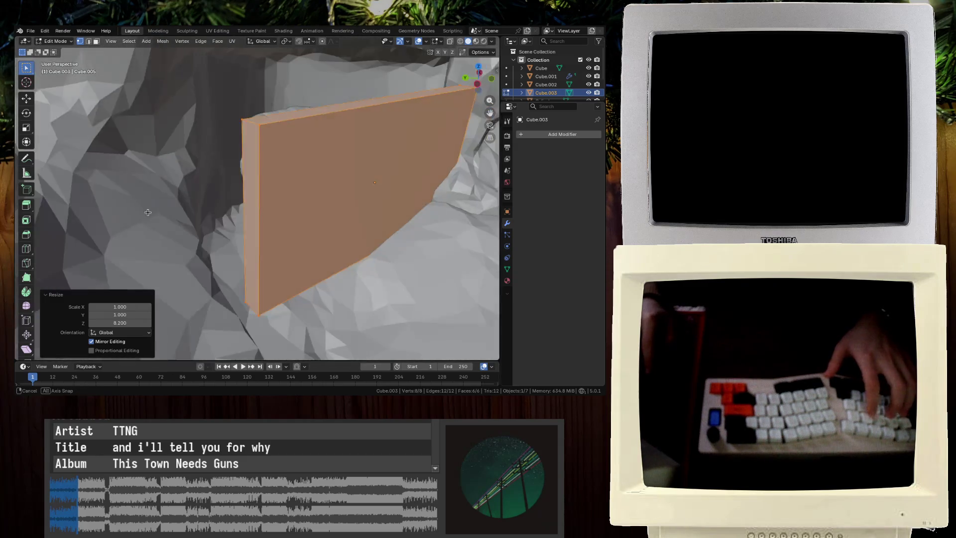
key(g)
click(263, 212)
mouse_move(264, 212)
middle_down()
mouse_move(368, 221)
mouse_move(348, 204)
mouse_move(316, 199)
middle_up()
key(g)
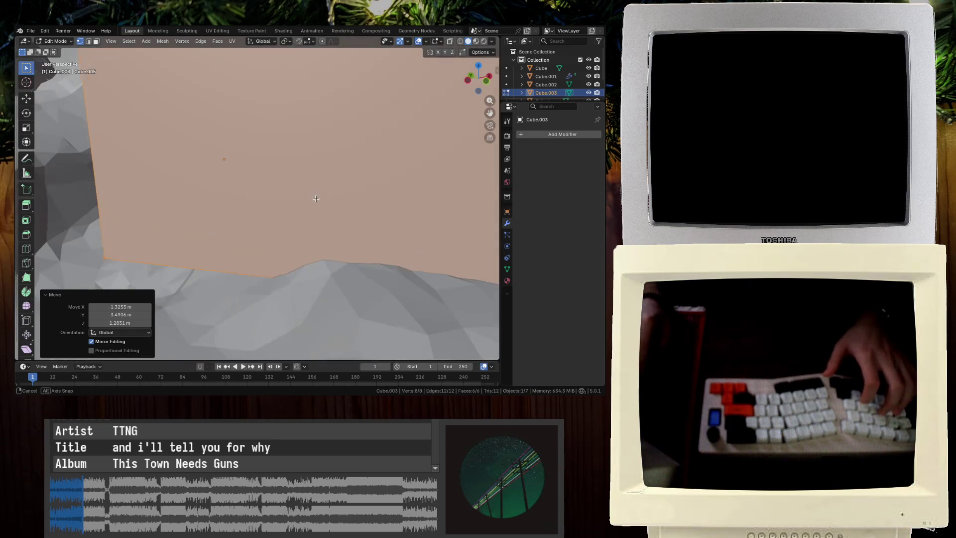
key(x)
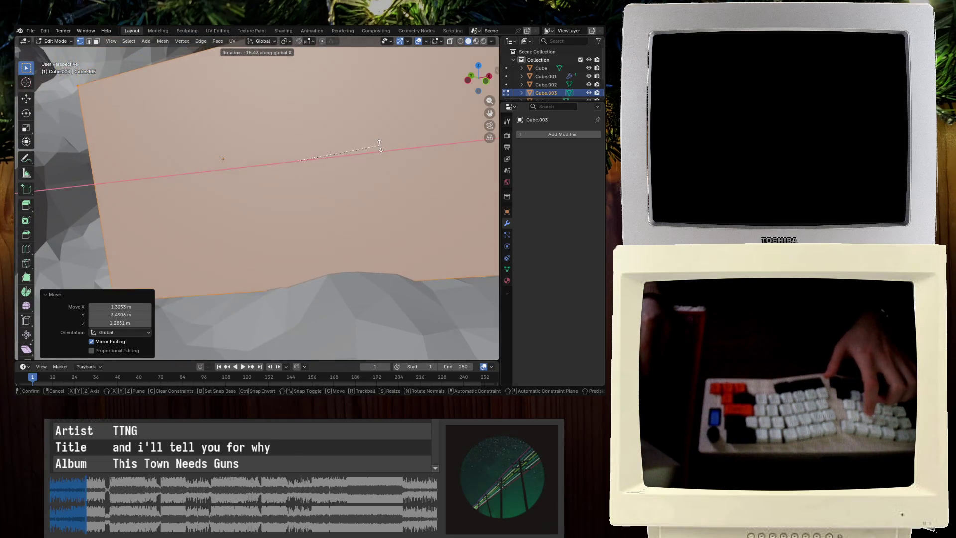
key(Escape)
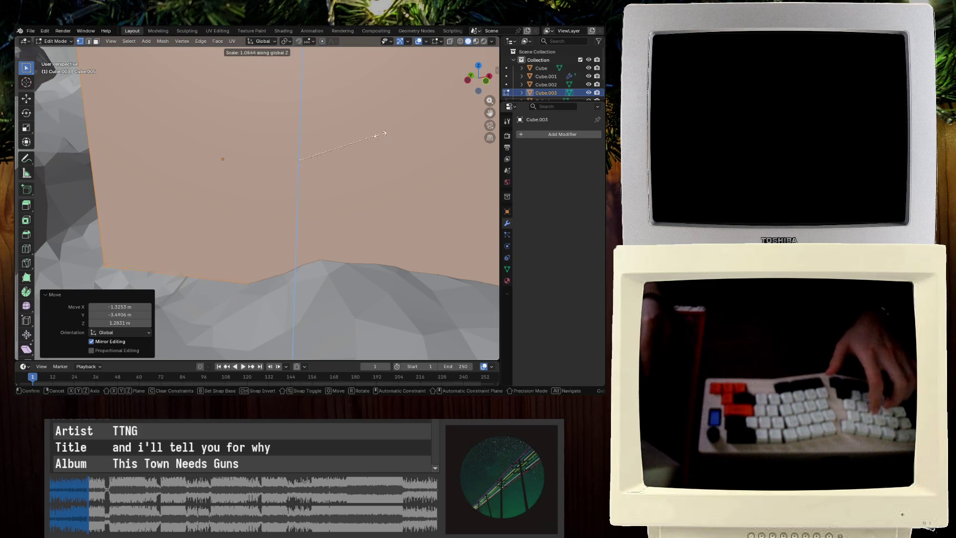
mouse_move(388, 77)
middle_down()
mouse_move(324, 145)
mouse_move(301, 196)
mouse_move(294, 171)
mouse_move(208, 166)
middle_up()
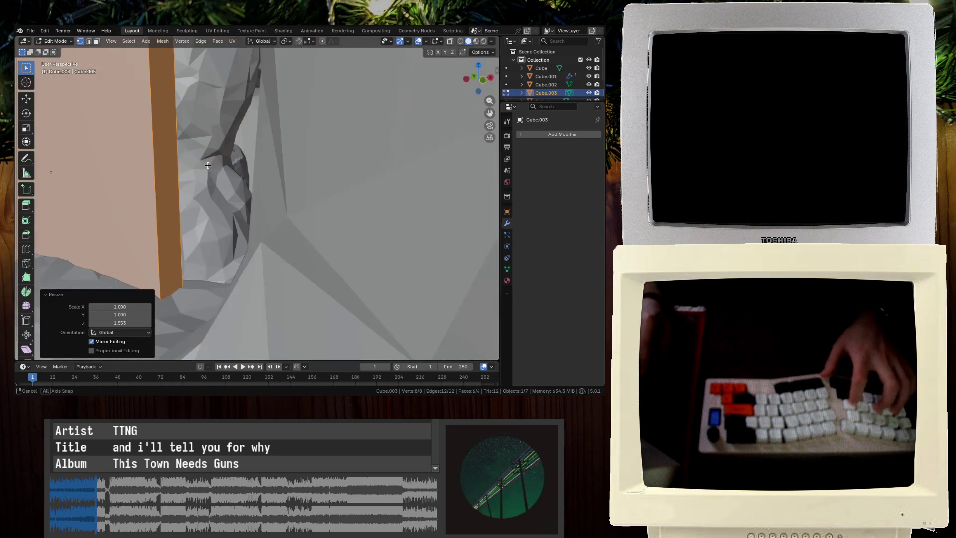
mouse_move(291, 145)
middle_down()
mouse_move(252, 149)
mouse_move(341, 171)
mouse_move(348, 143)
mouse_move(303, 139)
mouse_move(341, 141)
mouse_move(292, 128)
mouse_move(292, 141)
middle_up()
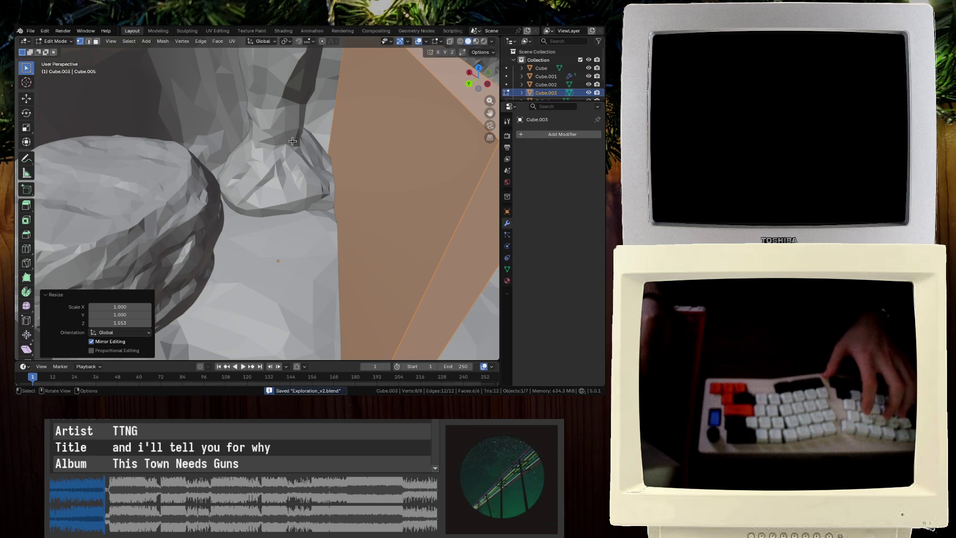
Cancel the stray scaling operations on the Cube.003 box, leaving its size unchanged
scroll(293, 141, down, 3)
key(s)
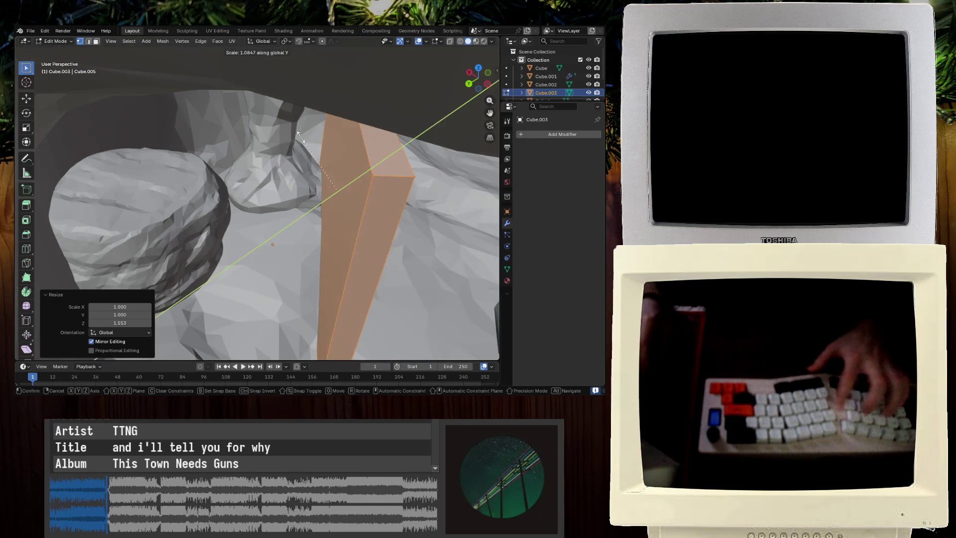
key(Escape)
key(ctrl+s)
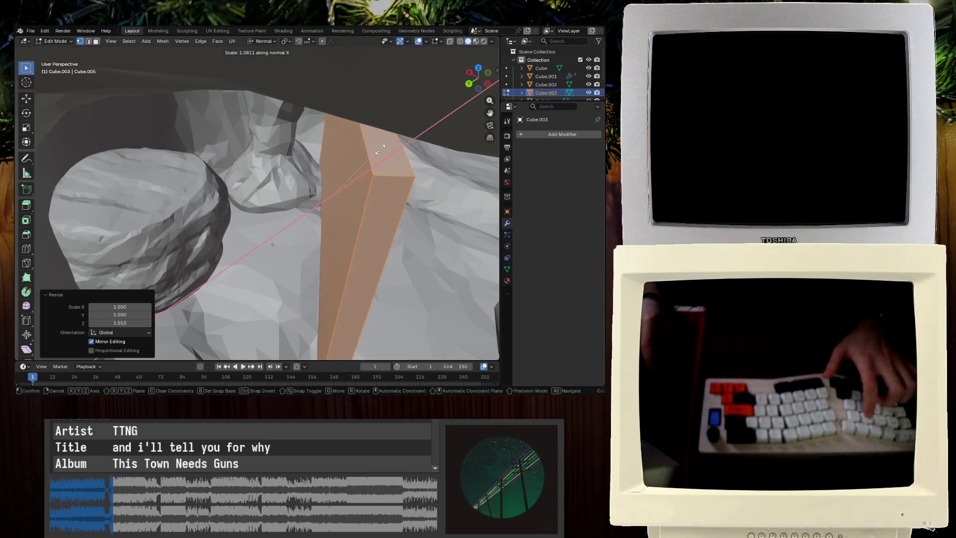
key(Escape)
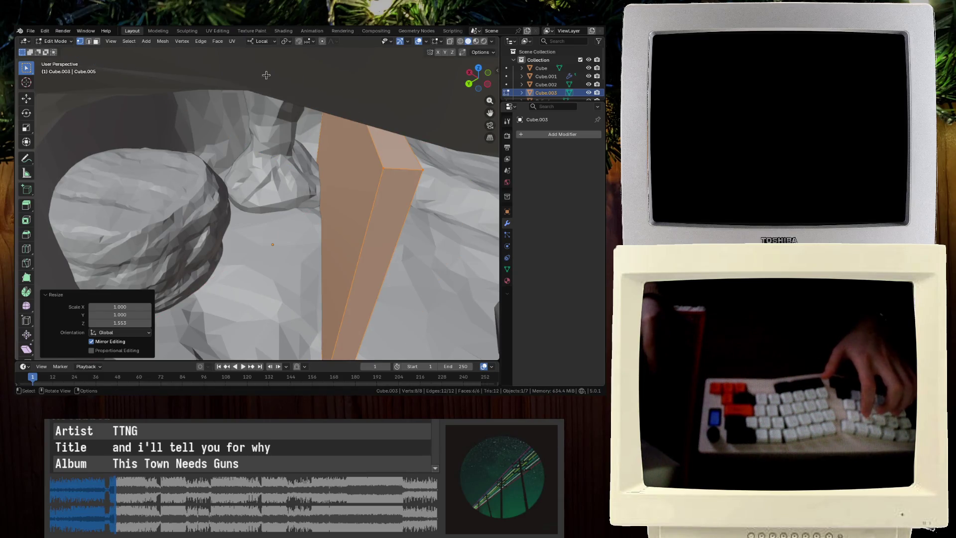
mouse_move(414, 125)
alt+middle_down()
mouse_move(427, 137)
mouse_move(199, 147)
mouse_move(277, 163)
alt+middle_up()
key(Escape)
In face select mode, move the slab's broad faces to thin it into an upright slab
key(3)
key(g)
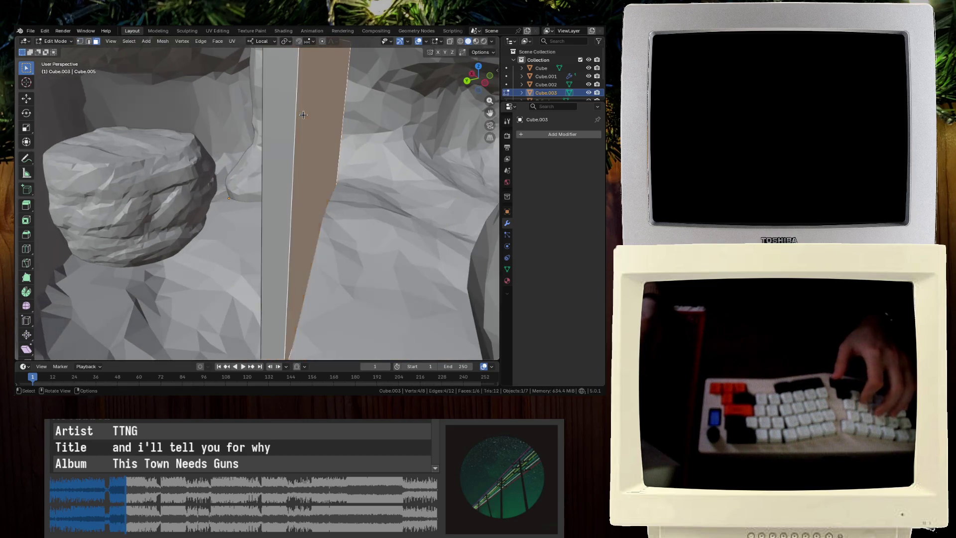
click(344, 125)
middle_drag(344, 125, 346, 103)
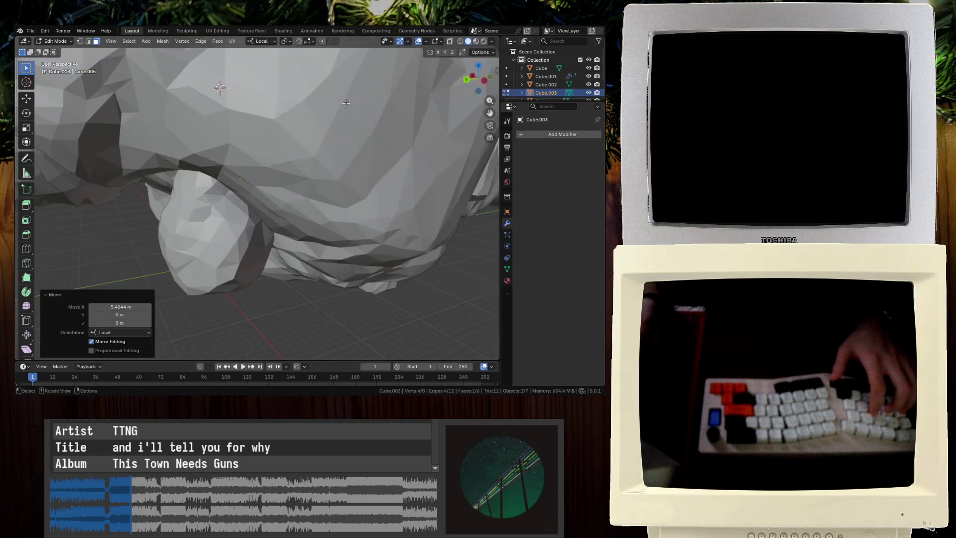
mouse_move(251, 97)
middle_down()
mouse_move(280, 149)
mouse_move(343, 167)
middle_up()
key(ctrl+s)
click(343, 167)
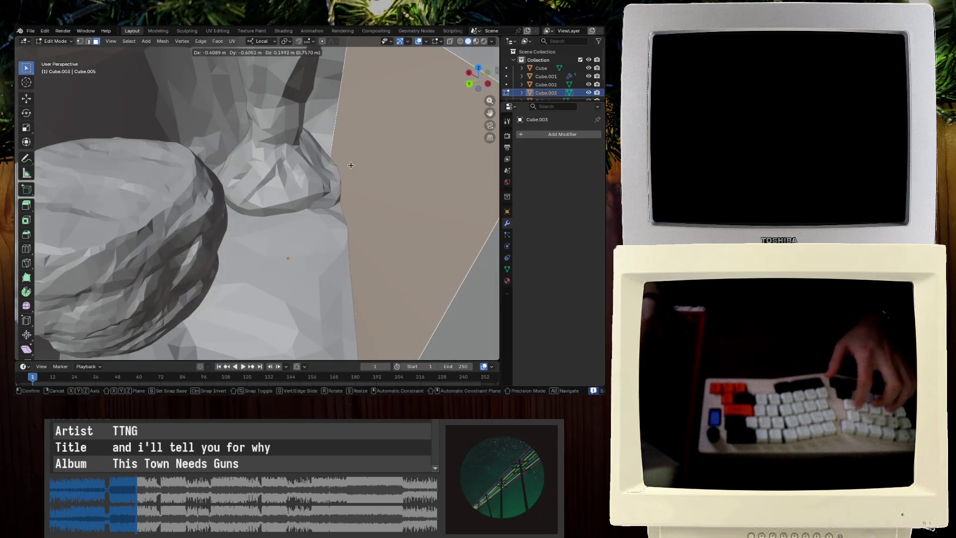
click(363, 149)
mouse_move(363, 149)
middle_down()
mouse_move(342, 166)
mouse_move(335, 155)
mouse_move(294, 168)
mouse_move(167, 133)
mouse_move(342, 124)
mouse_move(290, 132)
middle_up()
Check the slab alone in local view, return to the full scene, and save
key(KP_Divide)
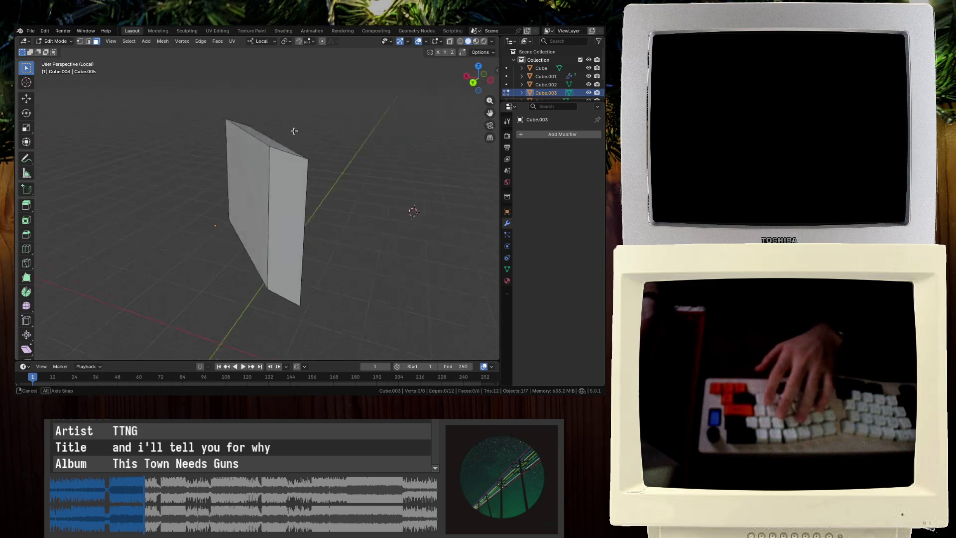
key(KP_Divide)
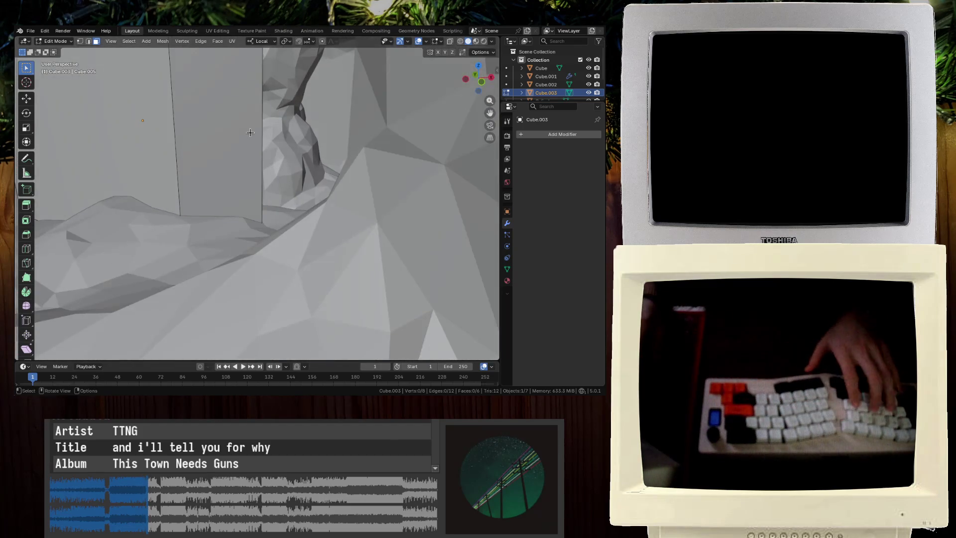
key(ctrl+s)
Enter the Sculpting workspace with the slab isolated in local view
click(193, 33)
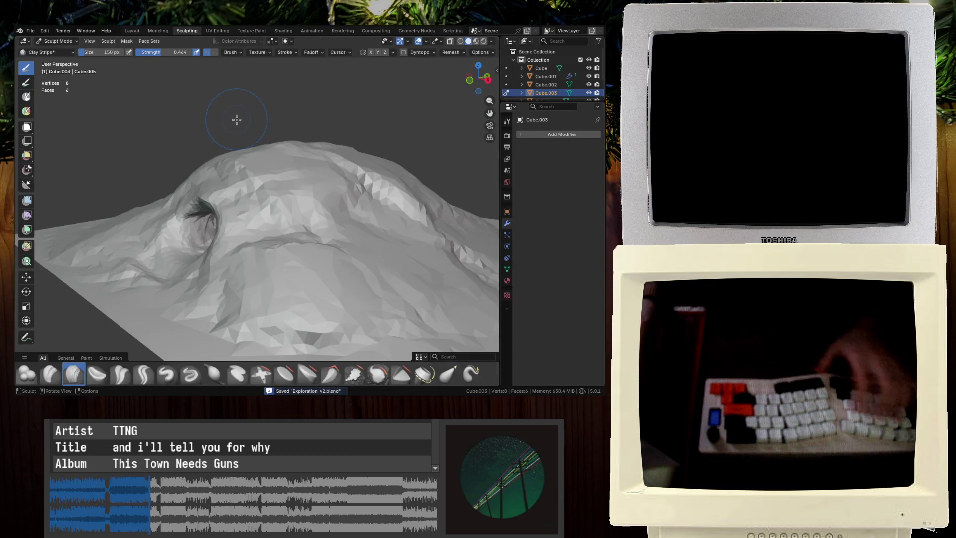
key(KP_Divide)
mouse_move(235, 121)
middle_down()
mouse_move(294, 117)
mouse_move(249, 166)
middle_up()
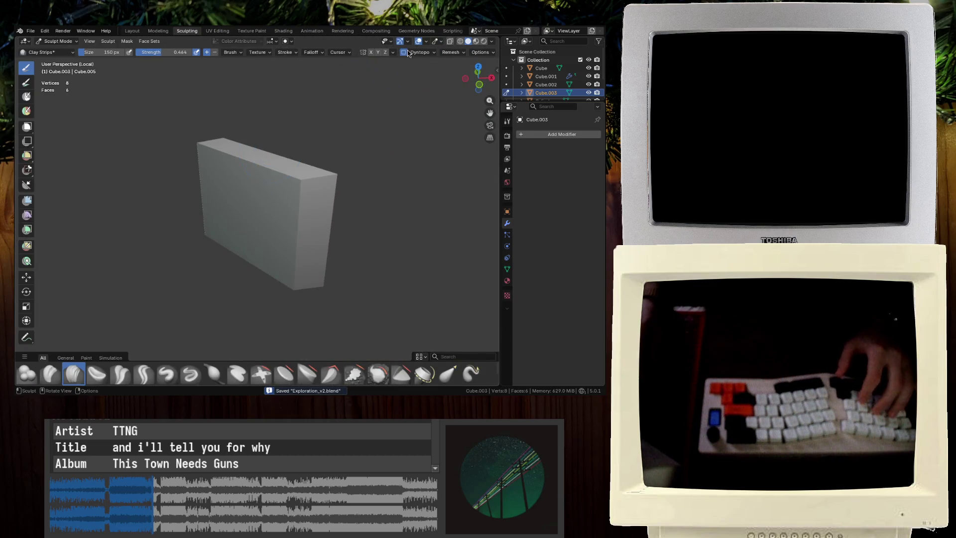
middle_drag(275, 247, 260, 221)
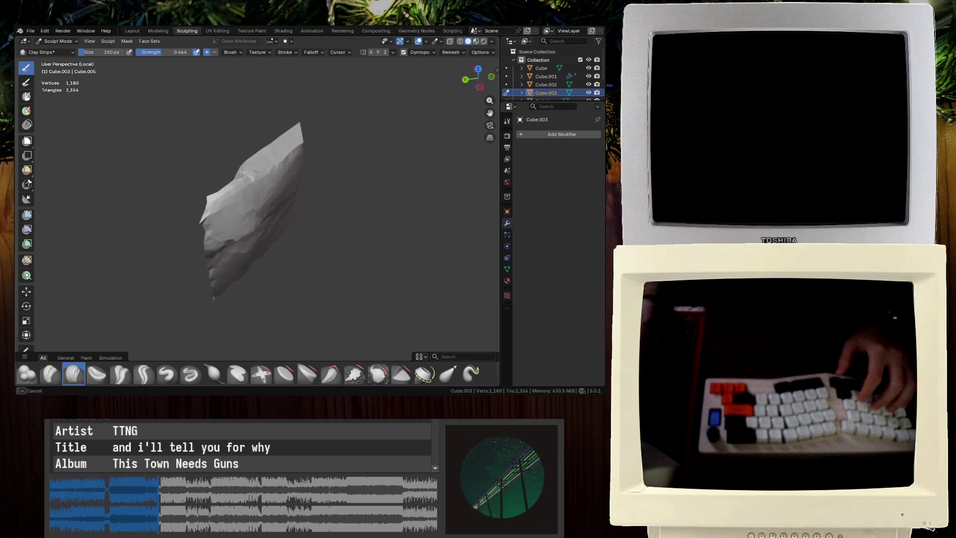
middle_drag(292, 167, 291, 165)
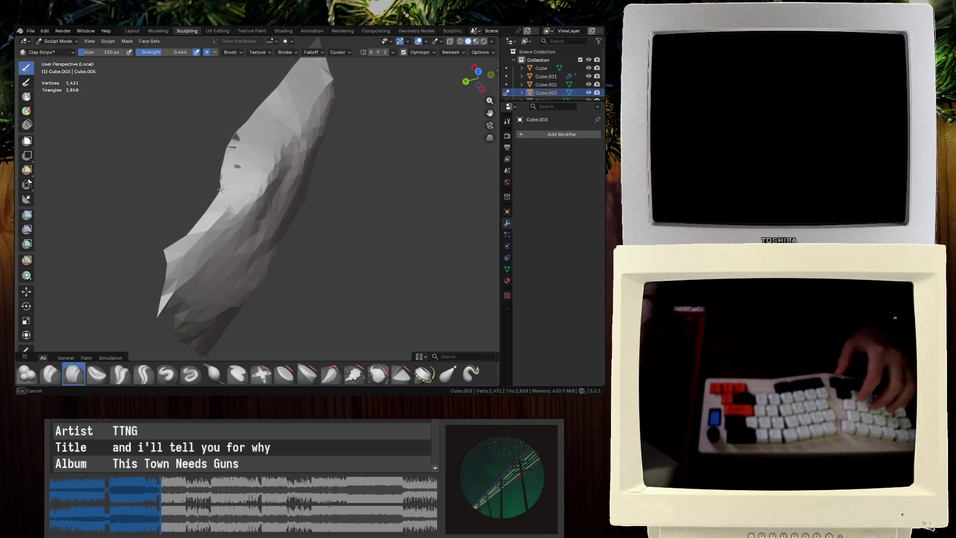
Build up Clay Strips along the slab's surface and lower part, adding horizontal ridges across the face
middle_drag(216, 196, 268, 149)
drag(268, 149, 280, 136)
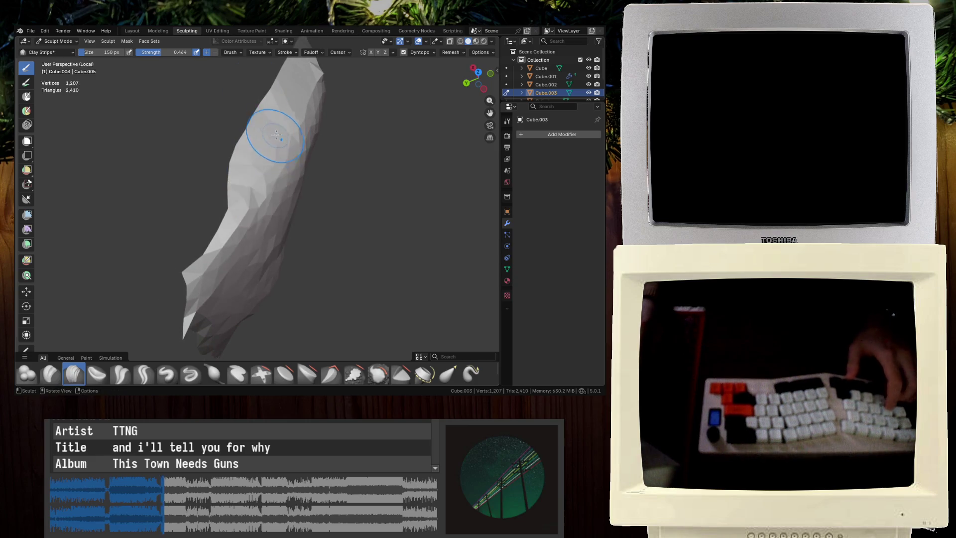
middle_drag(266, 155, 291, 126)
mouse_move(204, 211)
mouse_down()
mouse_move(224, 281)
mouse_move(280, 268)
mouse_up()
mouse_move(281, 224)
mouse_down()
mouse_move(298, 190)
mouse_move(258, 128)
mouse_up()
mouse_move(287, 101)
middle_down()
mouse_move(320, 149)
mouse_move(240, 176)
middle_up()
middle_drag(179, 239, 207, 248)
middle_drag(149, 292, 247, 231)
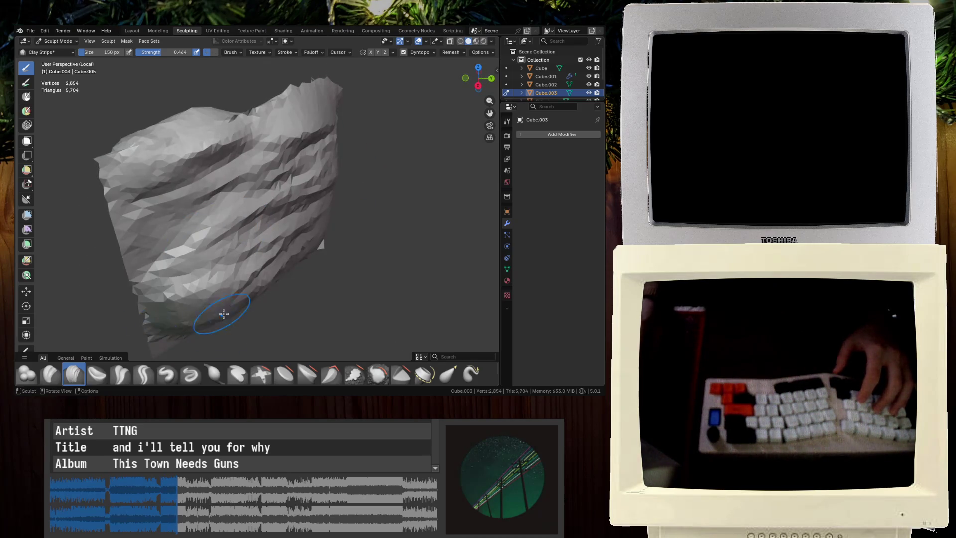
middle_drag(222, 315, 135, 329)
middle_drag(202, 332, 309, 332)
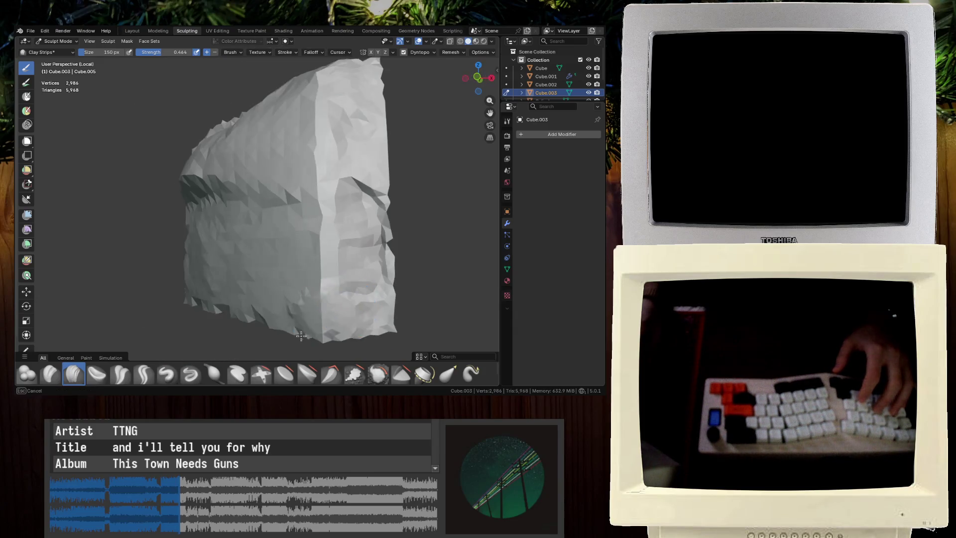
middle_drag(266, 104, 326, 283)
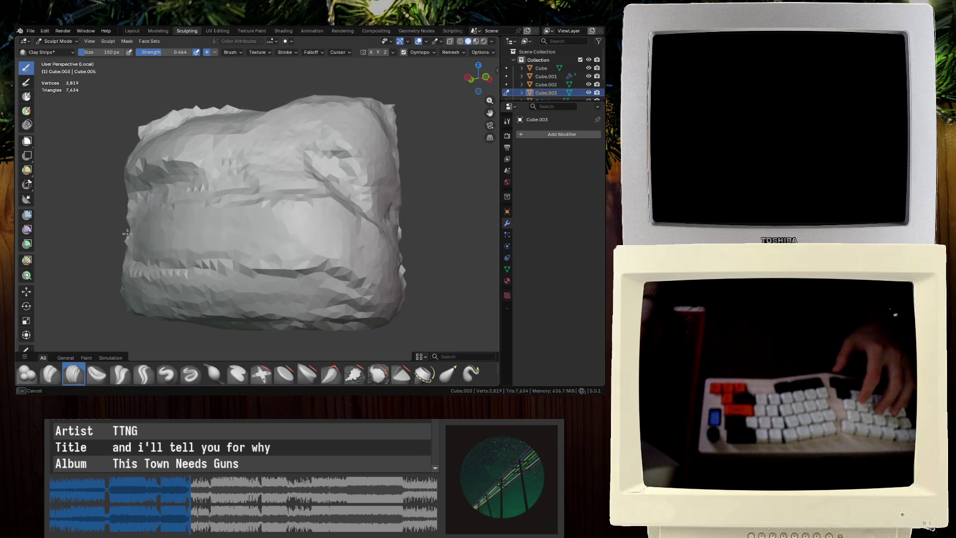
mouse_move(384, 134)
middle_down()
mouse_move(266, 166)
mouse_move(347, 192)
middle_up()
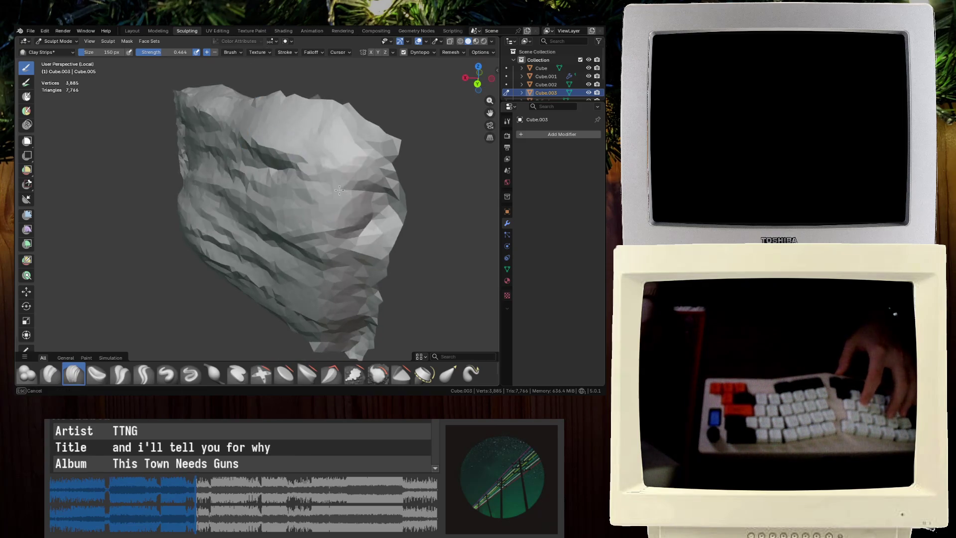
middle_drag(341, 274, 147, 302)
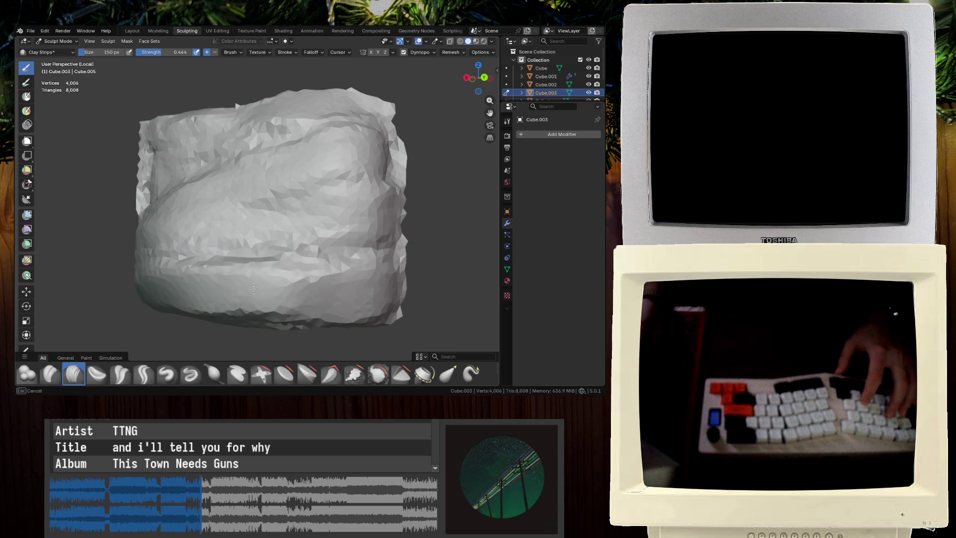
Build up the rock's upper-left surface, then return to Object Mode in the Layout workspace
drag(125, 130, 315, 111)
middle_drag(189, 161, 178, 239)
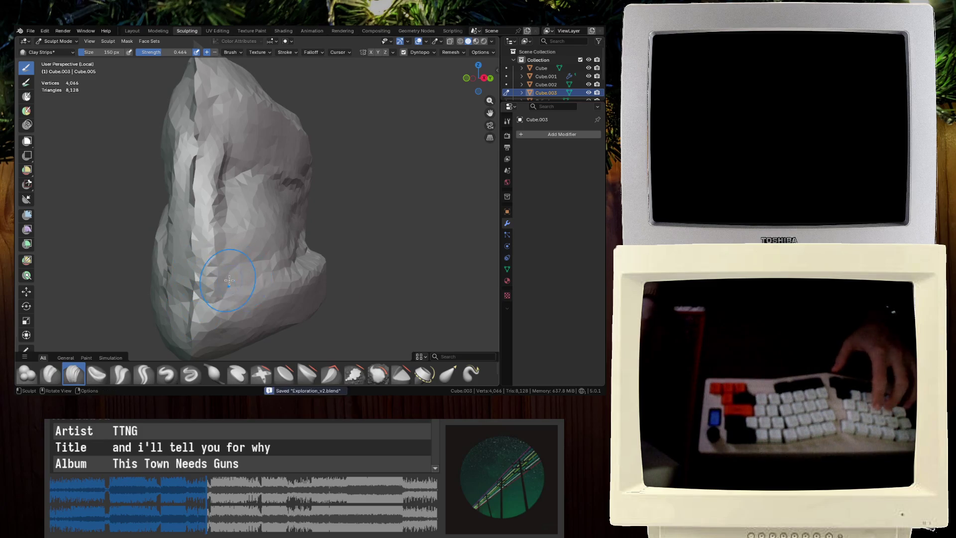
middle_drag(229, 280, 202, 287)
middle_drag(219, 194, 255, 296)
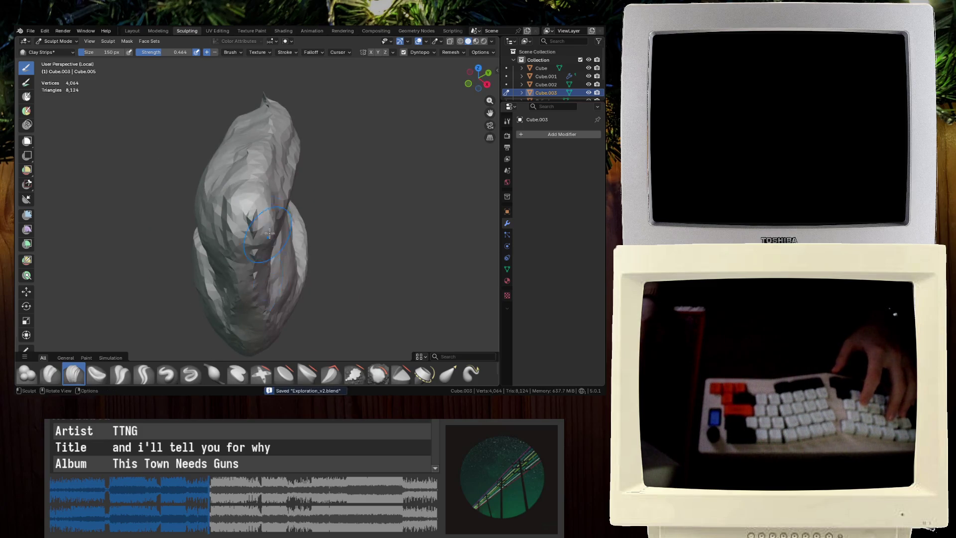
middle_drag(269, 245, 224, 223)
scroll(313, 218, up, 3)
middle_drag(313, 217, 248, 188)
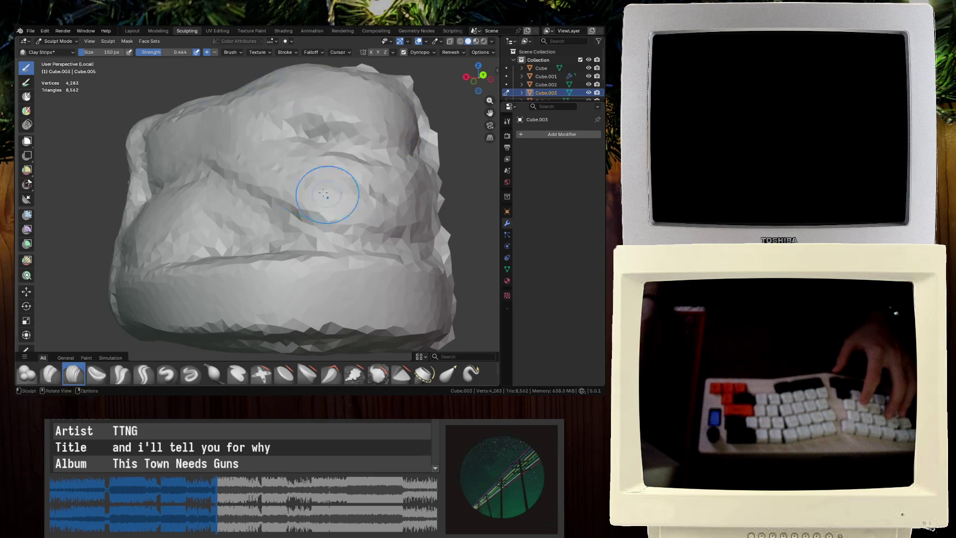
middle_drag(198, 301, 144, 187)
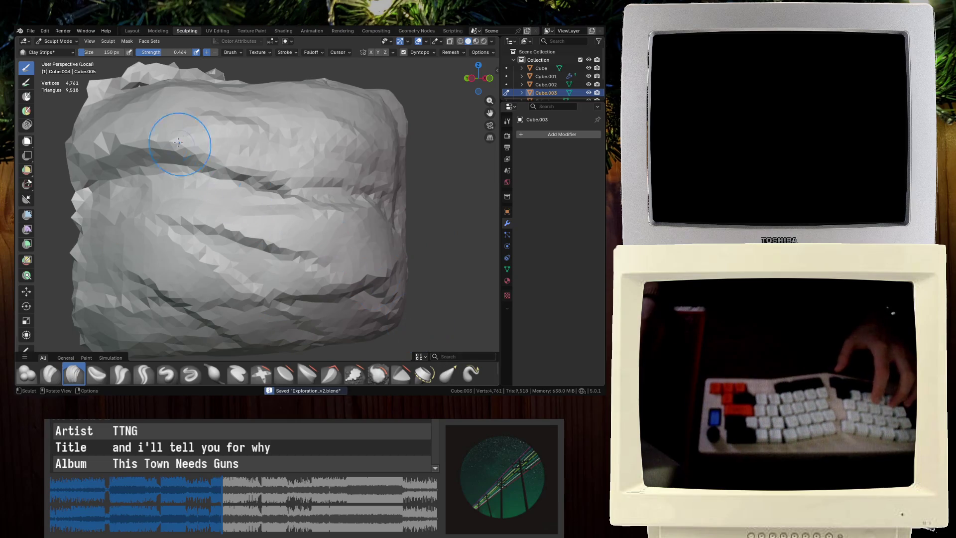
click(132, 31)
mouse_move(259, 150)
middle_down()
mouse_move(283, 164)
mouse_move(274, 169)
mouse_move(301, 203)
mouse_move(299, 218)
mouse_move(348, 238)
mouse_move(220, 148)
mouse_move(202, 181)
mouse_move(324, 186)
mouse_move(295, 183)
mouse_move(222, 222)
mouse_move(271, 196)
mouse_move(147, 196)
mouse_move(175, 201)
mouse_move(161, 209)
middle_up()
Save, switch to material preview shading, and select and nudge the Cube.002 rock
key(ctrl+s)
click(252, 186)
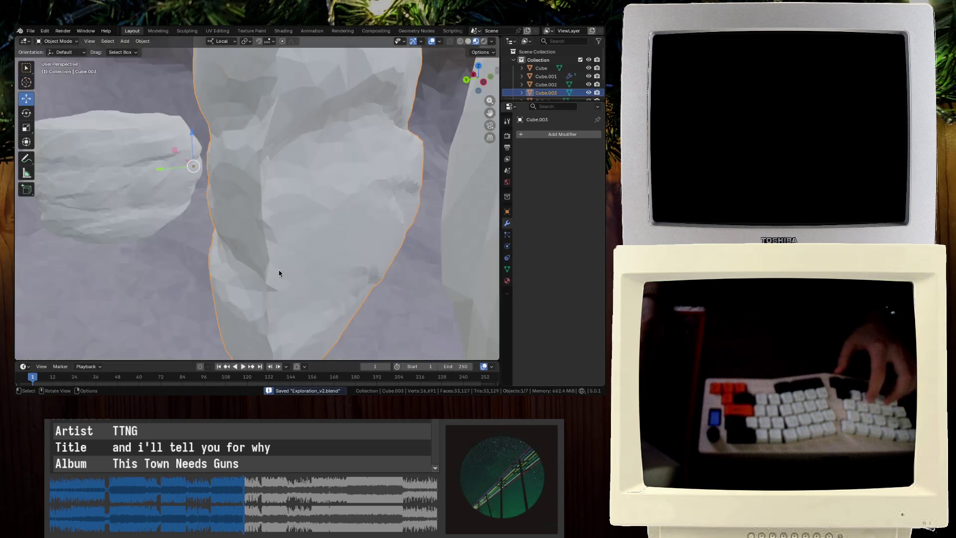
key(z)
click(384, 294)
mouse_move(280, 257)
middle_down()
mouse_move(384, 295)
mouse_move(413, 265)
mouse_move(375, 314)
mouse_move(297, 243)
mouse_move(194, 209)
mouse_move(226, 198)
mouse_move(214, 230)
middle_up()
click(194, 209)
key(g)
mouse_move(303, 266)
middle_down()
mouse_move(187, 280)
mouse_move(199, 234)
middle_up()
key(g)
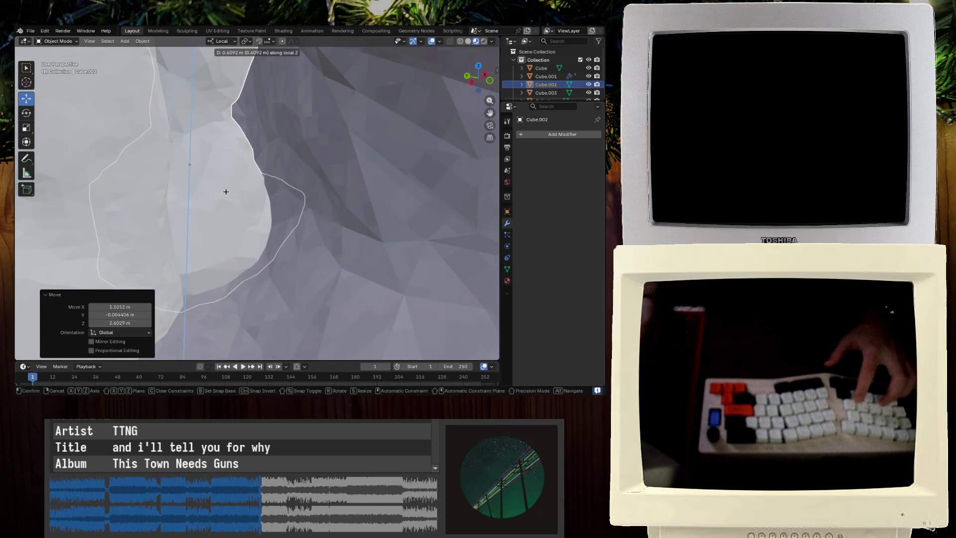
mouse_move(321, 283)
middle_down()
mouse_move(124, 241)
mouse_move(149, 211)
mouse_move(262, 269)
mouse_move(309, 246)
mouse_move(262, 265)
mouse_move(264, 247)
mouse_move(242, 263)
middle_up()
Tilt the sculpted rock Cube.003 by -14° about its X axis
click(149, 211)
key(r)
key(x)
key(x)
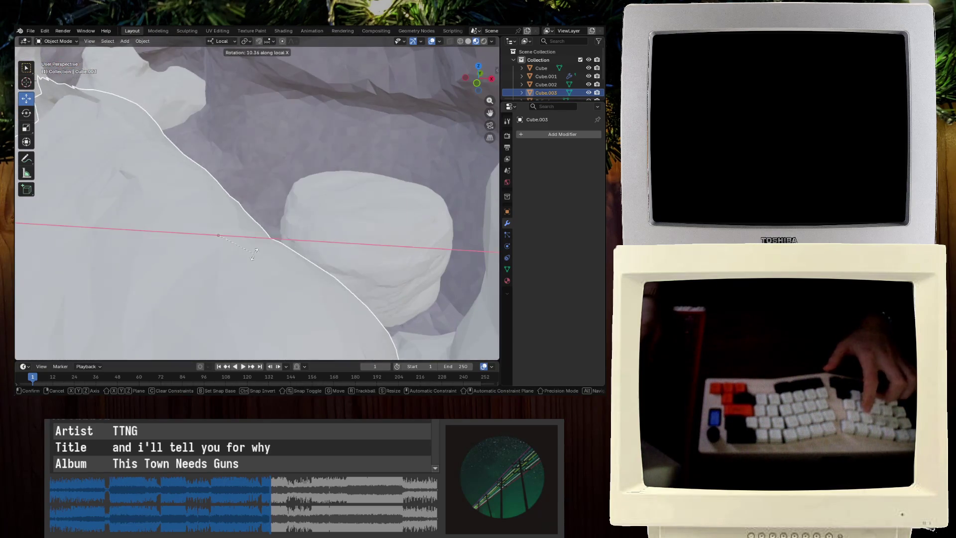
click(237, 258)
mouse_move(237, 258)
middle_down()
mouse_move(331, 250)
mouse_move(258, 122)
middle_up()
scroll(331, 250, down, 5)
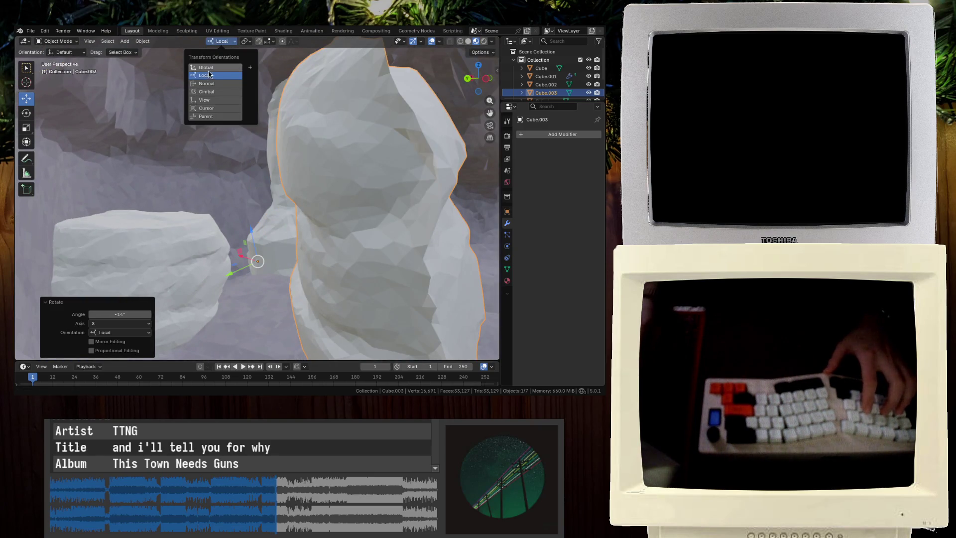
Switch to Global orientation and rotate the rock 6.01° about X and 20.7° about Y
click(208, 67)
key(r)
key(x)
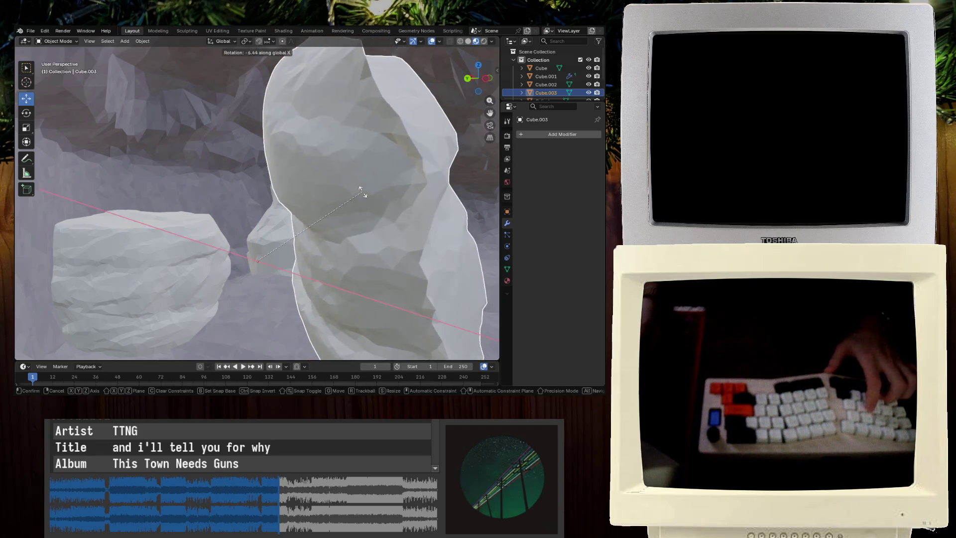
click(361, 216)
key(r)
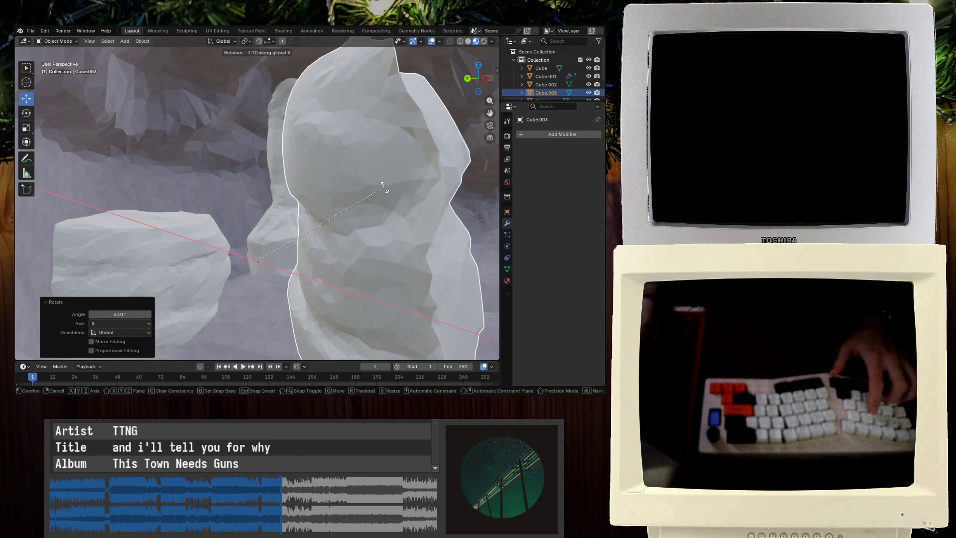
key(Escape)
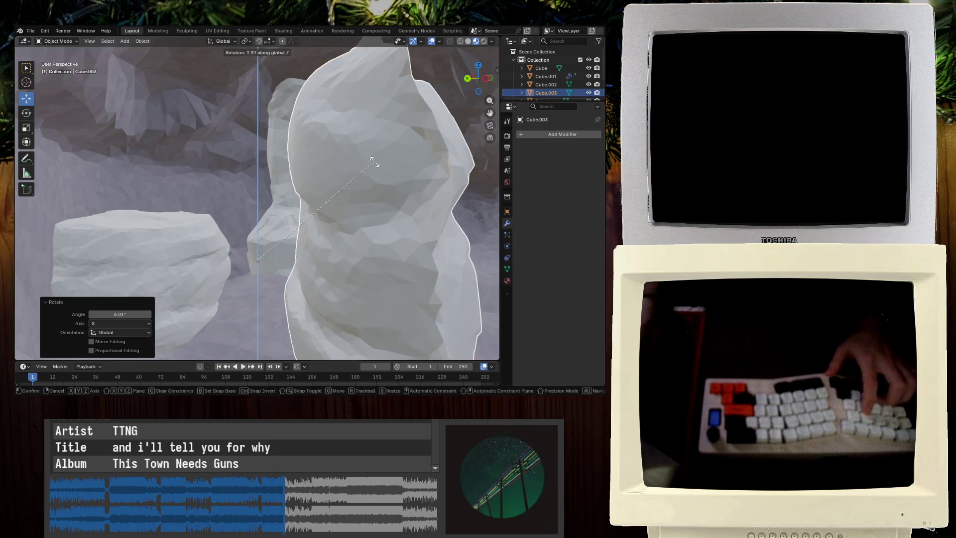
key(y)
click(355, 209)
Tilt the rock back about 11.6° and turn it 9.46° around Y
mouse_move(356, 209)
middle_down()
mouse_move(373, 203)
mouse_move(373, 221)
middle_up()
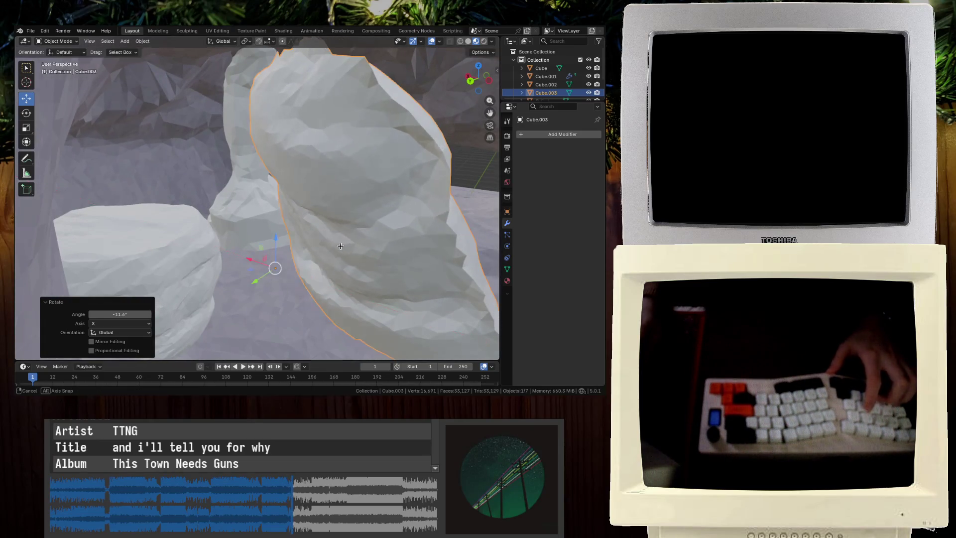
click(358, 268)
key(y)
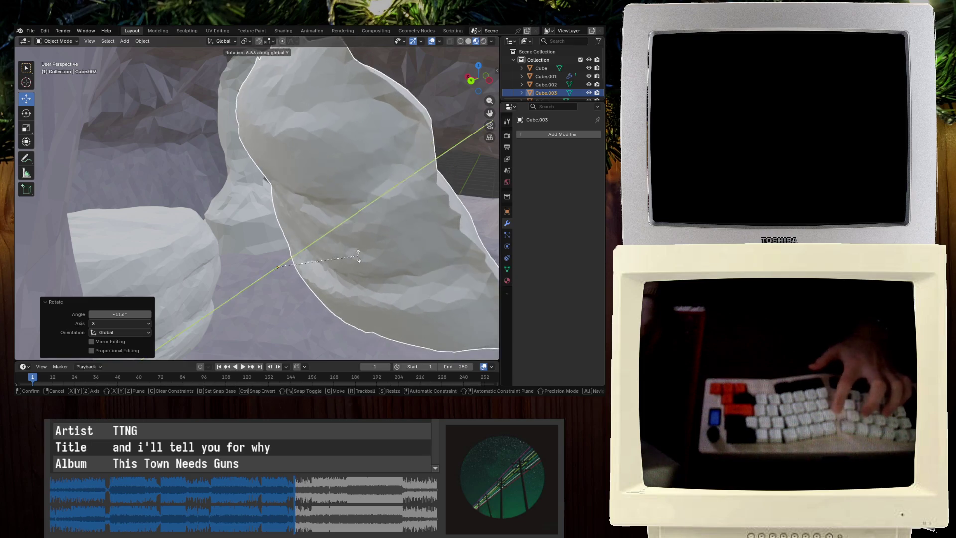
click(361, 254)
key(r)
key(x)
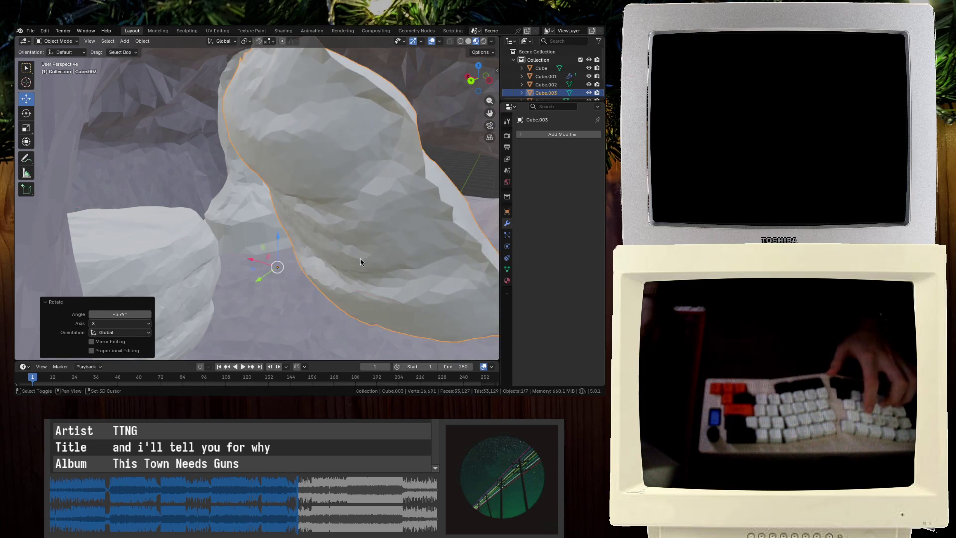
Reposition the large boulder, lower it along Z, and save
key(g)
click(327, 284)
mouse_move(327, 285)
middle_down()
mouse_move(239, 299)
mouse_move(251, 239)
mouse_move(244, 251)
mouse_move(227, 219)
mouse_move(279, 279)
mouse_move(282, 343)
mouse_move(327, 230)
mouse_move(270, 177)
middle_up()
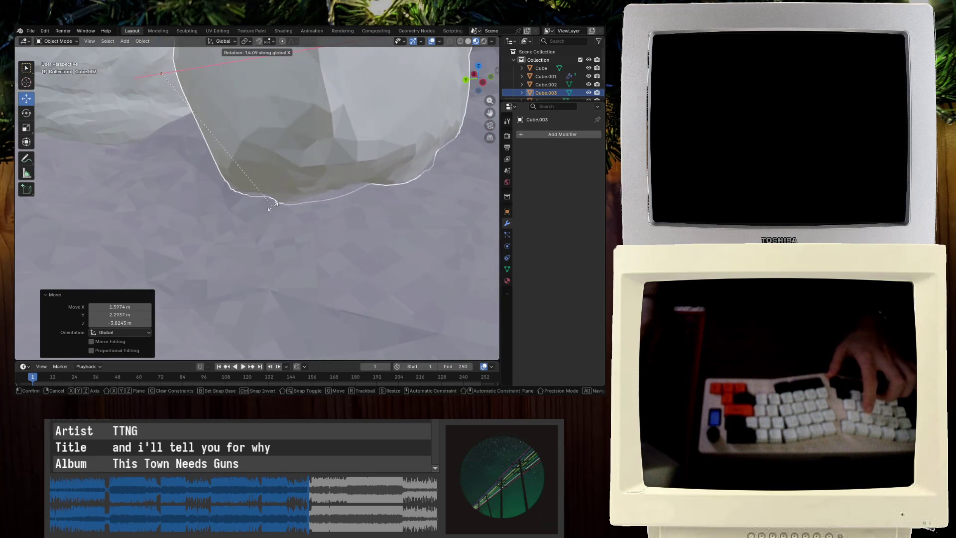
click(300, 134)
key(g)
key(z)
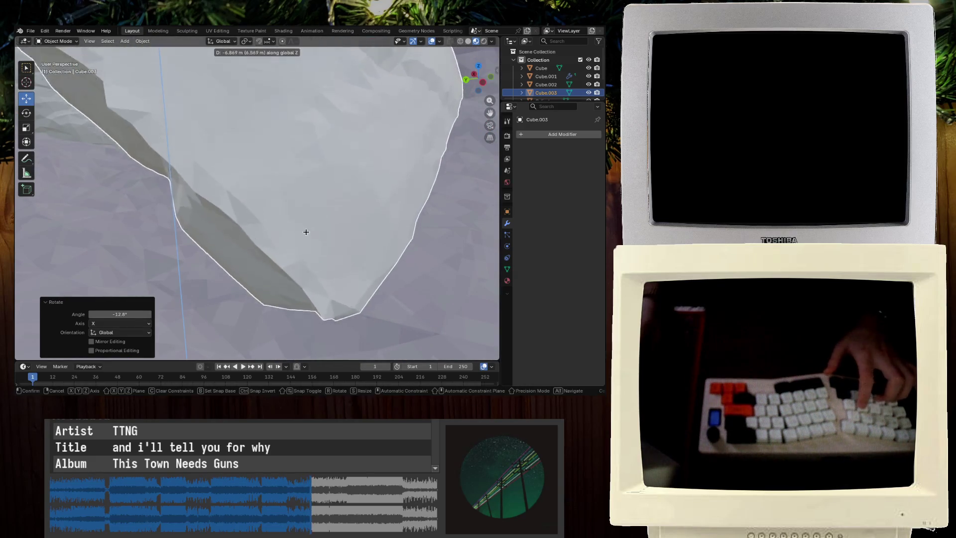
click(324, 273)
mouse_move(324, 273)
middle_down()
mouse_move(347, 259)
mouse_move(284, 207)
mouse_move(181, 231)
mouse_move(199, 186)
mouse_move(174, 160)
mouse_move(181, 136)
mouse_move(249, 216)
mouse_move(311, 160)
mouse_move(259, 303)
mouse_move(277, 299)
middle_up()
scroll(277, 300, up, 2)
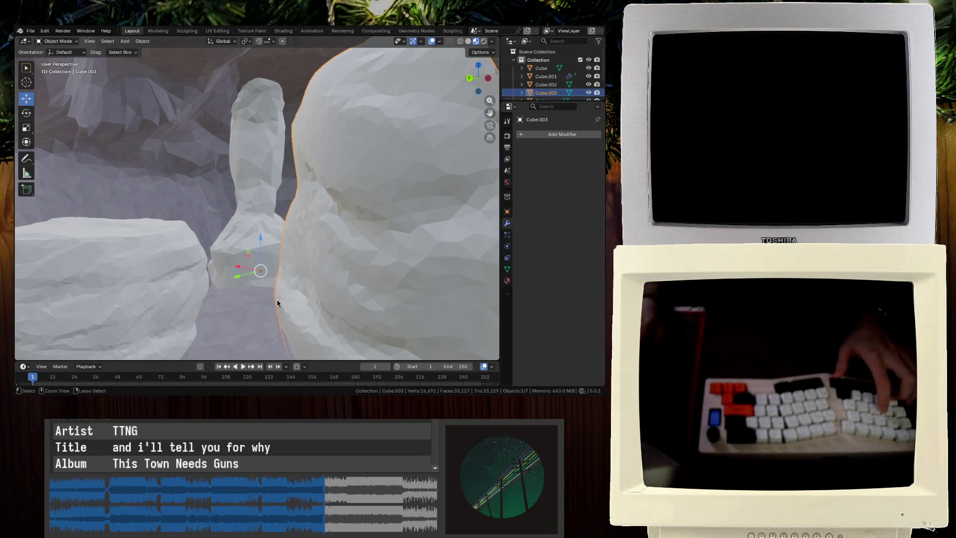
key(ctrl+s)
Lower the boulder about 0.359 m, switch to Local orientation, tilt it -11.5° on X, and save
key(g)
click(298, 308)
mouse_move(299, 309)
shift+middle_down()
mouse_move(307, 118)
mouse_move(376, 123)
shift+middle_up()
click(303, 121)
key(r)
key(z)
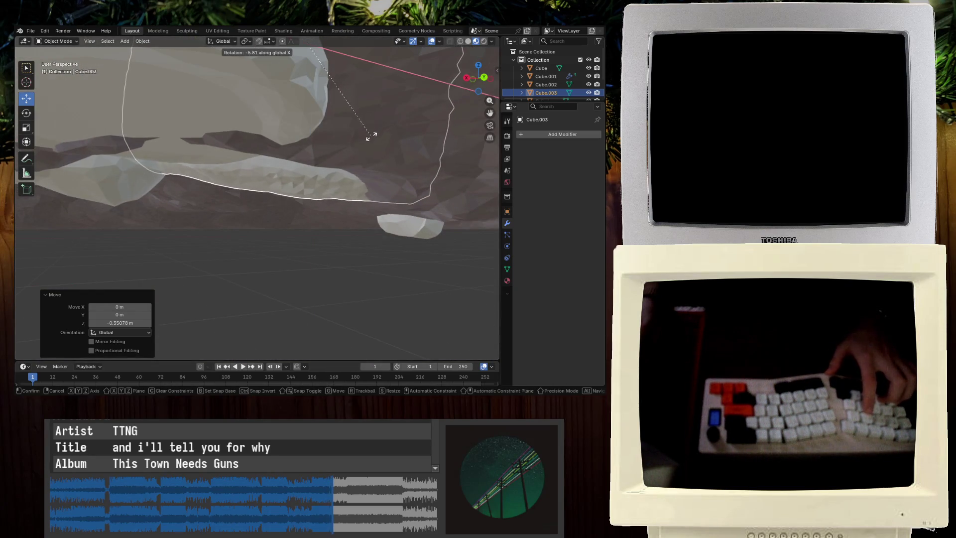
key(Escape)
click(216, 76)
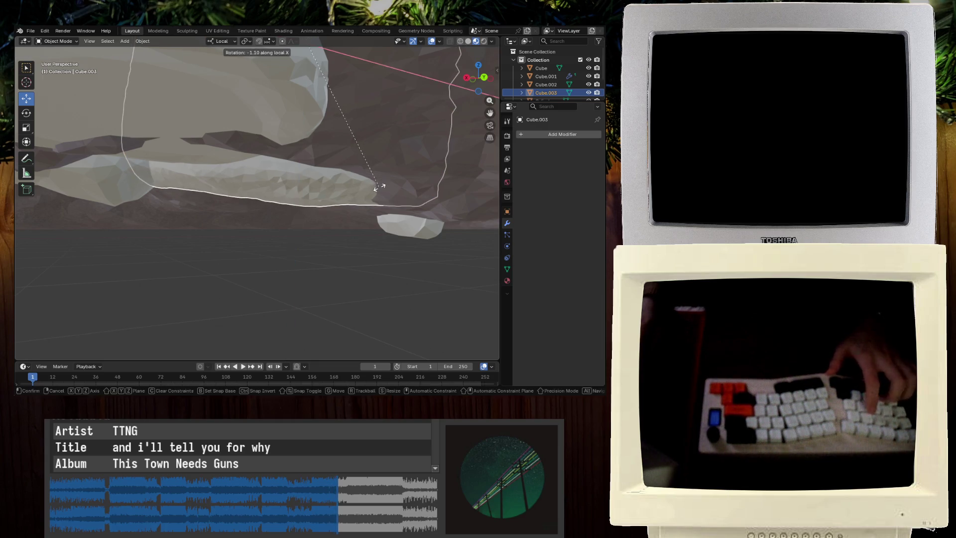
click(366, 231)
key(ctrl+s)
Inspect the rocks up close and reselect the large boulder
mouse_move(348, 222)
middle_down()
mouse_move(412, 279)
mouse_move(320, 191)
middle_up()
click(320, 191)
mouse_move(348, 159)
middle_down()
mouse_move(359, 142)
mouse_move(397, 132)
mouse_move(369, 149)
mouse_move(346, 134)
mouse_move(332, 173)
mouse_move(246, 196)
mouse_move(284, 138)
mouse_move(312, 150)
mouse_move(297, 139)
middle_up()
click(285, 172)
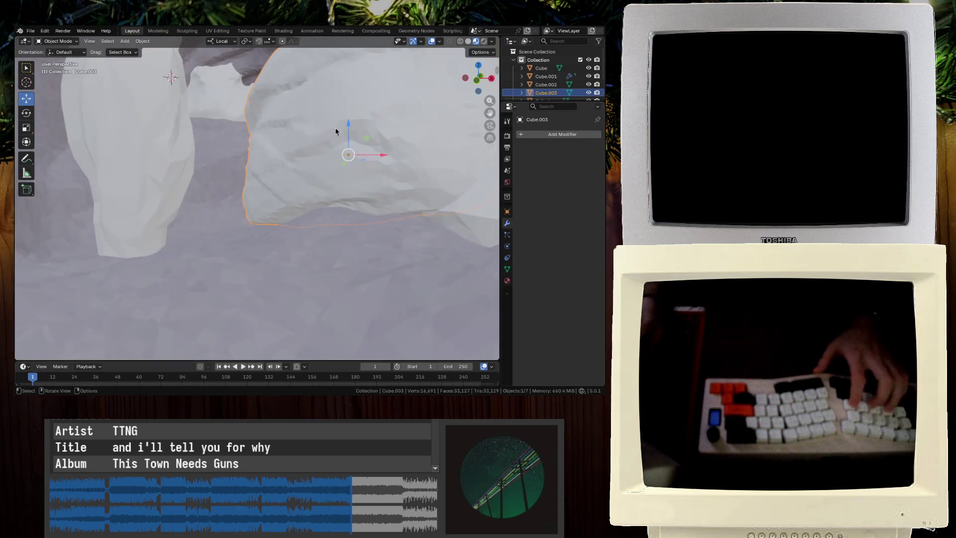
Hide the large boulder Cube.003 with its Outliner eye icon
click(589, 93)
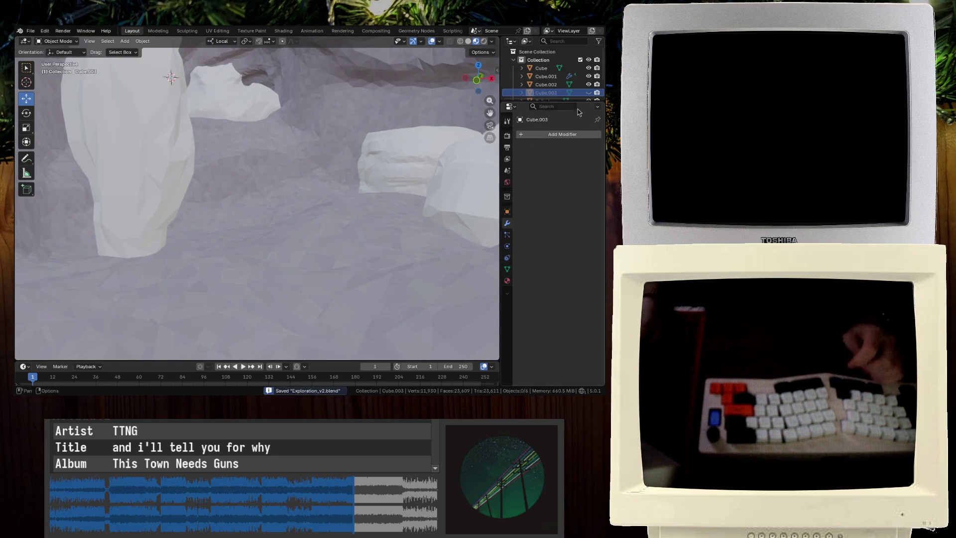
click(588, 92)
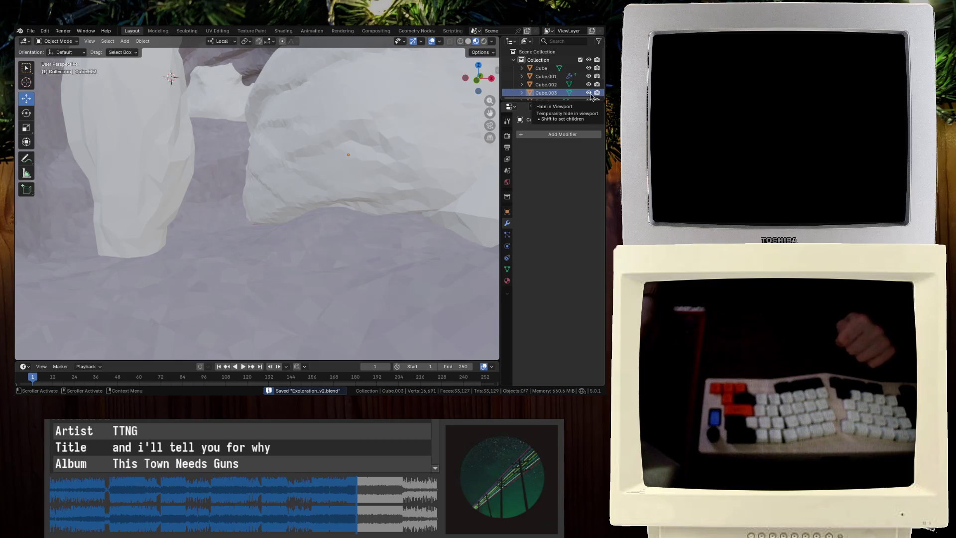
click(589, 93)
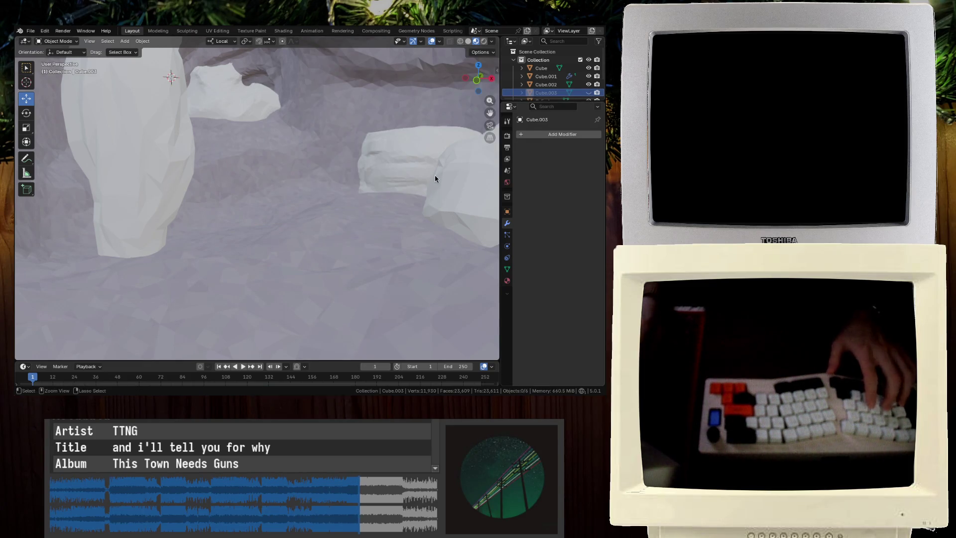
middle_drag(432, 185, 436, 165)
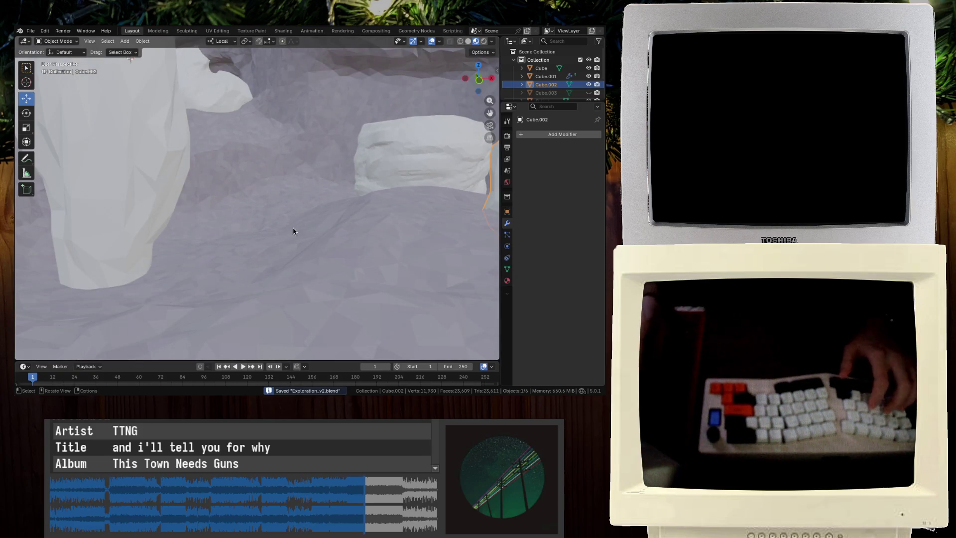
Select the tall rock pillar Cube.001
click(111, 166)
mouse_move(111, 166)
middle_down()
mouse_move(117, 224)
mouse_move(355, 209)
middle_up()
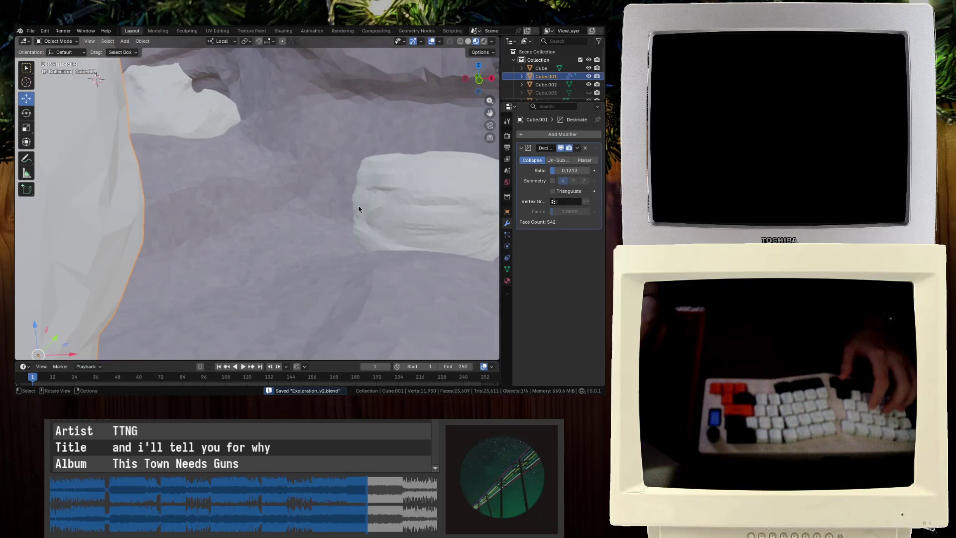
click(377, 201)
mouse_move(357, 277)
middle_down()
mouse_move(317, 245)
mouse_move(284, 260)
middle_up()
click(309, 155)
mouse_move(279, 124)
middle_down()
mouse_move(214, 156)
mouse_move(211, 181)
mouse_move(226, 176)
mouse_move(178, 181)
mouse_move(363, 166)
middle_up()
click(178, 180)
drag(363, 167, 401, 273)
Move the pillar closer, last sliding it about -2.75, -5.15, 0.41 m
mouse_move(401, 274)
middle_down()
mouse_move(310, 136)
mouse_move(209, 136)
middle_up()
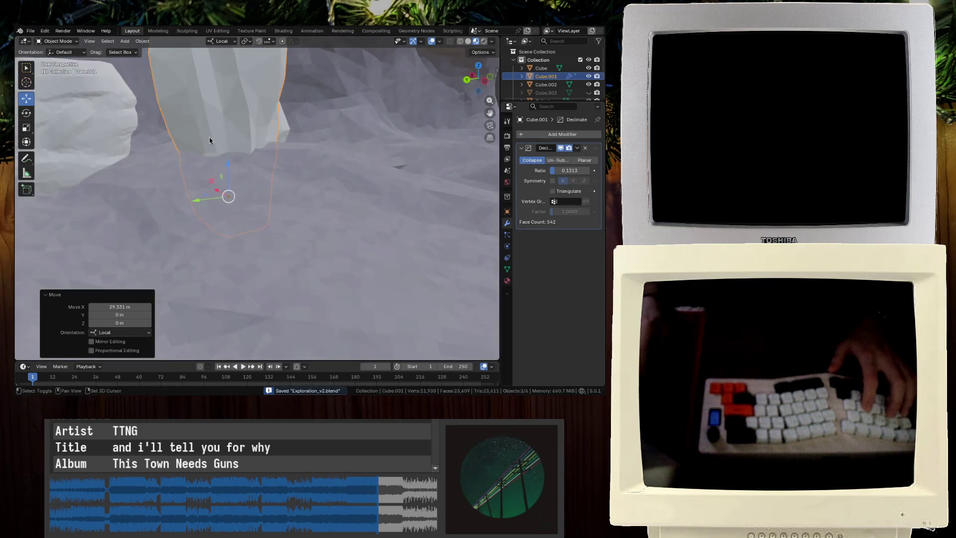
key(g)
click(246, 184)
key(g)
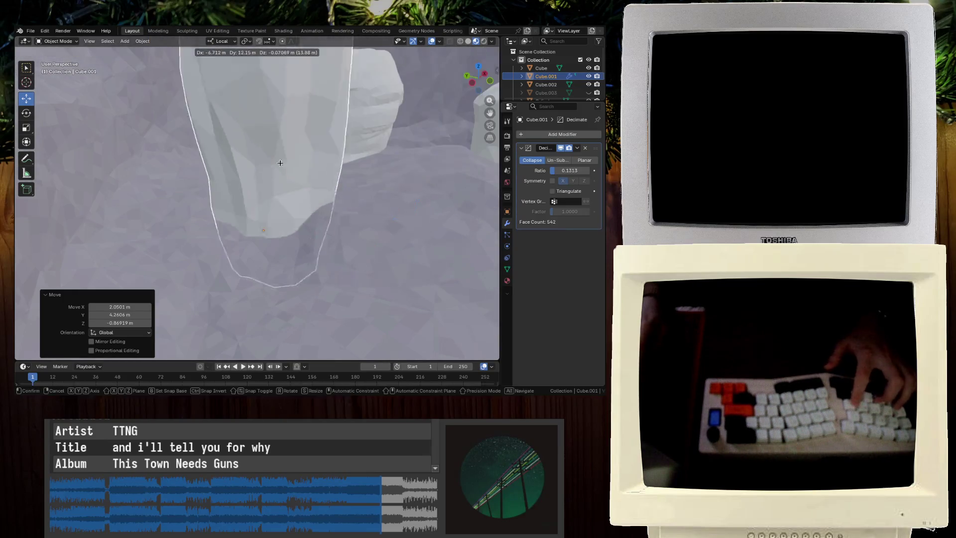
click(198, 125)
key(g)
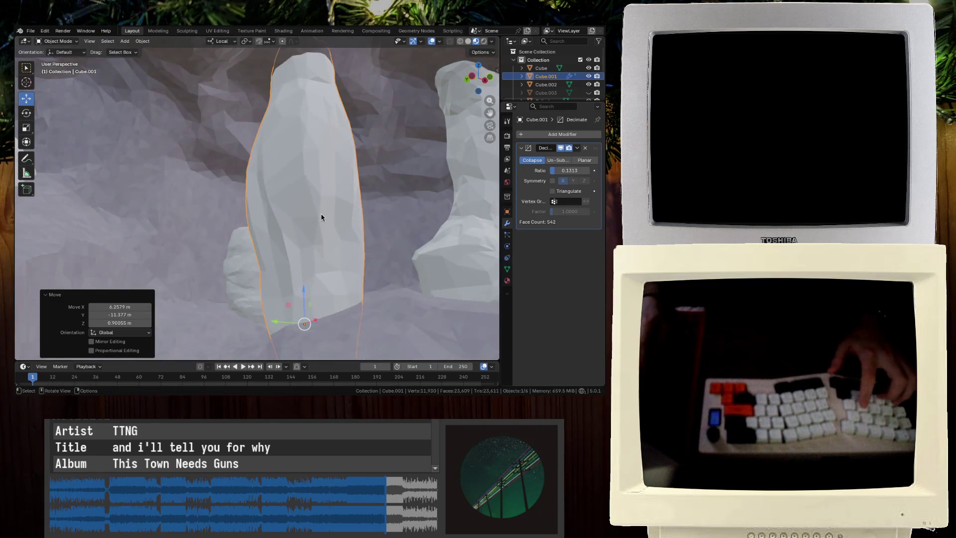
click(272, 223)
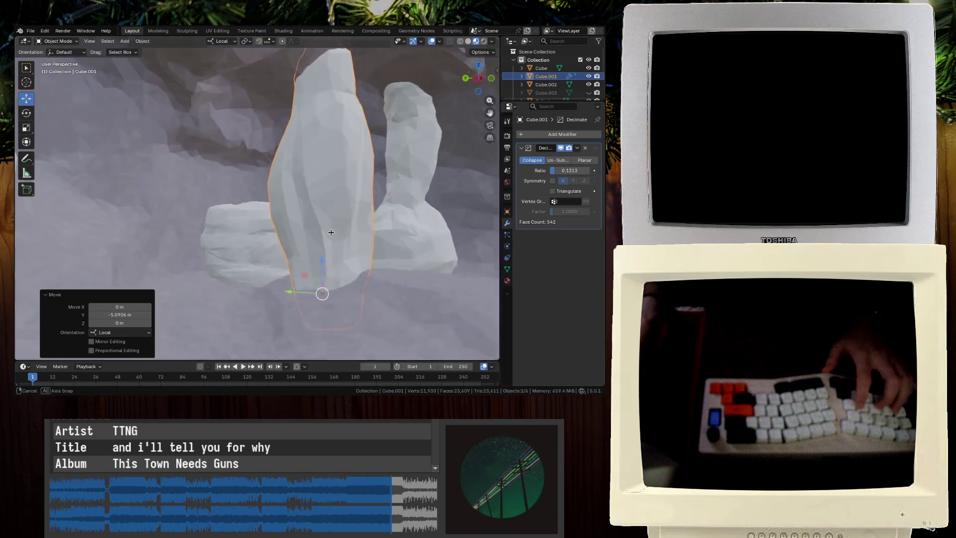
click(388, 230)
key(g)
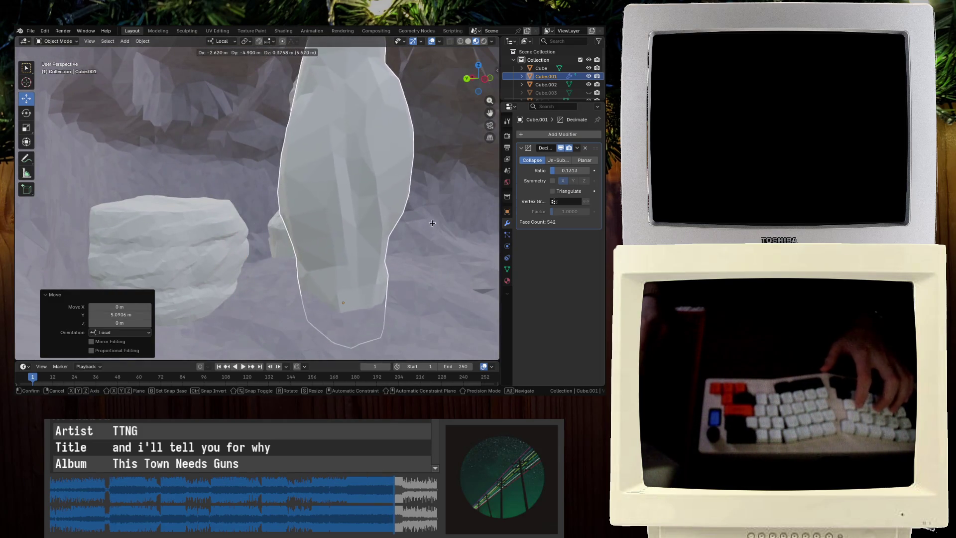
mouse_move(370, 237)
middle_down()
mouse_move(301, 224)
mouse_move(208, 232)
middle_up()
click(110, 172)
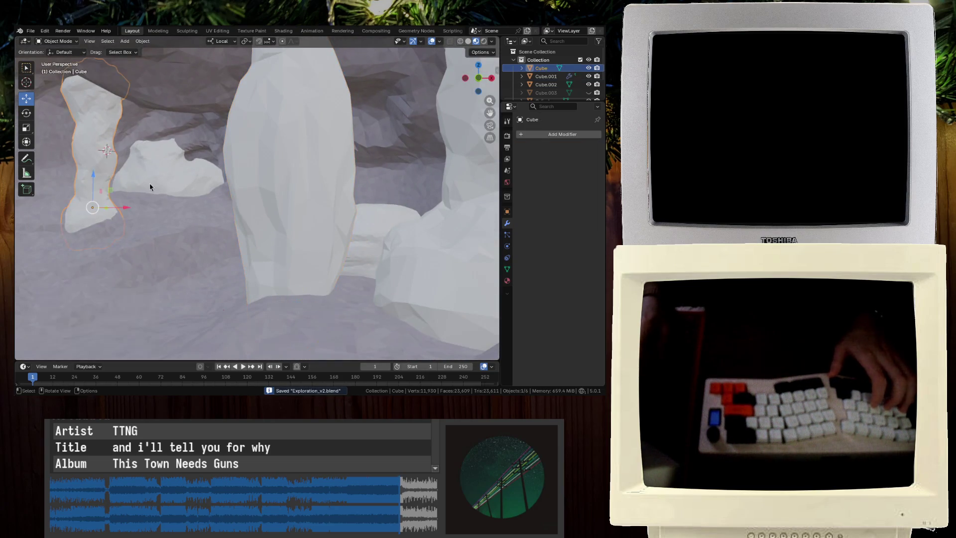
Place the copy of the narrow rock beside the tall pillar, shifted -3.08 m, and save
click(330, 218)
mouse_move(330, 218)
middle_down()
mouse_move(387, 230)
mouse_move(209, 231)
mouse_move(233, 237)
middle_up()
key(g)
key(y)
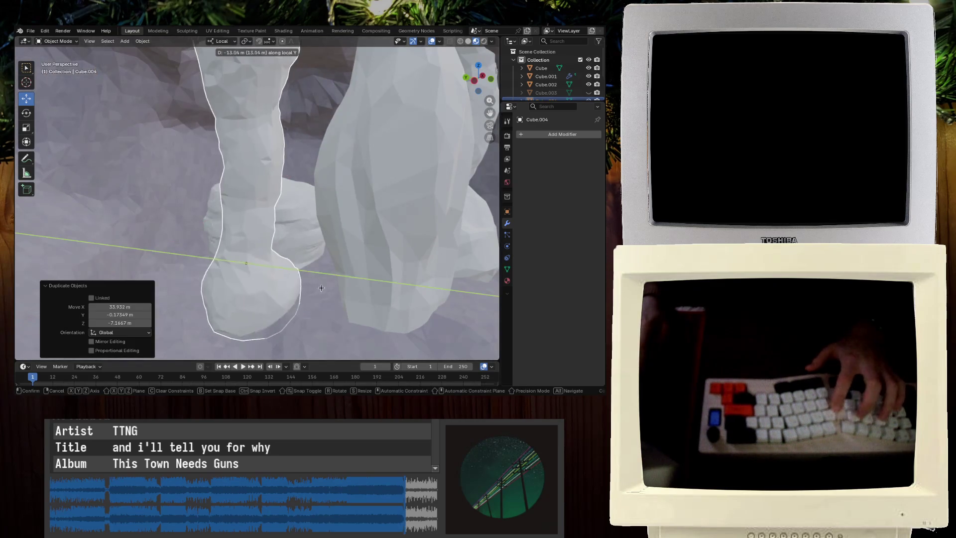
click(343, 304)
mouse_move(344, 301)
middle_down()
mouse_move(232, 267)
mouse_move(299, 214)
mouse_move(305, 176)
mouse_move(290, 179)
mouse_move(292, 217)
mouse_move(274, 274)
mouse_move(329, 243)
mouse_move(384, 275)
mouse_move(362, 276)
middle_up()
key(ctrl+s)
Check the pillar and copy placement from floor level and save
scroll(271, 260, down, 6)
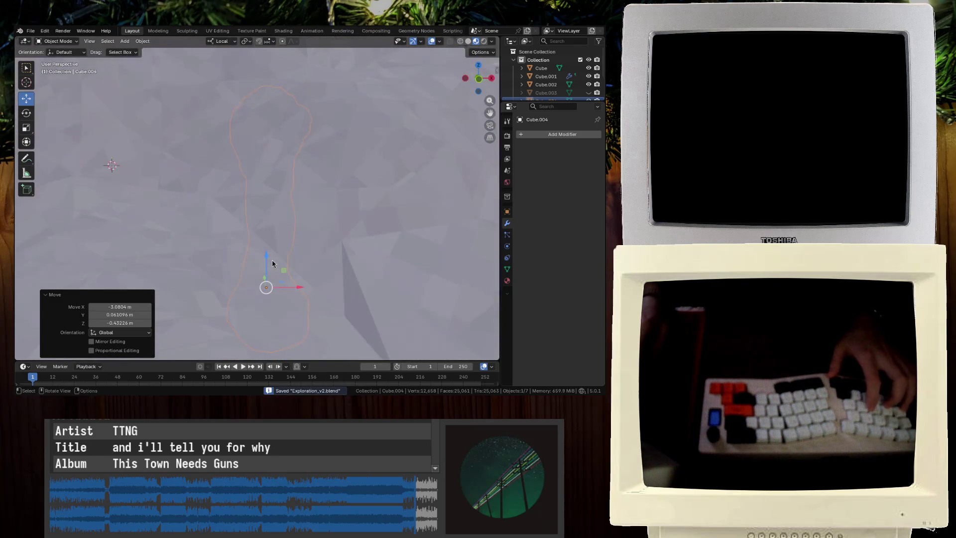
middle_drag(269, 259, 258, 236)
click(316, 62)
scroll(257, 204, up, 10)
click(275, 238)
click(284, 234)
key(ctrl+s)
Slim the copied rock Cube.004 to 0.419× in X and Y in Edit Mode and save
click(260, 240)
key(KP_Decimal)
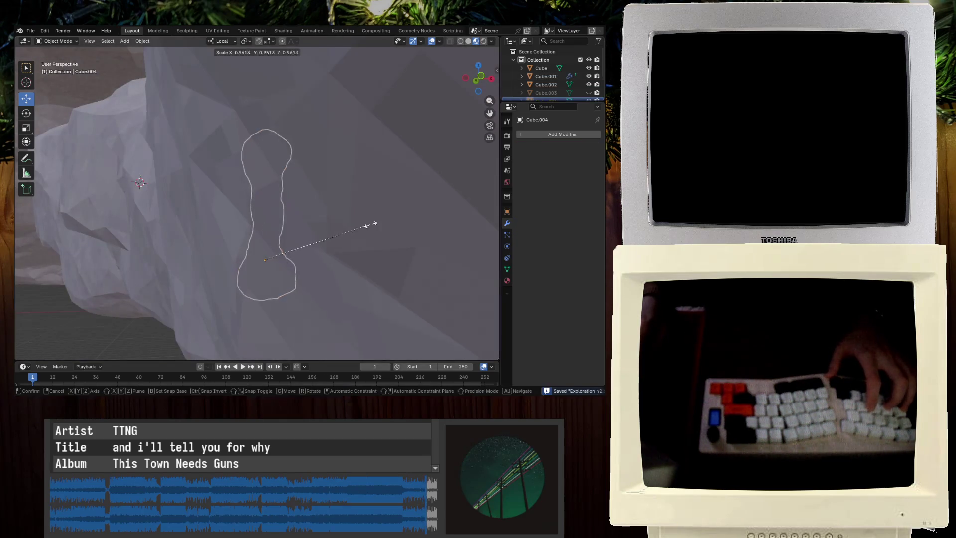
key(Tab)
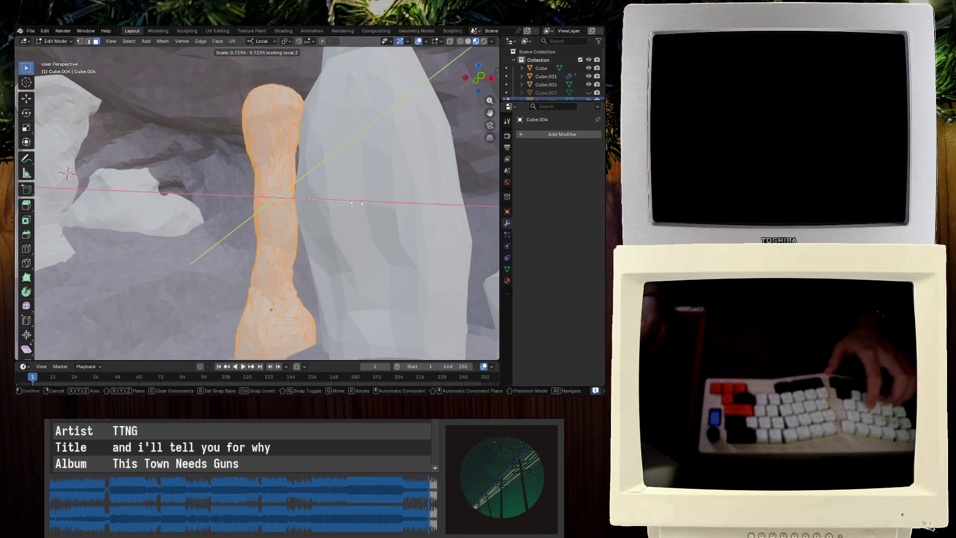
click(321, 209)
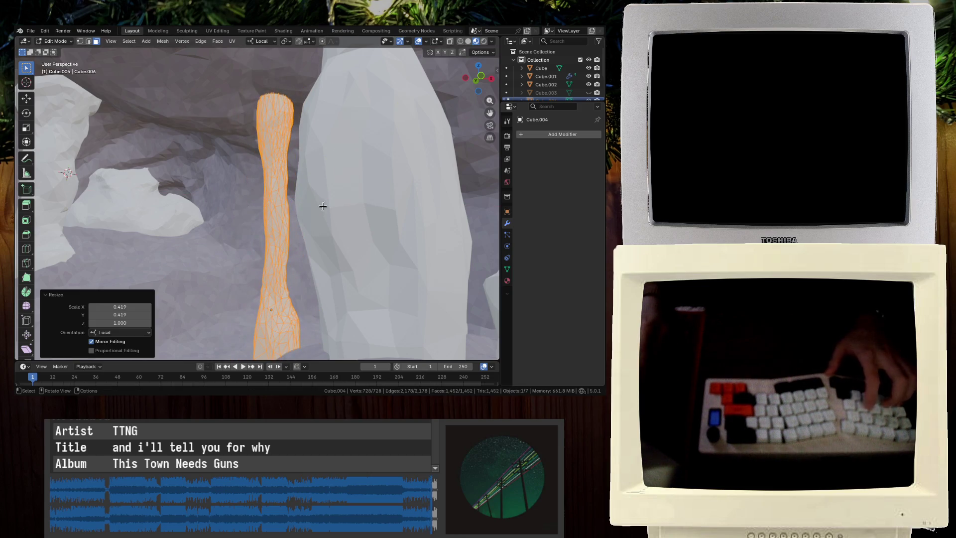
key(Tab)
key(ctrl+s)
click(531, 137)
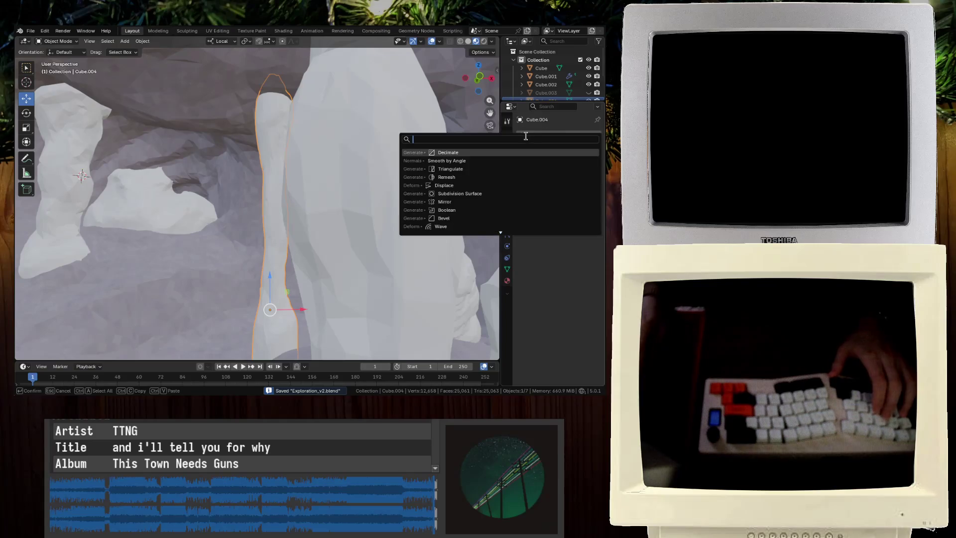
key(Return)
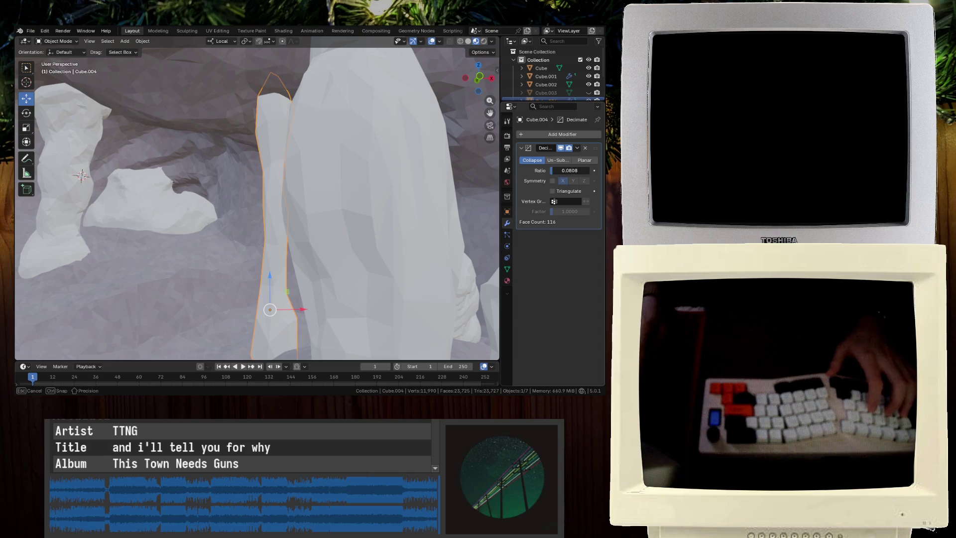
click(577, 148)
click(548, 158)
key(ctrl+s)
right_click(266, 174)
click(255, 189)
click(363, 215)
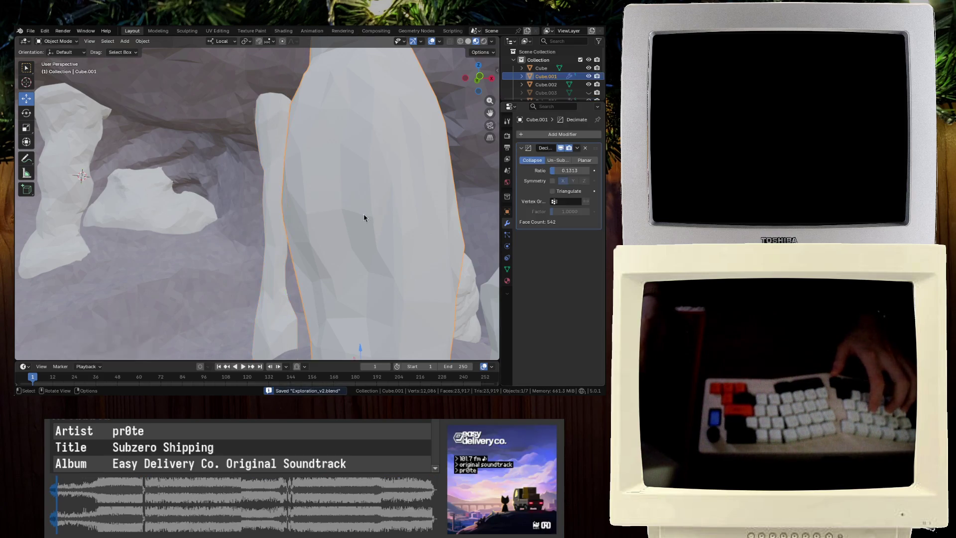
right_click(386, 194)
click(577, 149)
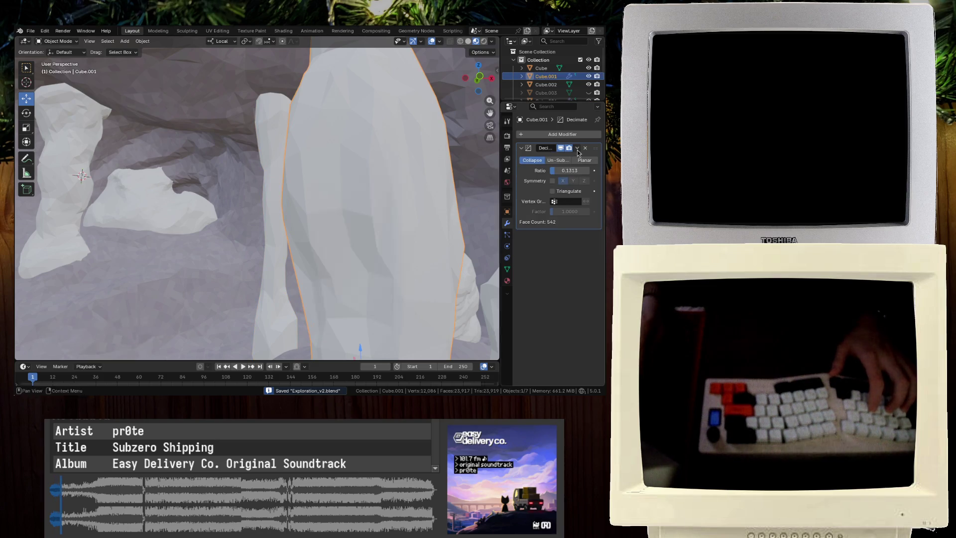
click(577, 149)
click(575, 163)
right_click(417, 195)
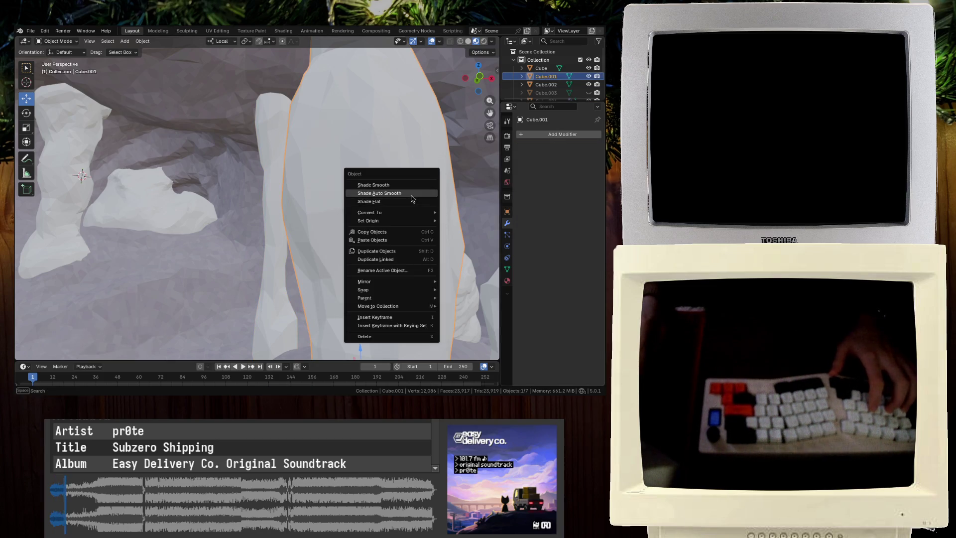
click(417, 198)
mouse_move(414, 284)
shift+middle_down()
mouse_move(396, 246)
mouse_move(413, 239)
shift+middle_up()
click(395, 247)
right_click(395, 246)
click(390, 241)
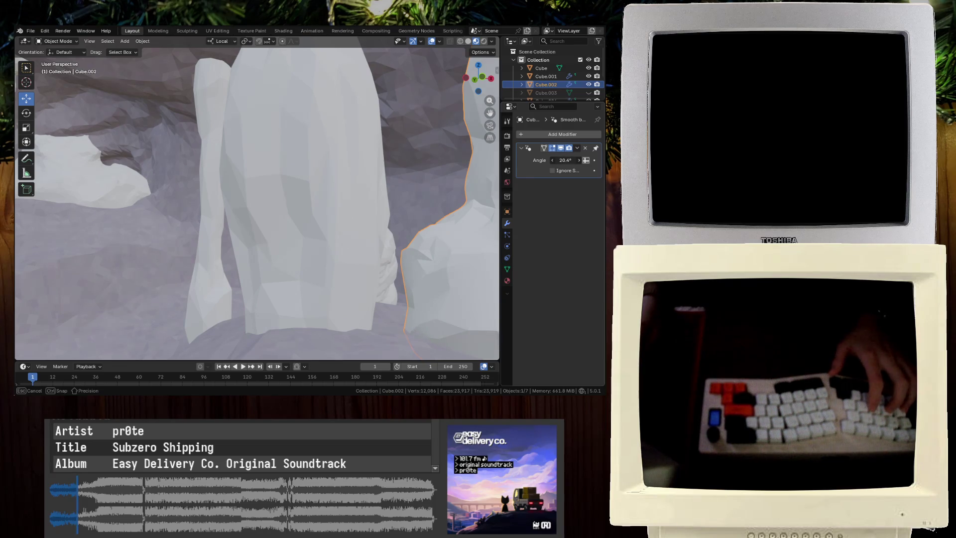
click(332, 199)
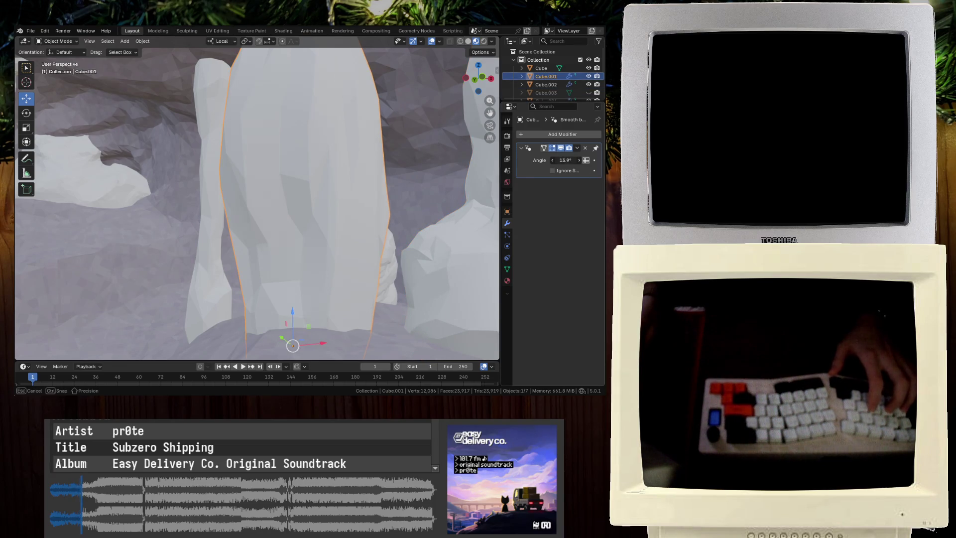
key(ctrl+s)
click(214, 216)
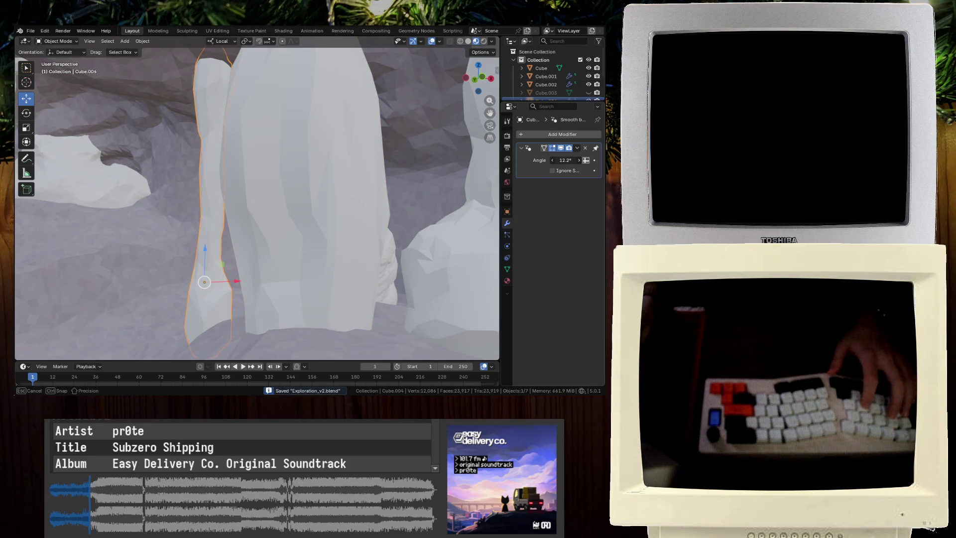
drag(565, 160, 568, 160)
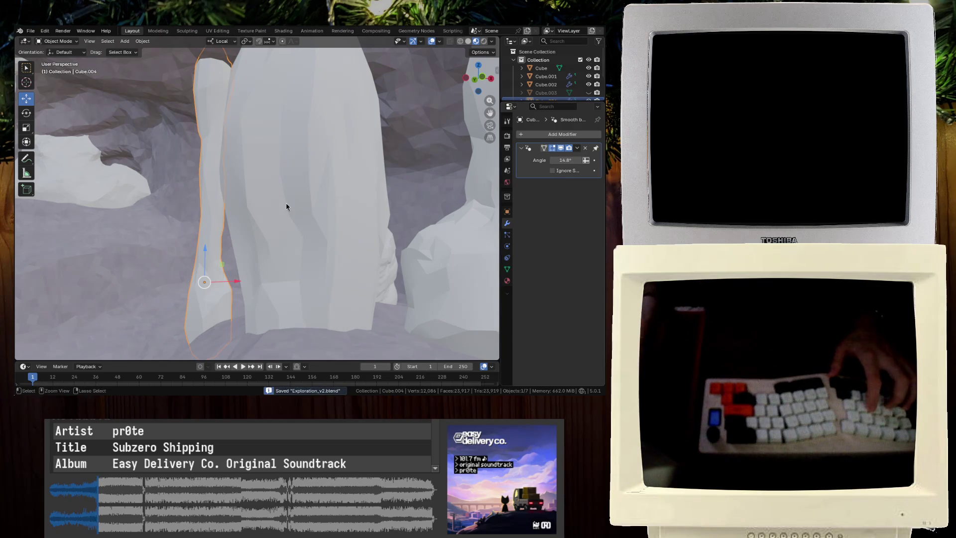
mouse_move(243, 211)
middle_down()
mouse_move(231, 225)
mouse_move(219, 188)
middle_up()
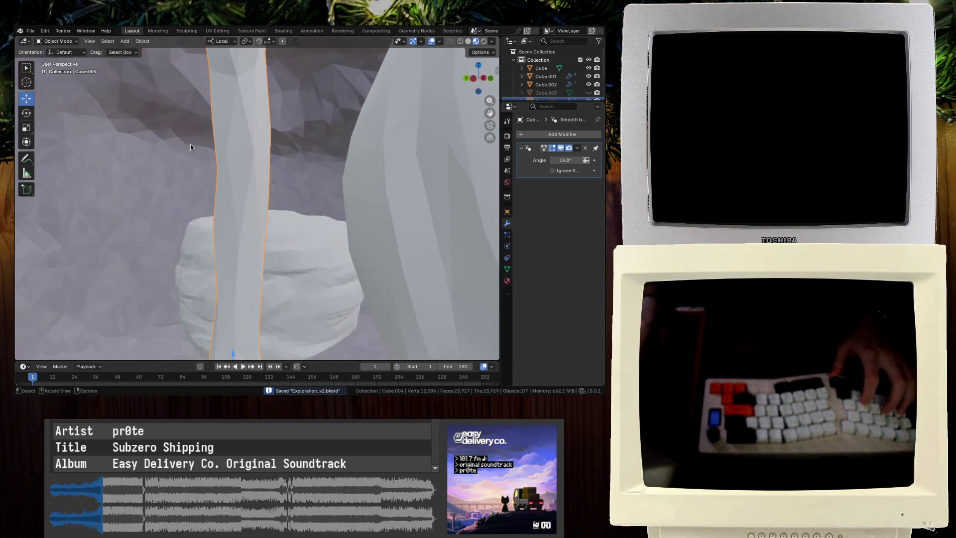
mouse_move(52, 186)
middle_down()
mouse_move(75, 156)
mouse_move(150, 222)
mouse_move(172, 211)
mouse_move(400, 265)
middle_up()
click(150, 164)
Select the small Icosphere boulder and frame it in view
key(KP_Decimal)
click(294, 172)
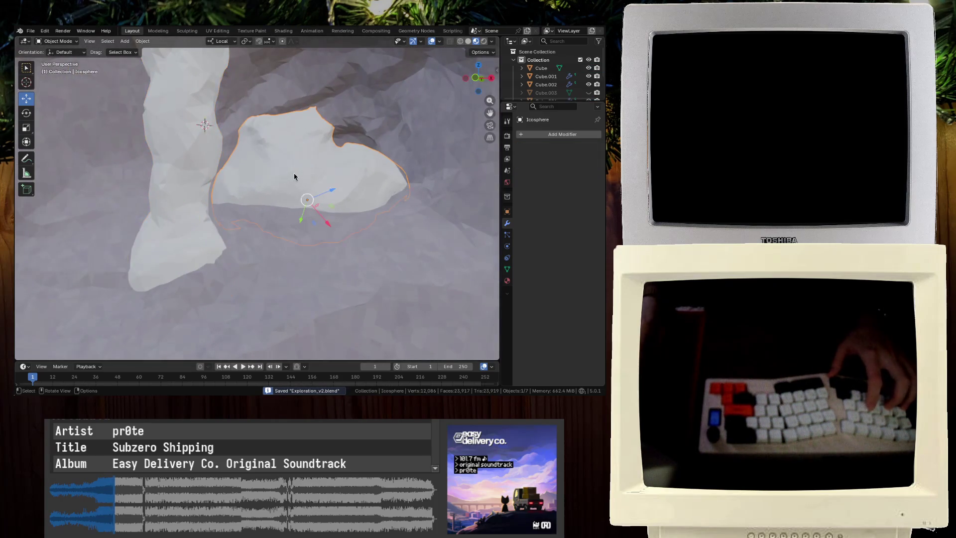
key(KP_Decimal)
middle_drag(331, 239, 314, 199)
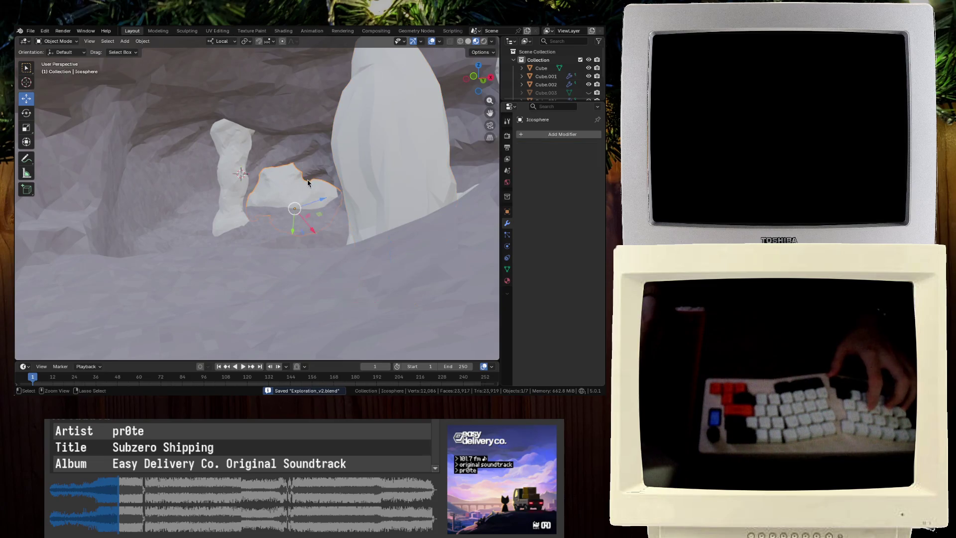
Put the boulder in Edit Mode with all 3,390 vertices selected, then open UV Editing
click(187, 31)
click(168, 31)
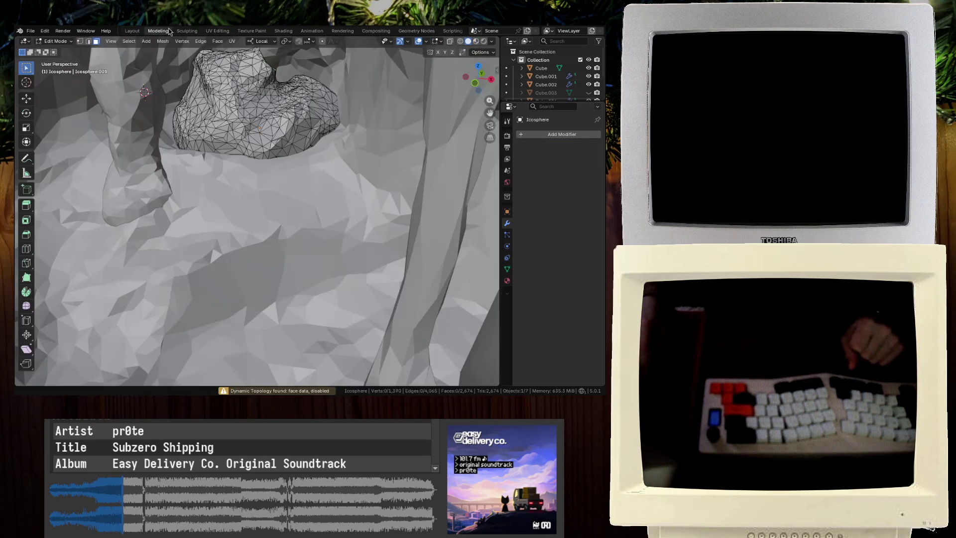
key(a)
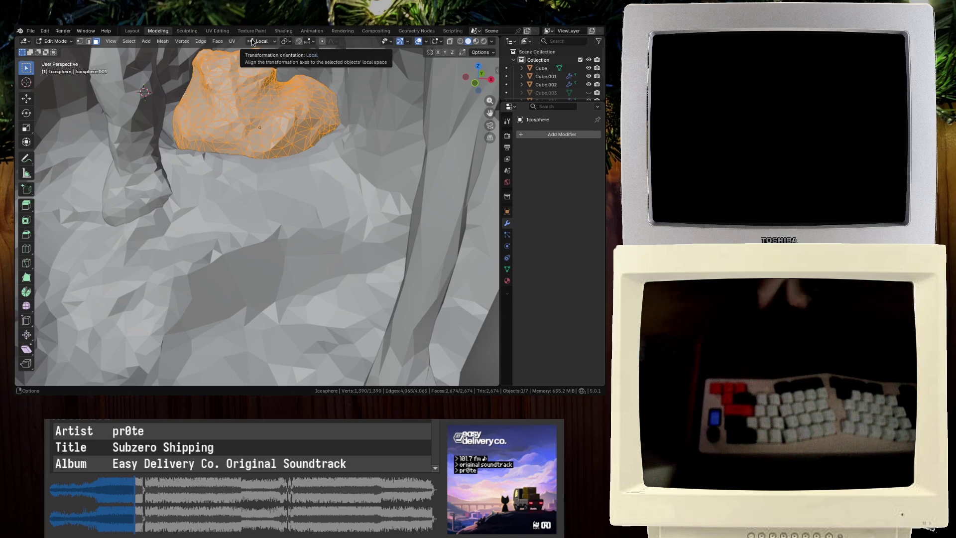
click(182, 41)
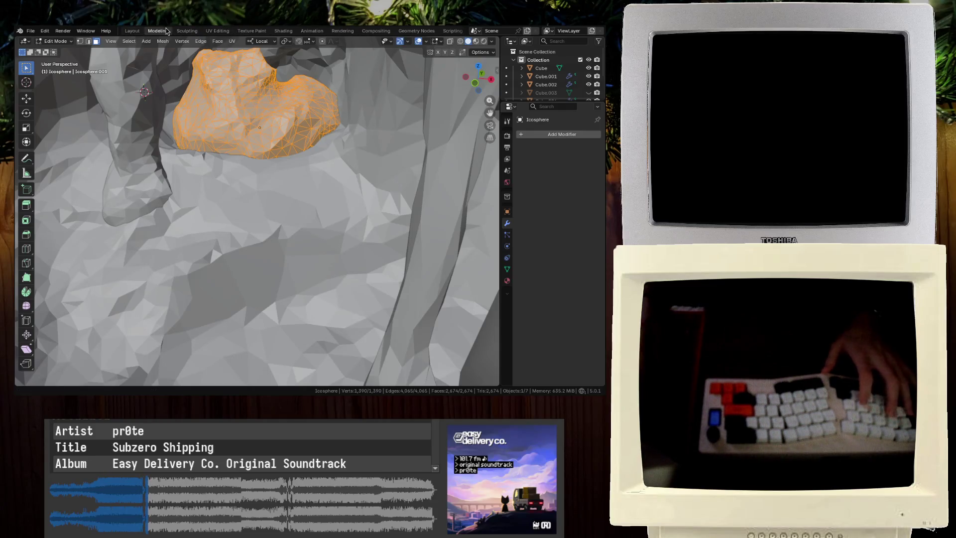
click(218, 31)
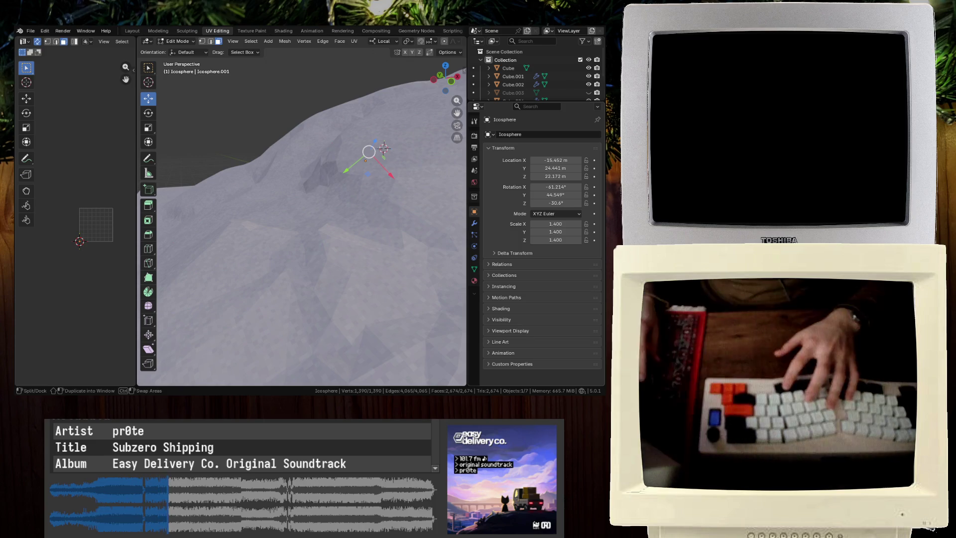
Return to object mode, save, and look over the white rocks and pillar
middle_drag(384, 148, 284, 154)
key(Tab)
mouse_move(290, 209)
middle_down()
mouse_move(274, 183)
mouse_move(258, 211)
mouse_move(326, 209)
mouse_move(198, 215)
middle_up()
key(ctrl+s)
click(198, 215)
key(Tab)
key(Tab)
scroll(215, 217, up, 6)
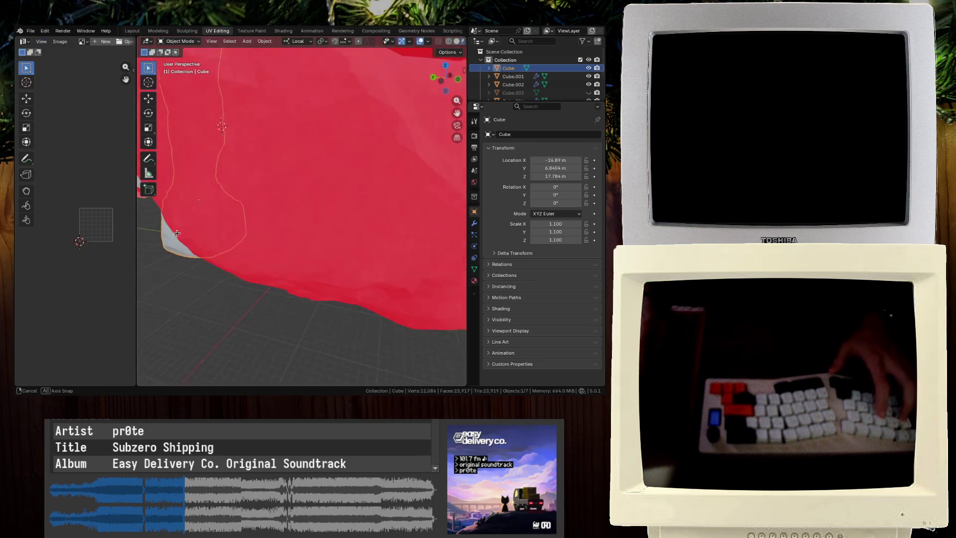
click(428, 41)
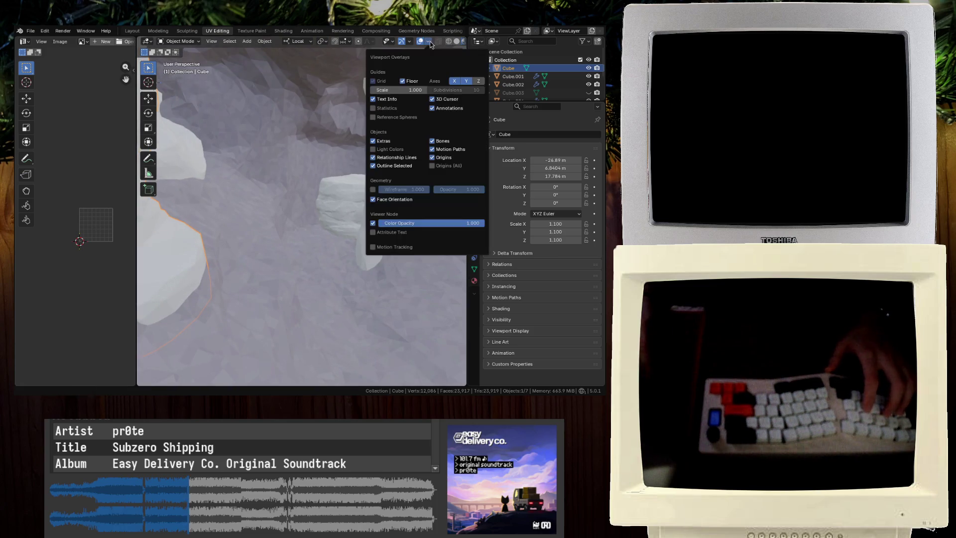
mouse_move(407, 203)
middle_down()
mouse_move(282, 231)
mouse_move(211, 222)
mouse_move(340, 258)
mouse_move(312, 267)
mouse_move(416, 149)
mouse_move(380, 196)
mouse_move(226, 204)
middle_up()
key(ctrl+s)
Assign the existing stone material to the small boulder
click(416, 150)
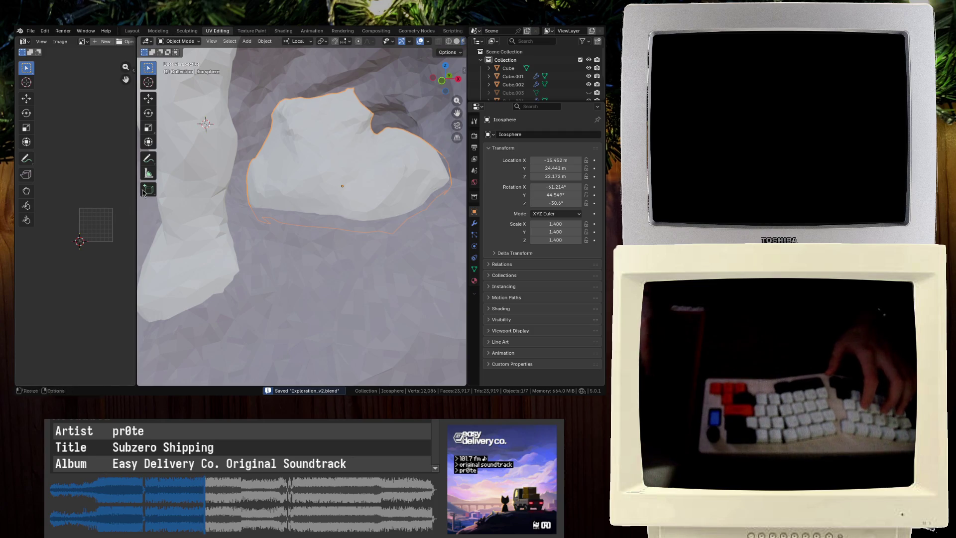
click(474, 280)
click(489, 169)
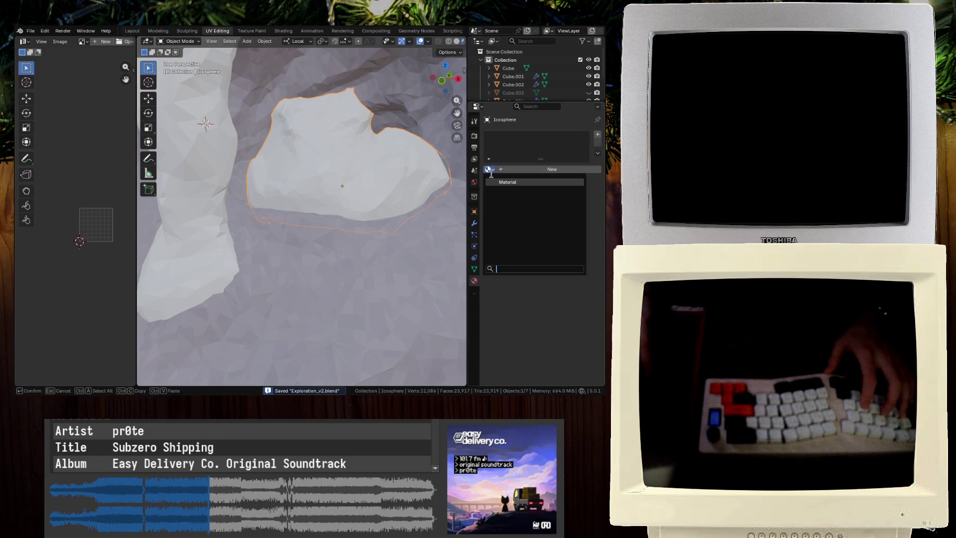
click(513, 189)
Widen the Image Editor and display stone.png in it
drag(137, 227, 270, 227)
click(106, 42)
click(114, 60)
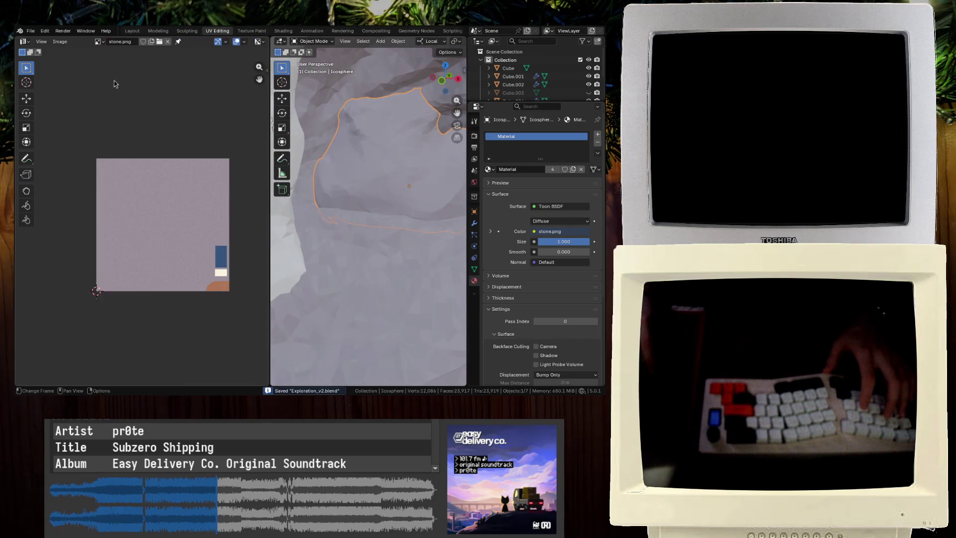
scroll(139, 256, up, 3)
middle_drag(379, 199, 398, 191)
scroll(138, 256, down, 3)
scroll(142, 277, up, 4)
scroll(141, 278, down, 2)
Unwrap the small boulder, shrink its UVs to 0.1, and place them on the brown area
key(Tab)
scroll(151, 220, down, 4)
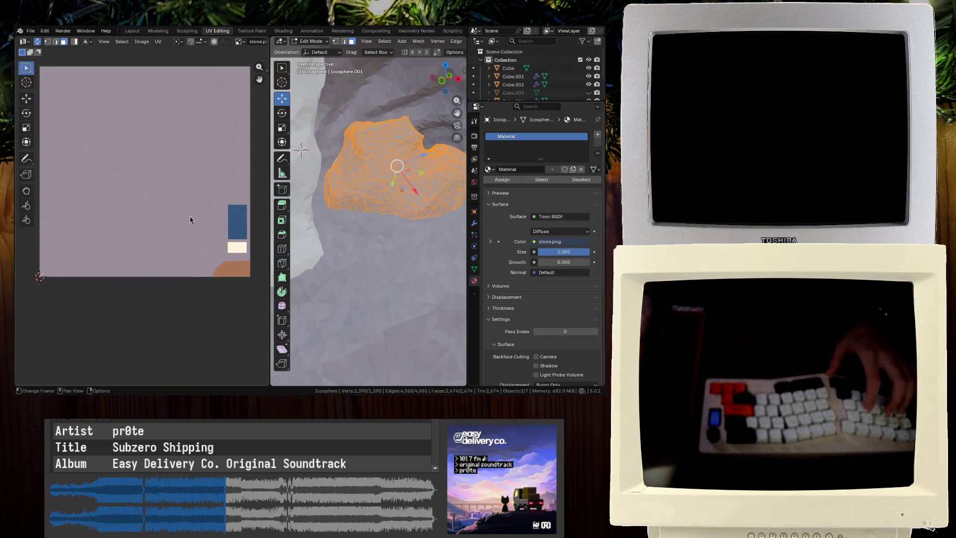
key(u)
key(Return)
text(s.1)
key(Return)
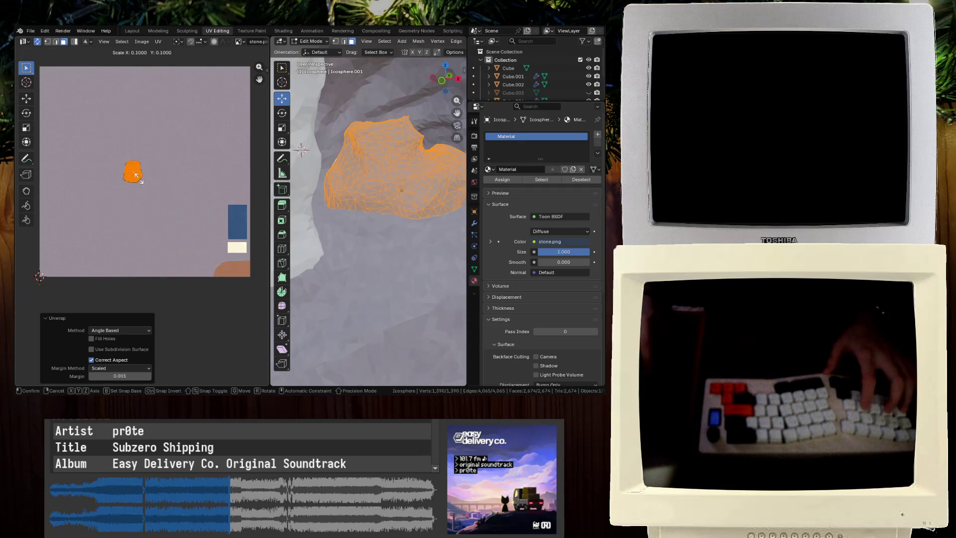
key(g)
click(239, 279)
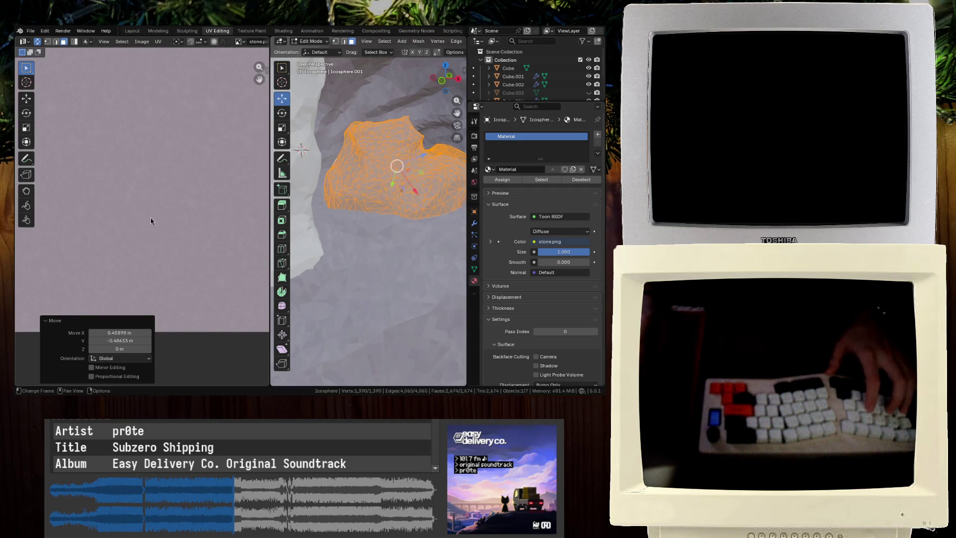
scroll(55, 147, up, 2)
key(Tab)
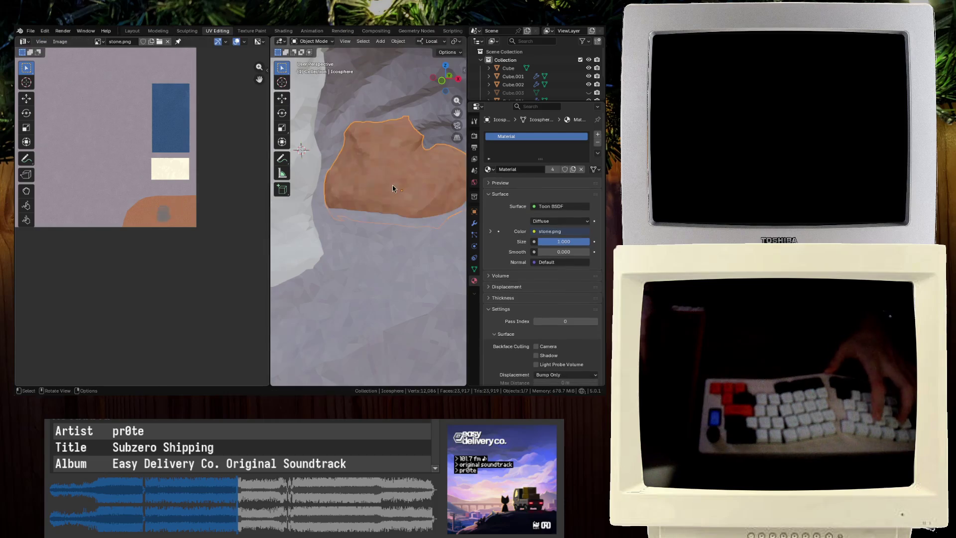
key(ctrl+s)
middle_drag(392, 185, 401, 183)
Enlarge Icosphere.001's UV island, rotate it about -90°, and drop it on the brown area
click(408, 178)
key(Tab)
key(s)
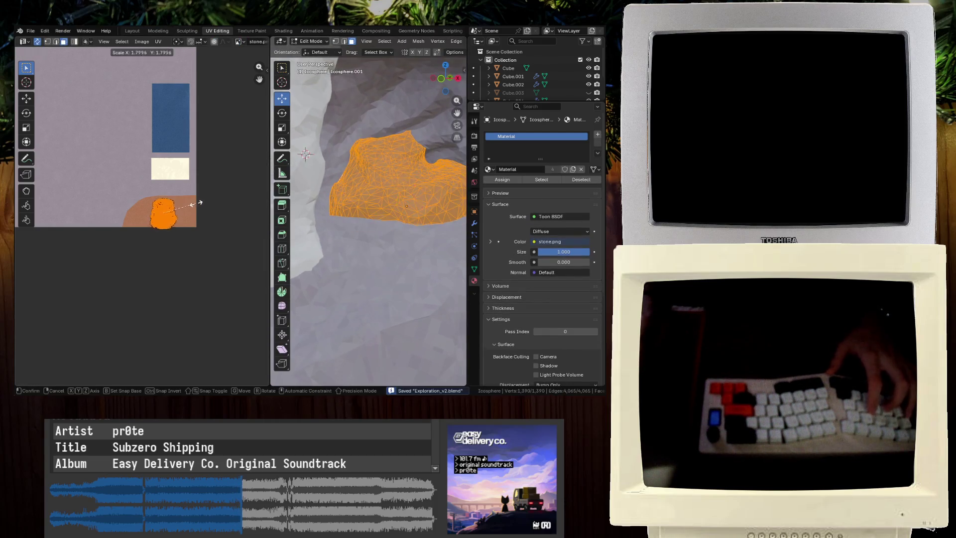
click(201, 204)
key(r)
click(184, 278)
key(g)
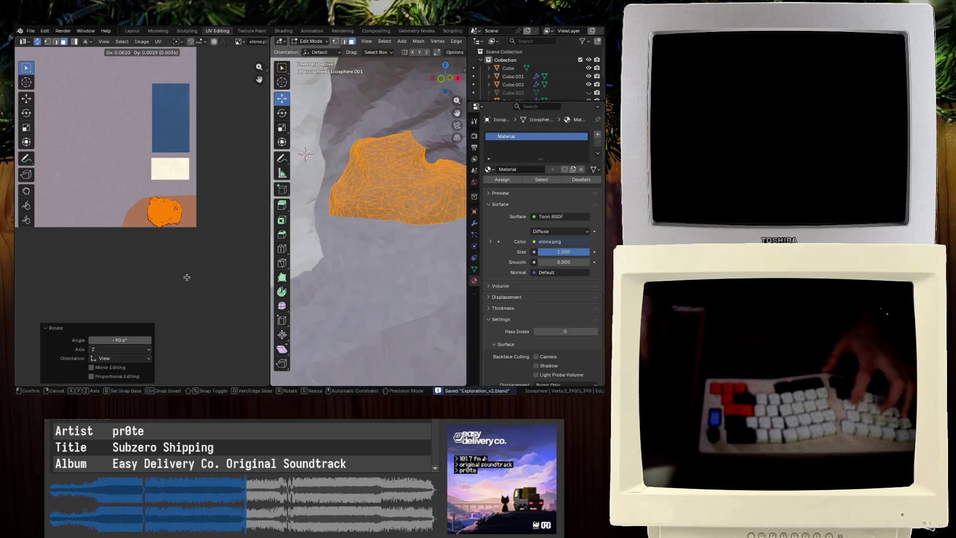
click(189, 278)
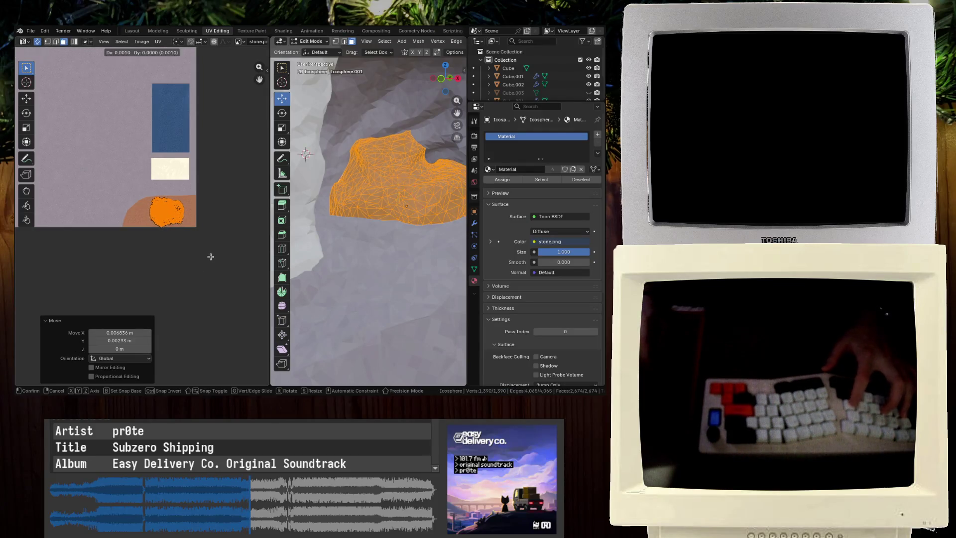
key(Tab)
mouse_move(357, 181)
middle_down()
mouse_move(301, 172)
mouse_move(382, 179)
mouse_move(373, 192)
middle_up()
Reposition the boulder's UV island and enlarge it about 3.6 times, then slightly more
key(Tab)
scroll(209, 196, down, 3)
key(g)
click(106, 132)
key(s)
click(124, 142)
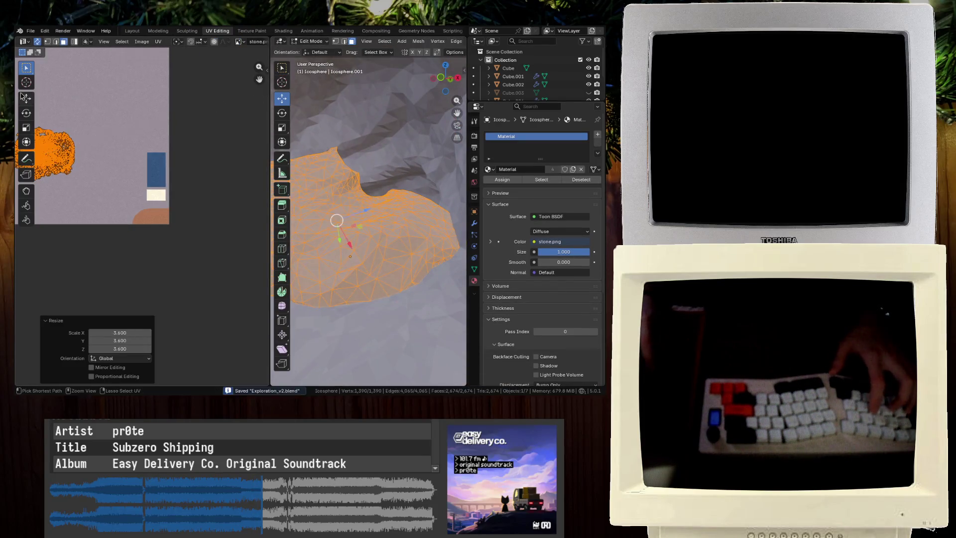
key(Tab)
key(Tab)
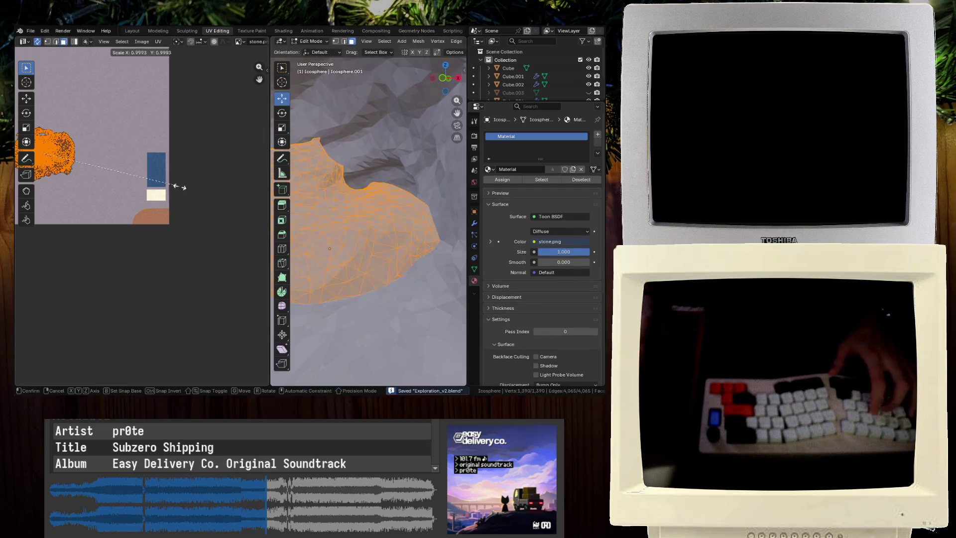
key(s)
click(228, 182)
key(Tab)
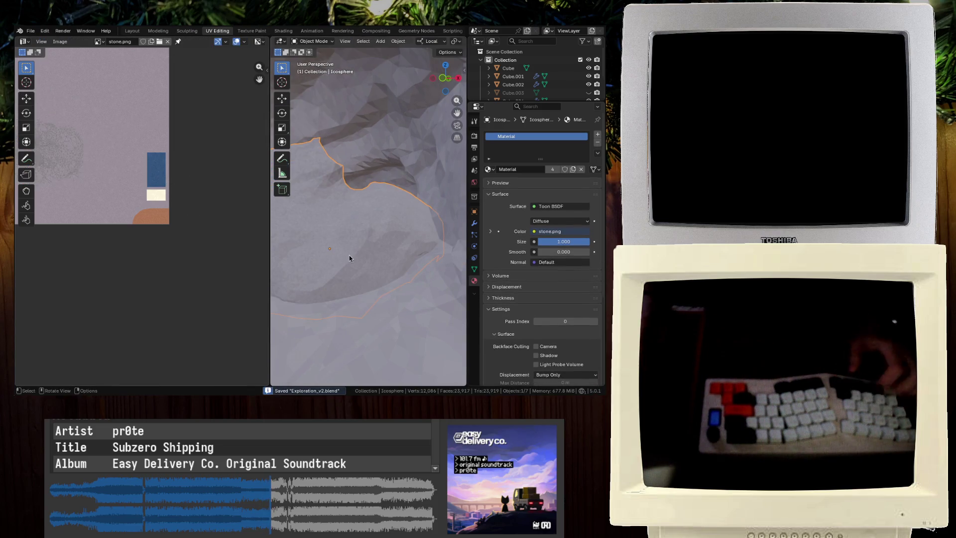
middle_drag(318, 204, 345, 218)
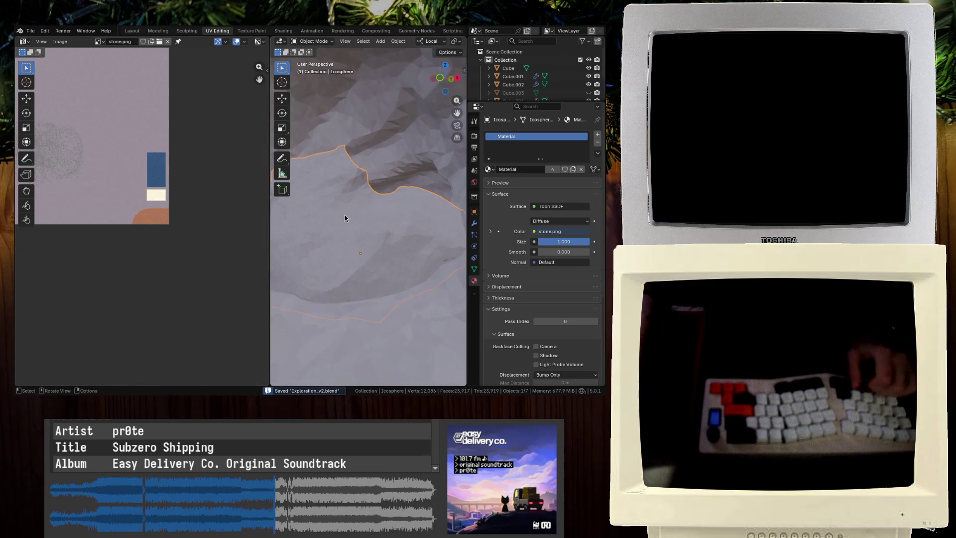
scroll(169, 186, down, 5)
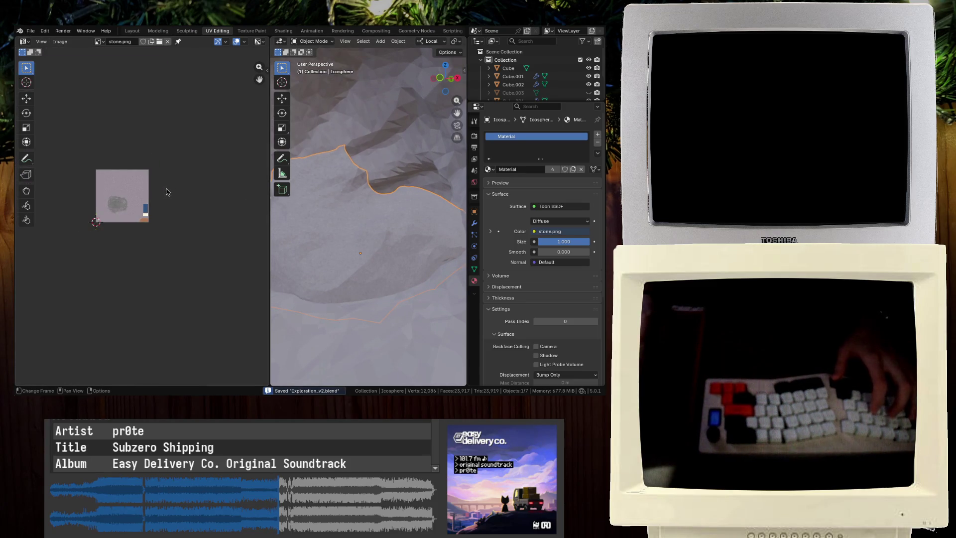
scroll(164, 194, up, 6)
scroll(178, 196, up, 2)
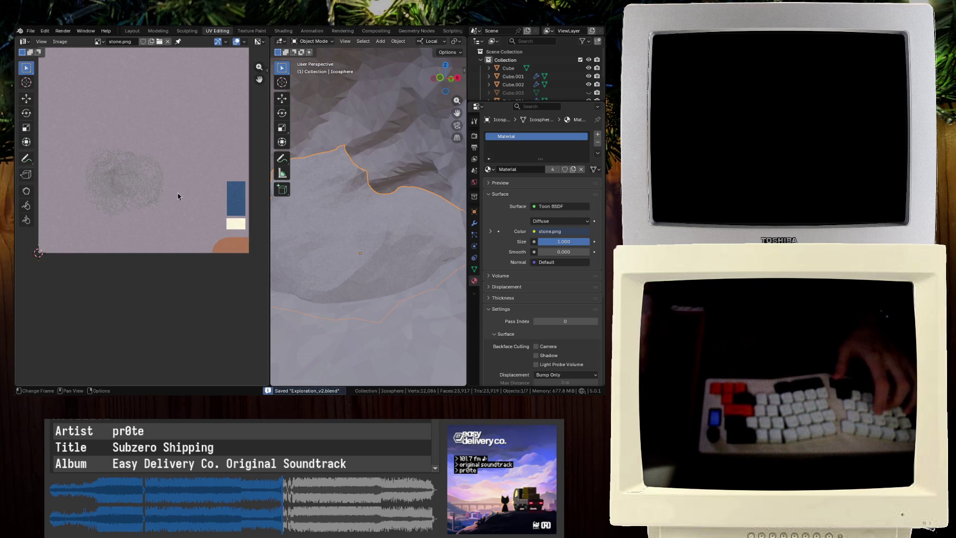
Move all of the cave surface Plane.001's UVs to the image's upper-left
click(324, 191)
key(Tab)
key(a)
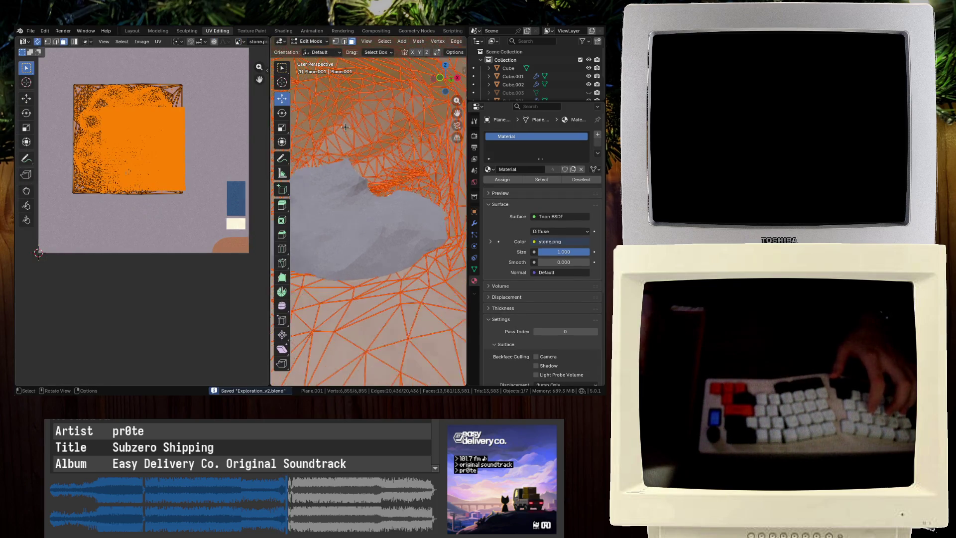
key(g)
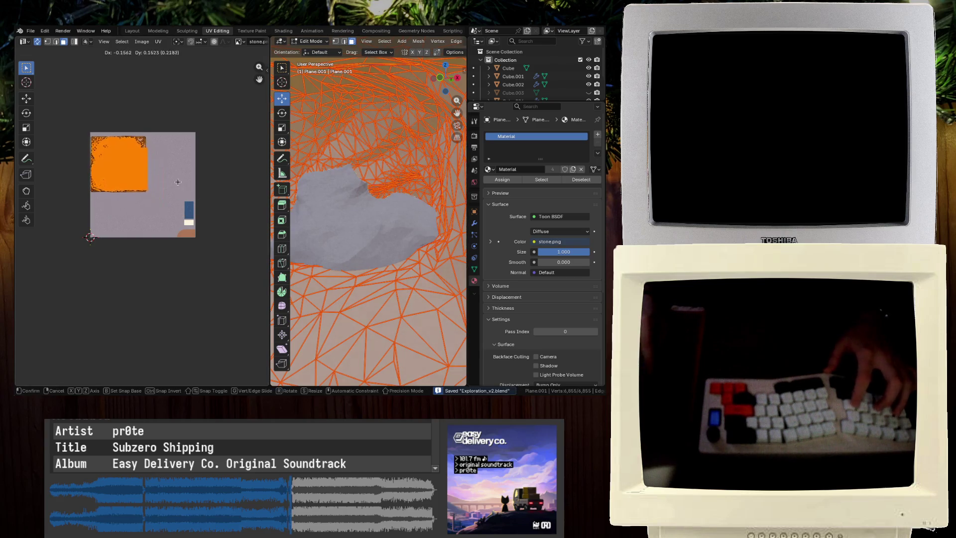
click(177, 180)
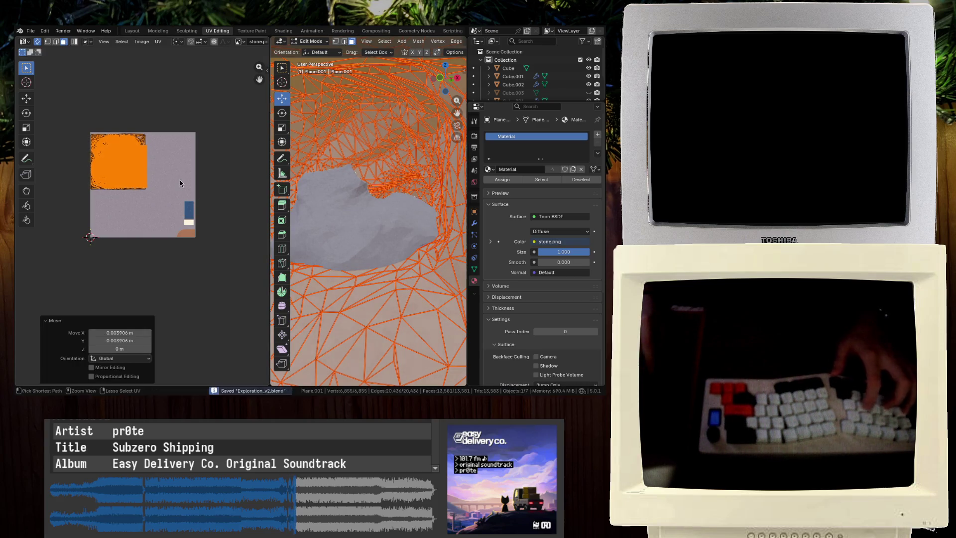
key(Tab)
Nudge Icosphere.001's UV island slightly right, then switch to the Texture Paint workspace
click(387, 227)
key(Tab)
key(g)
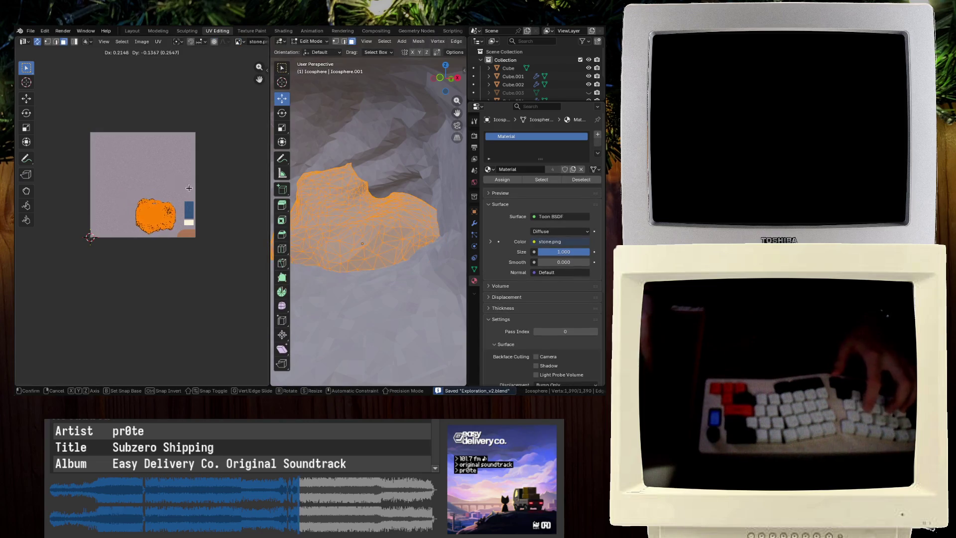
click(194, 193)
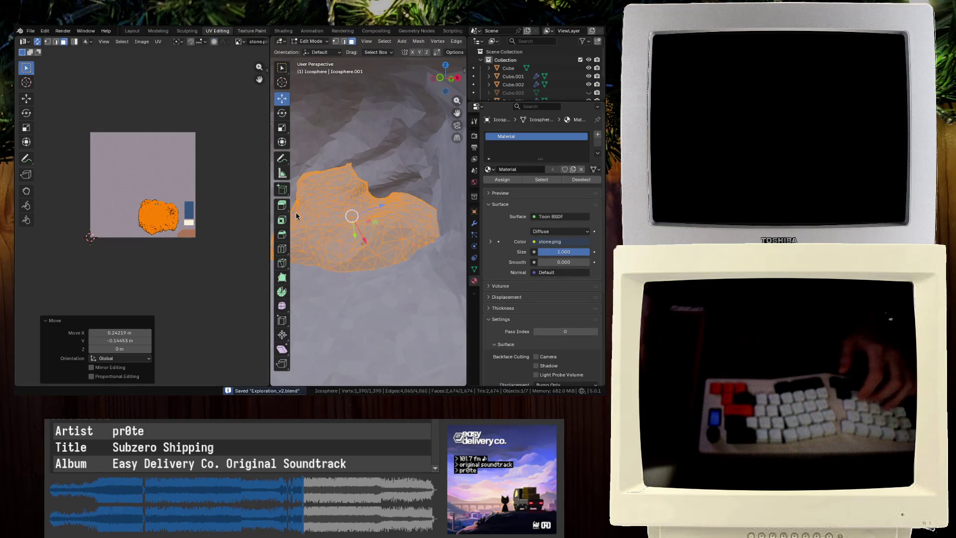
key(ctrl+Page_Down)
mouse_move(292, 218)
middle_down()
mouse_move(356, 228)
mouse_move(341, 224)
mouse_move(378, 214)
middle_up()
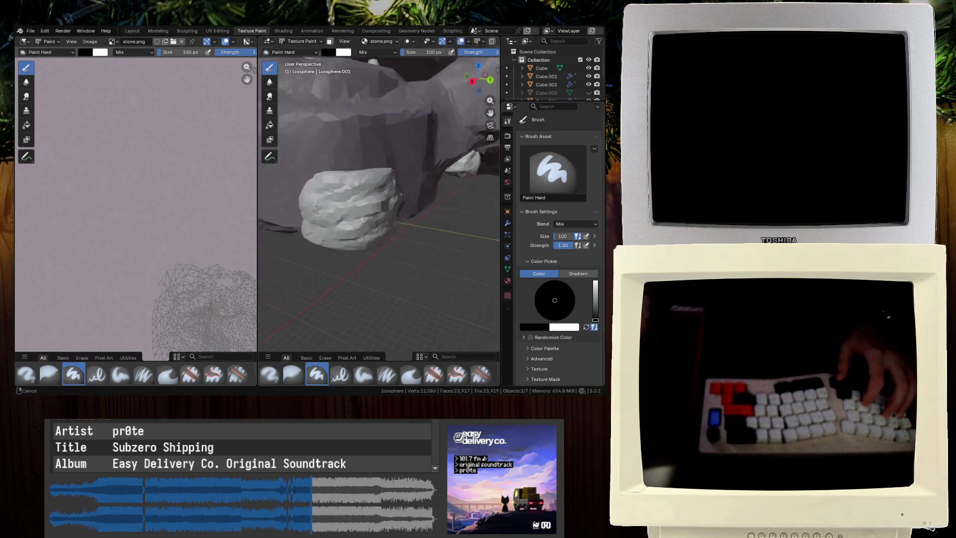
Check the boulder in local view, look around the cave, and save
scroll(405, 245, up, 5)
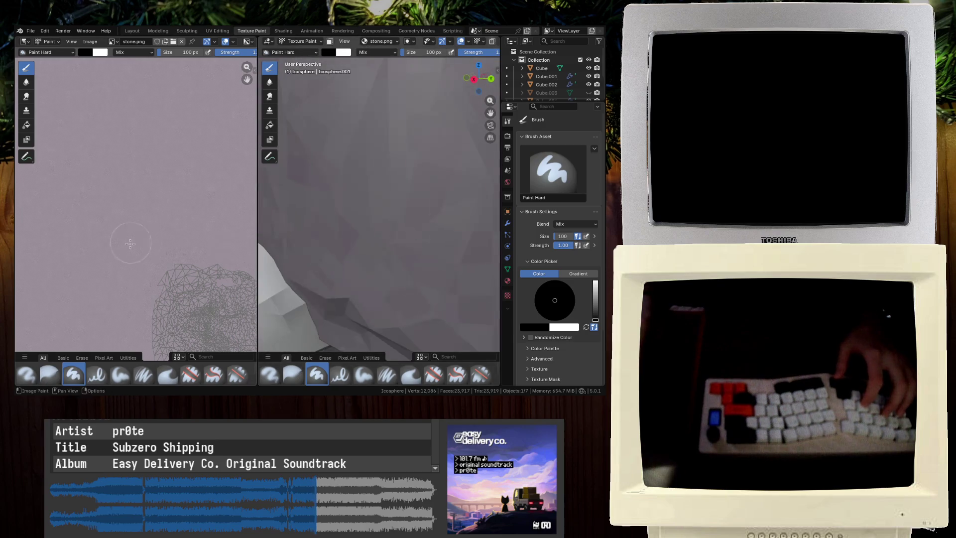
scroll(130, 243, down, 5)
scroll(128, 253, up, 2)
key(KP_Divide)
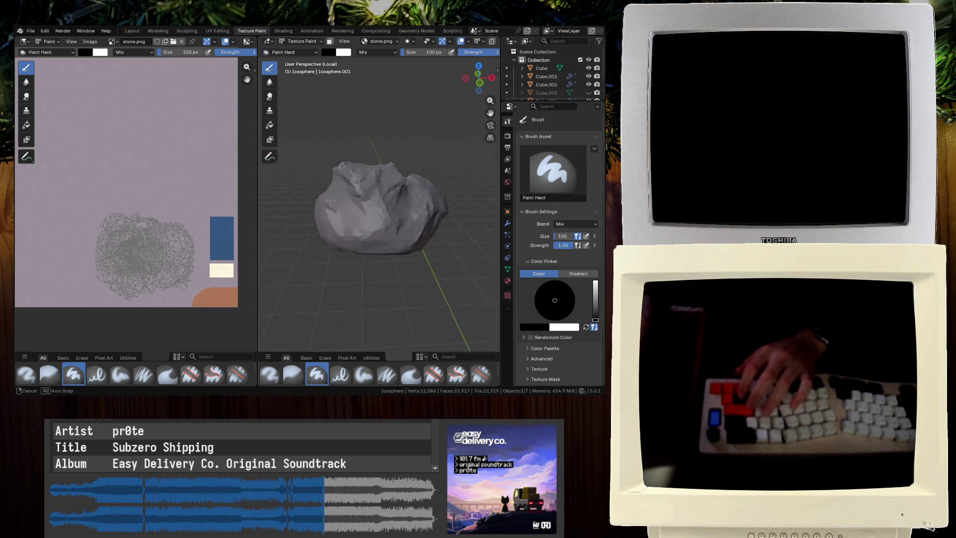
key(KP_Divide)
mouse_move(330, 222)
middle_down()
mouse_move(427, 218)
mouse_move(380, 197)
mouse_move(371, 270)
middle_up()
key(grave)
key(ctrl+s)
Undo a stray black stroke and set the colour picker to linear RGB values
mouse_move(159, 229)
mouse_down()
mouse_move(115, 249)
mouse_move(95, 219)
mouse_move(164, 267)
mouse_up()
key(ctrl+z)
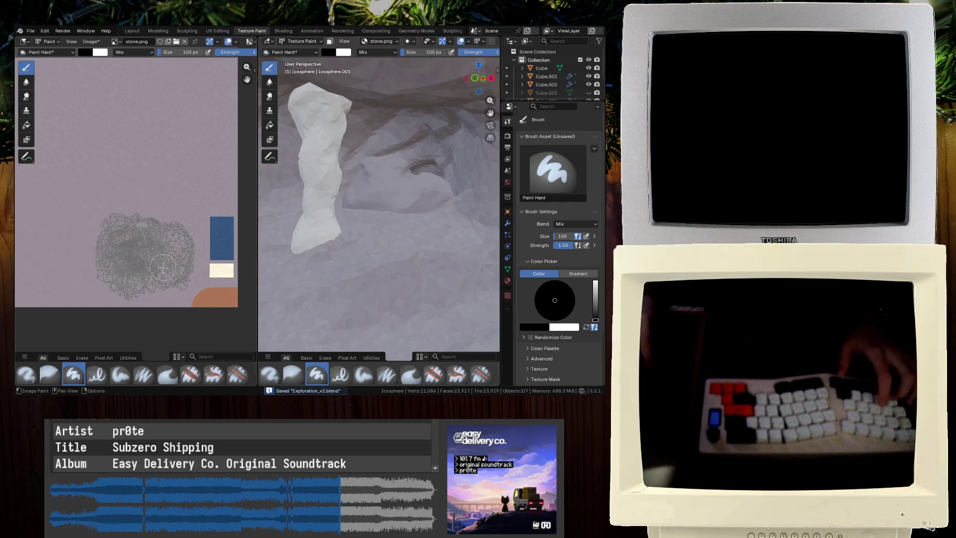
drag(595, 318, 595, 281)
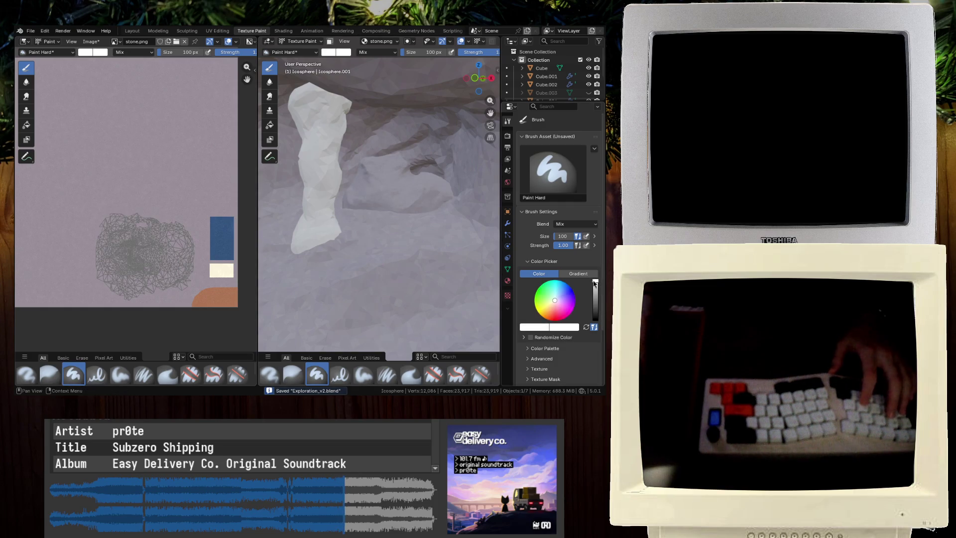
click(85, 51)
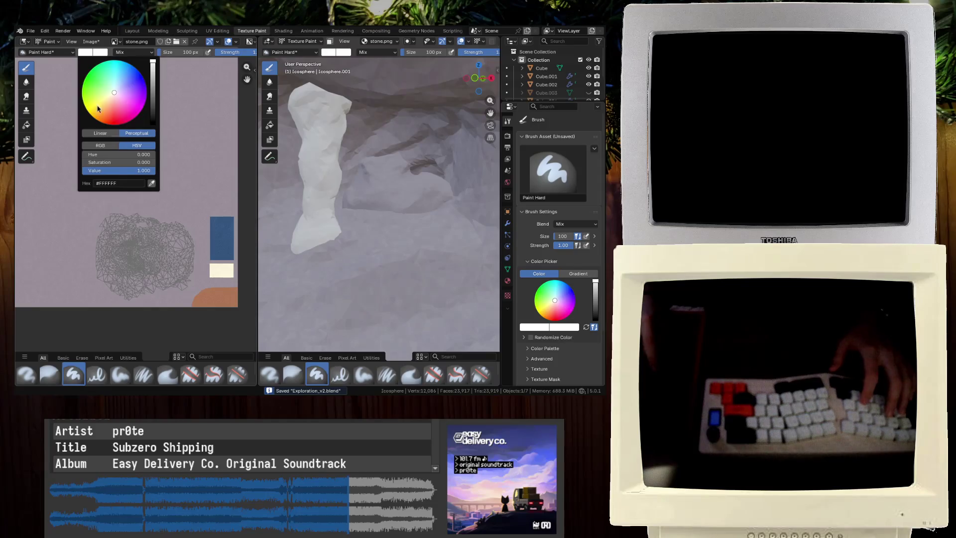
drag(120, 174, 114, 169)
key(Escape)
click(111, 134)
click(112, 146)
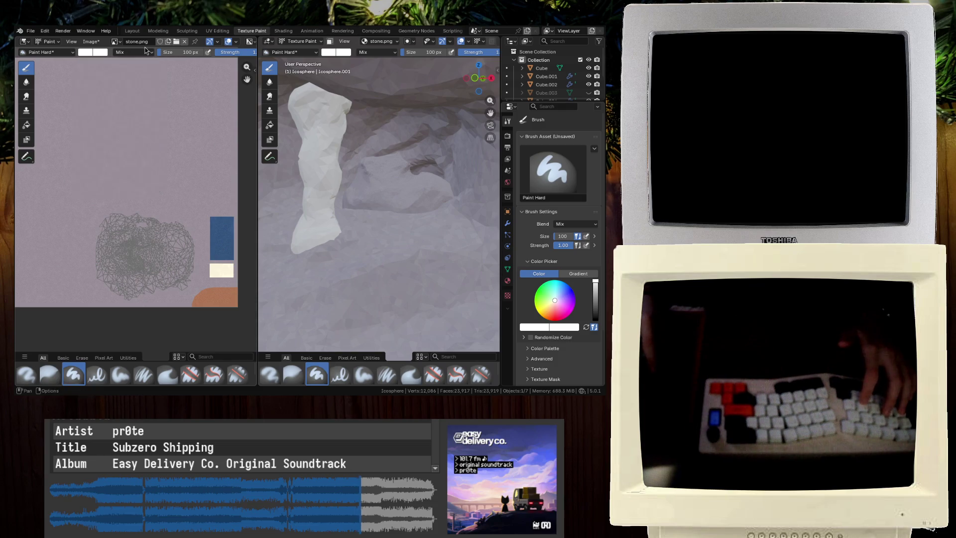
Widen the texture painting area and lower brush strength to about 0.07, then save
drag(257, 105, 328, 105)
drag(269, 51, 219, 51)
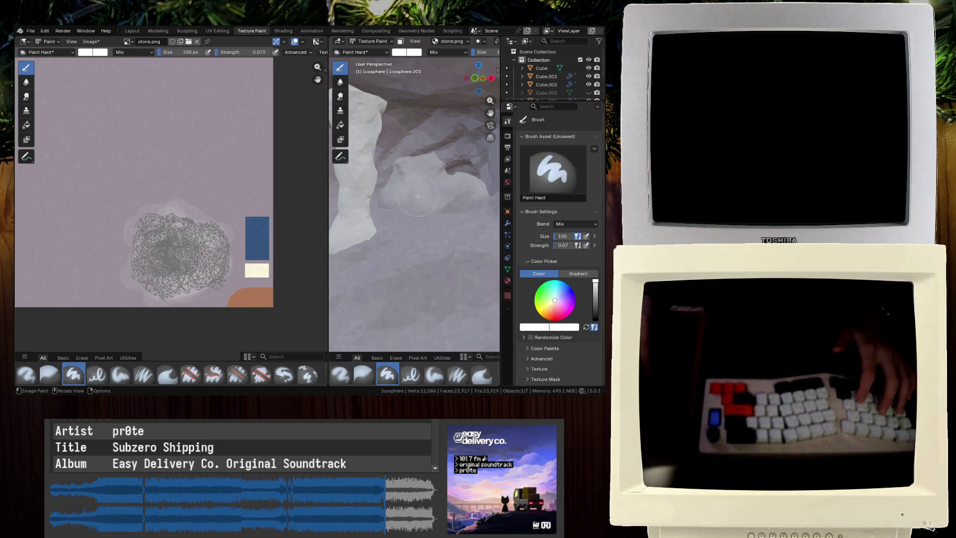
middle_drag(418, 237, 410, 231)
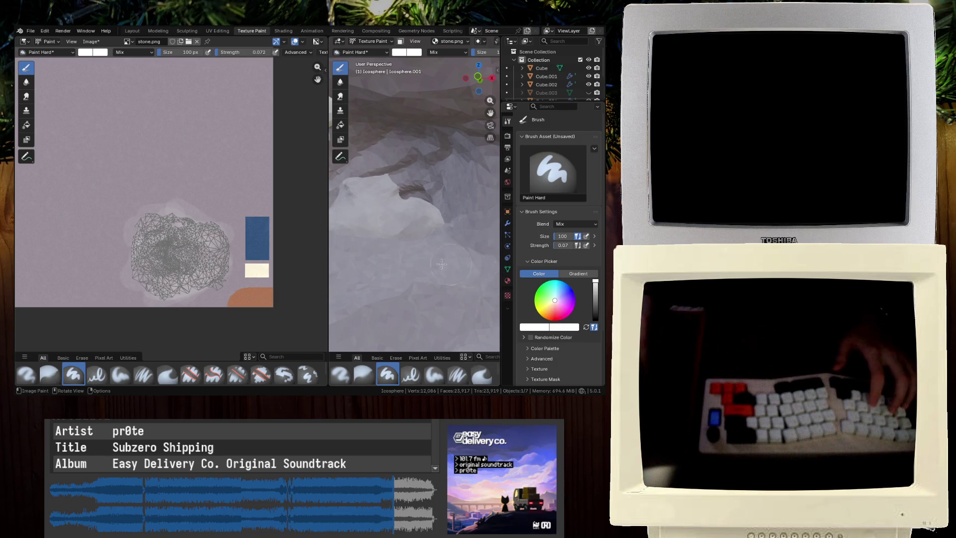
scroll(183, 239, up, 4)
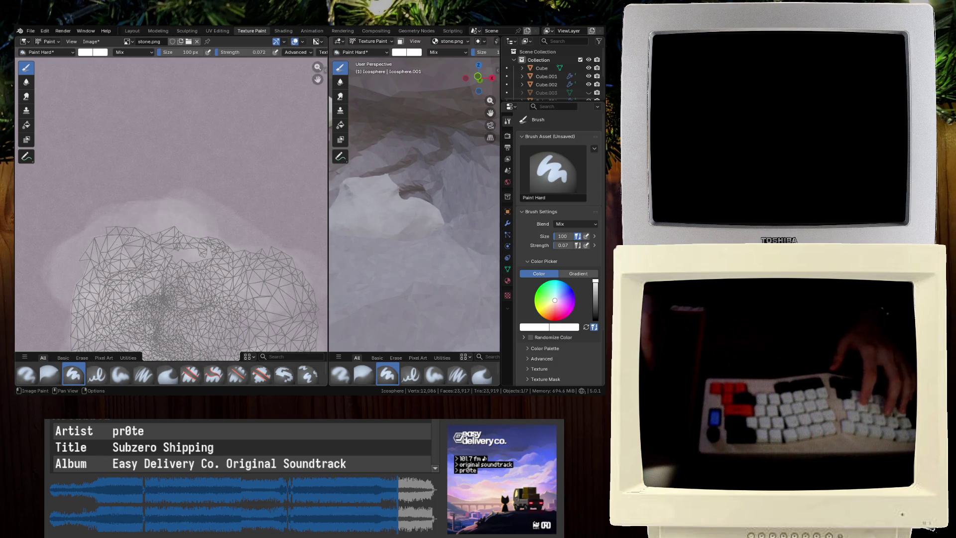
mouse_move(413, 298)
middle_down()
mouse_move(409, 356)
mouse_move(488, 259)
mouse_move(390, 244)
mouse_move(416, 239)
mouse_move(431, 258)
mouse_move(458, 226)
mouse_move(492, 259)
middle_up()
key(ctrl+s)
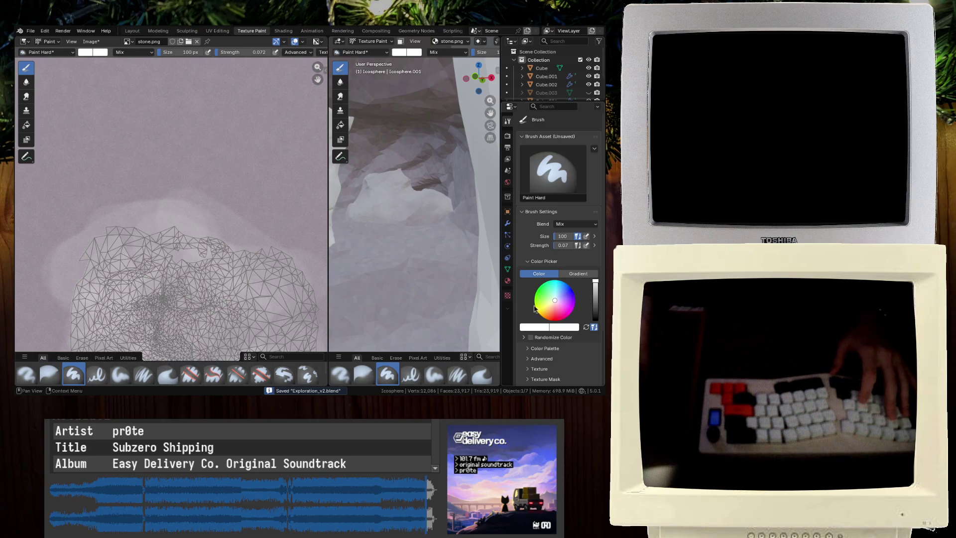
Sample the terracotta #AE7555 tone from stone.png as the brush colour
scroll(258, 247, down, 5)
scroll(255, 220, up, 6)
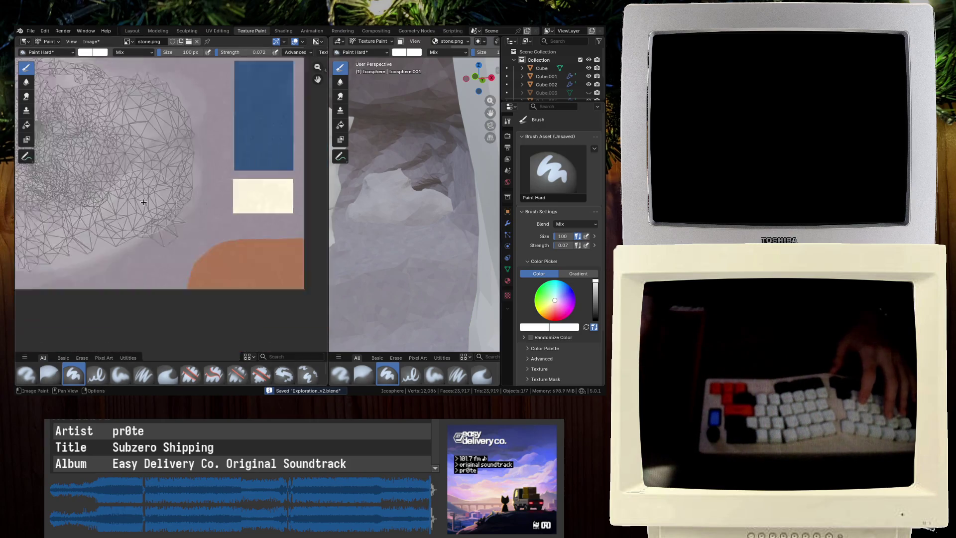
key(s)
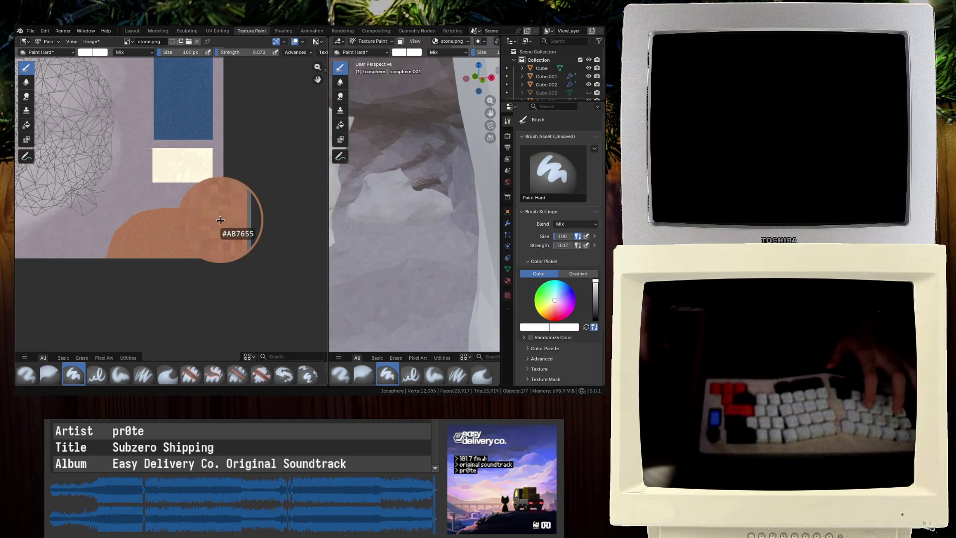
middle_drag(220, 219, 253, 228)
Set the brush colour to hex AE7555 and centre the boulder's UV mesh
click(86, 52)
click(132, 183)
text(AE7555)
key(Return)
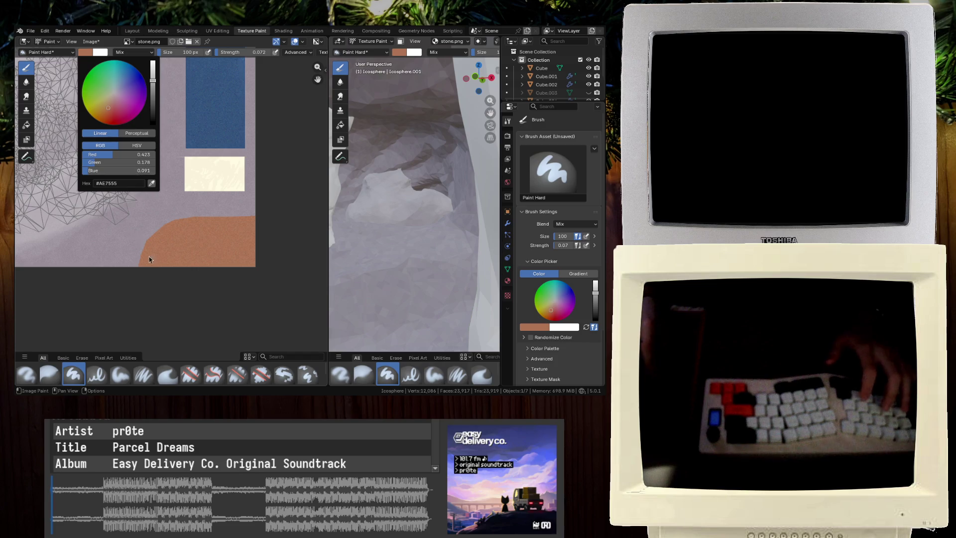
scroll(98, 232, left, 5)
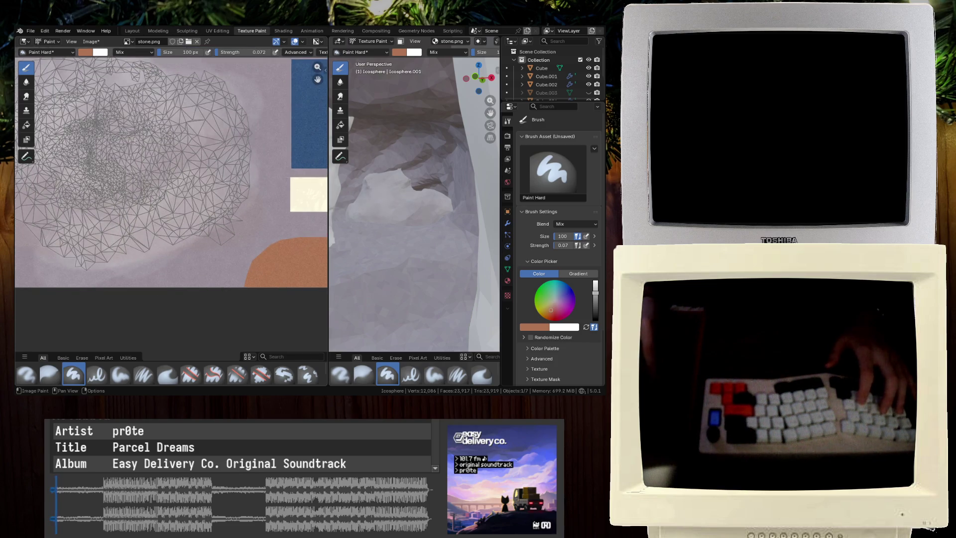
scroll(280, 195, left, 1)
middle_drag(163, 166, 227, 178)
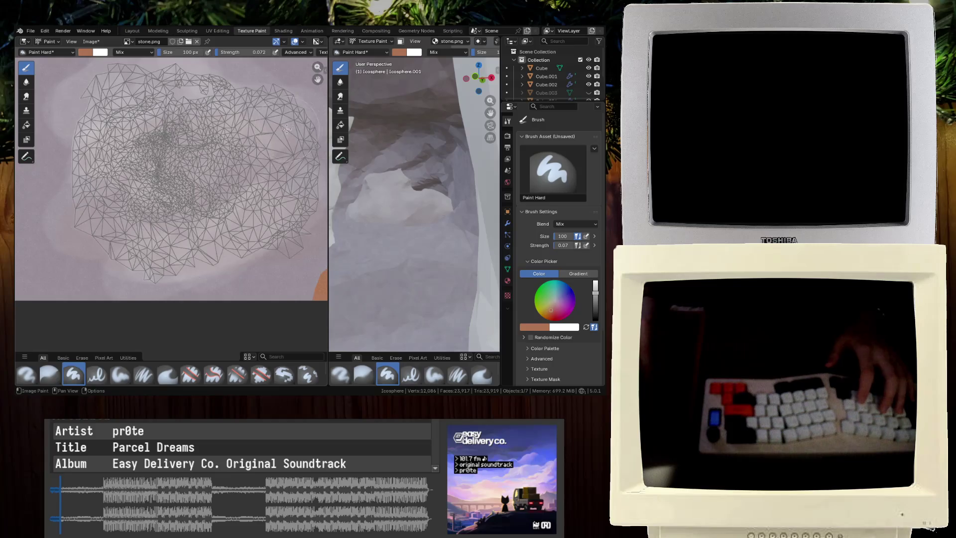
Paint terracotta across the boulder's UV island, redoing one bad stroke, and save
mouse_move(268, 205)
mouse_down()
mouse_move(259, 249)
mouse_move(127, 198)
mouse_move(99, 109)
mouse_move(77, 241)
mouse_up()
middle_drag(365, 218, 381, 212)
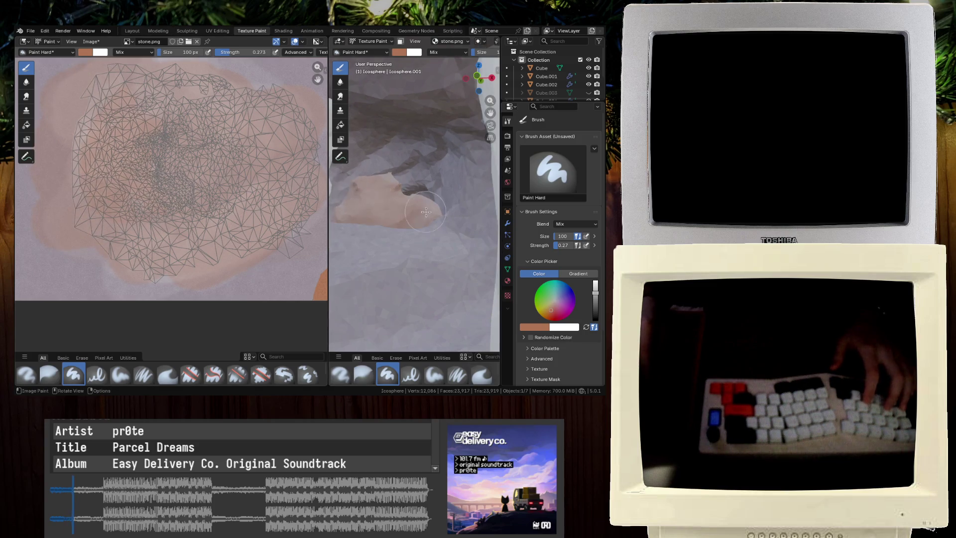
key(ctrl+z)
key(ctrl+z)
key(ctrl+z)
key(ctrl+z)
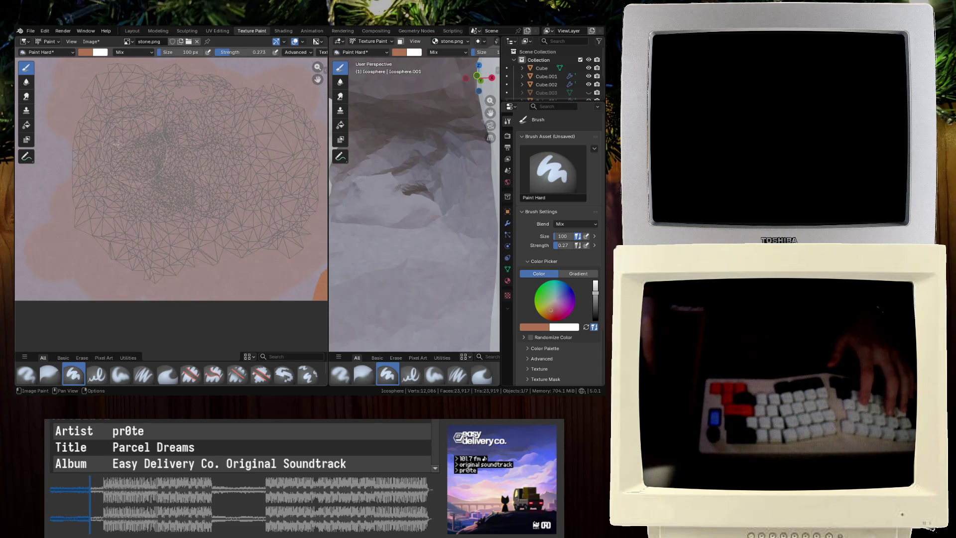
mouse_move(388, 169)
middle_down()
mouse_move(426, 239)
mouse_move(388, 199)
middle_up()
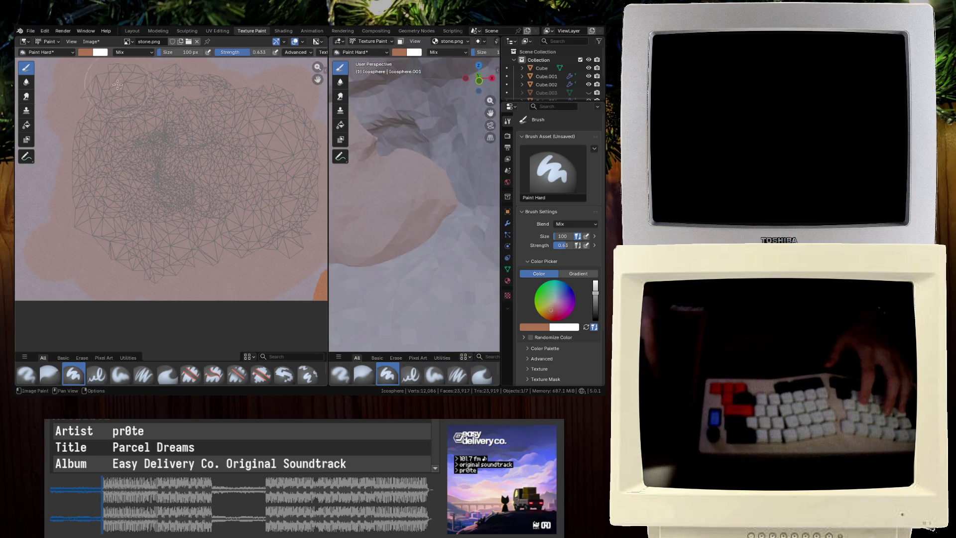
mouse_move(128, 240)
mouse_down()
mouse_move(190, 261)
mouse_move(265, 250)
mouse_up()
mouse_move(378, 165)
middle_down()
mouse_move(401, 174)
mouse_move(398, 149)
mouse_move(348, 124)
middle_up()
key(ctrl+s)
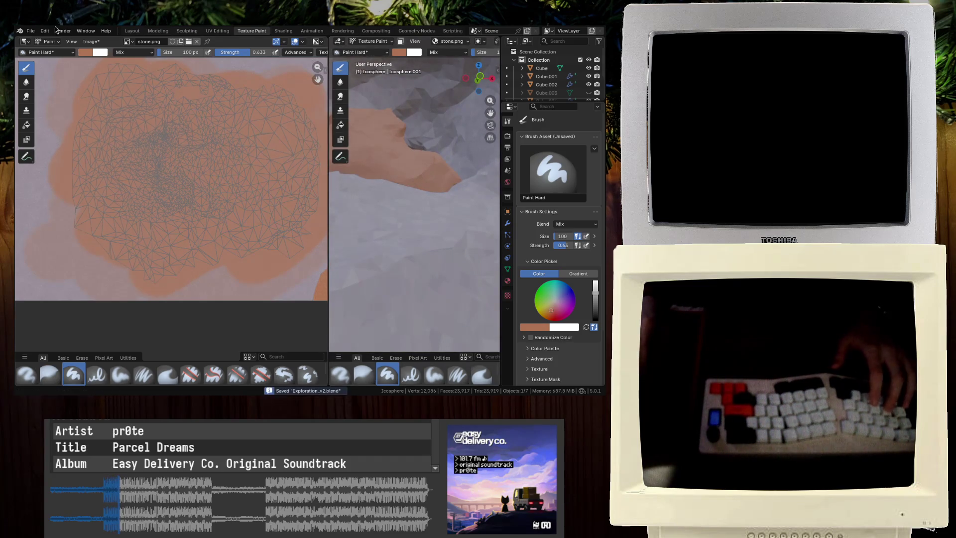
Glance at the cave reference images, then return to the Blender painting workspace
key(super+2)
scroll(193, 200, up, 2)
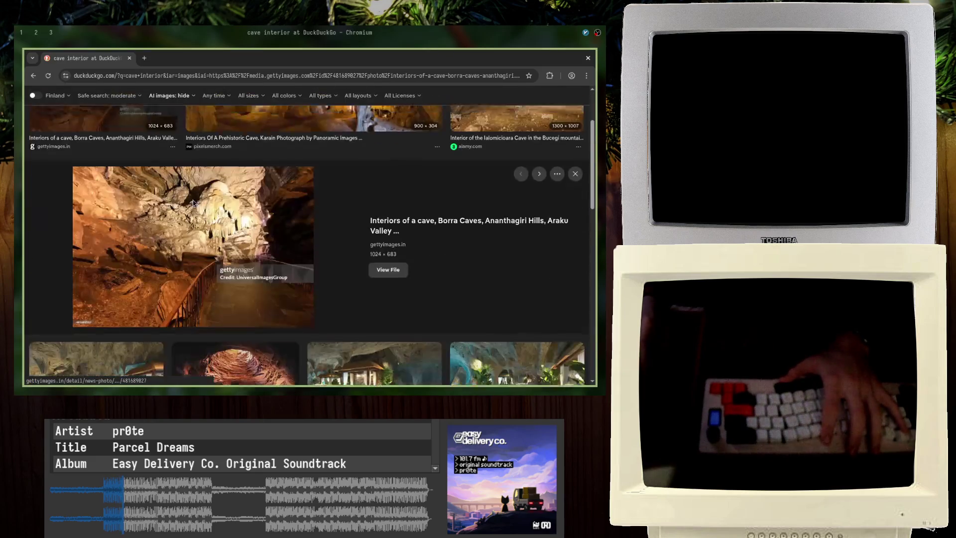
key(super+1)
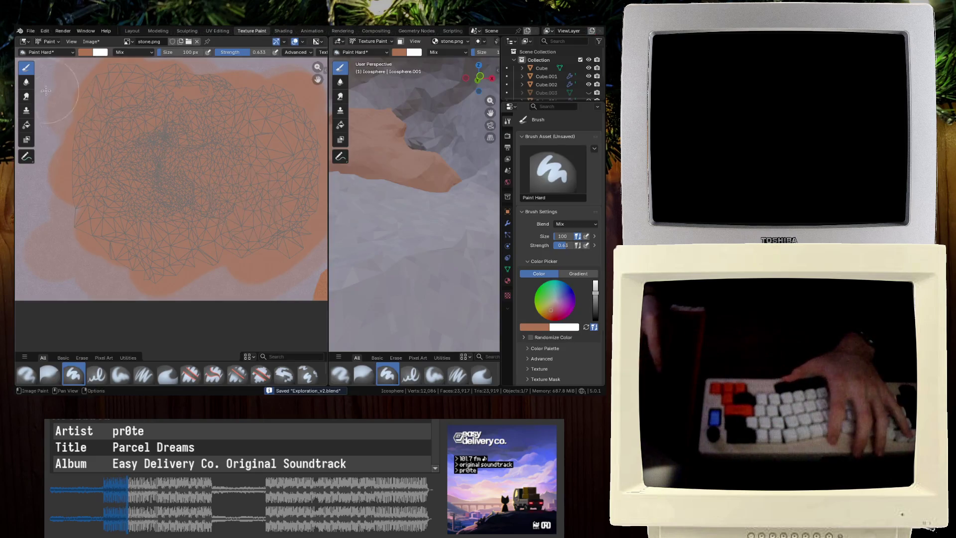
Darken the brush to a deeper brown, shade over the terracotta at ~0.24 strength, and save
click(86, 52)
mouse_move(153, 89)
mouse_down()
mouse_move(153, 68)
mouse_move(153, 103)
mouse_move(127, 117)
mouse_move(96, 203)
mouse_move(154, 214)
mouse_move(206, 245)
mouse_move(299, 207)
mouse_move(249, 120)
mouse_up()
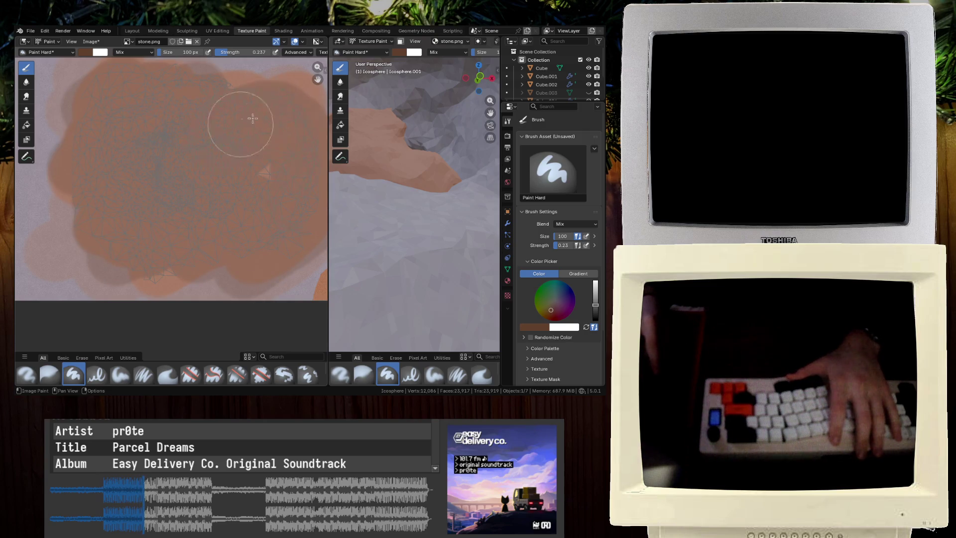
middle_drag(438, 166, 418, 196)
key(ctrl+s)
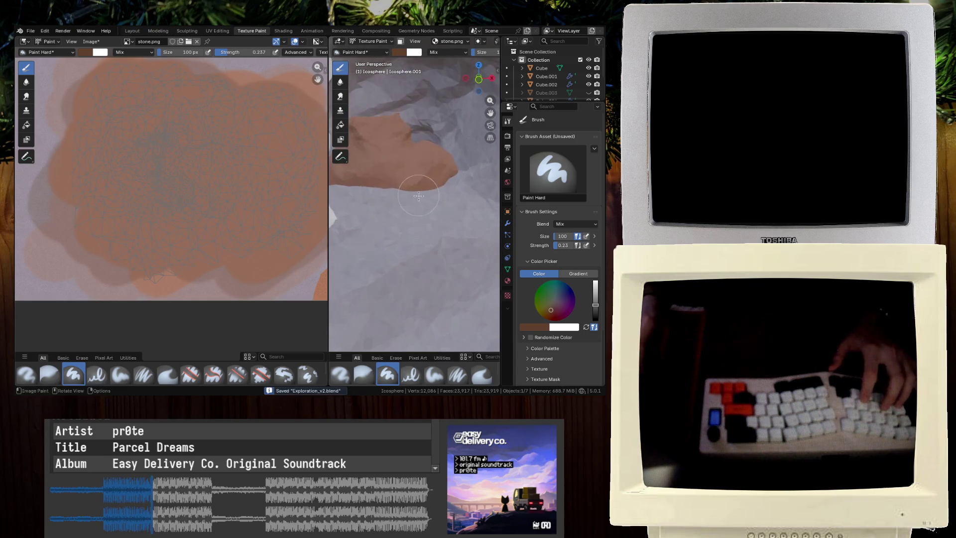
Sample the pale rock grey, haze it over the brown at low strength, save, and maximize the view
key(s)
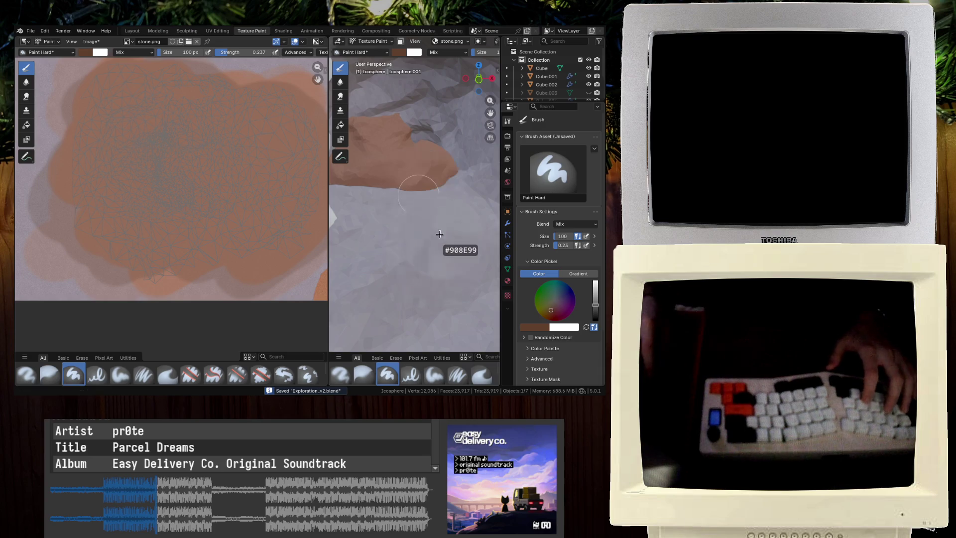
click(93, 54)
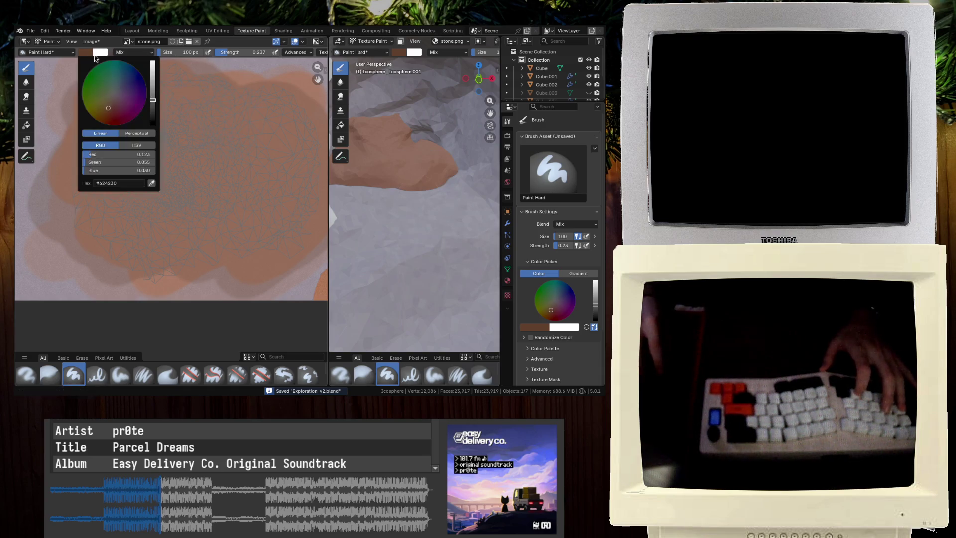
key(ctrl+z)
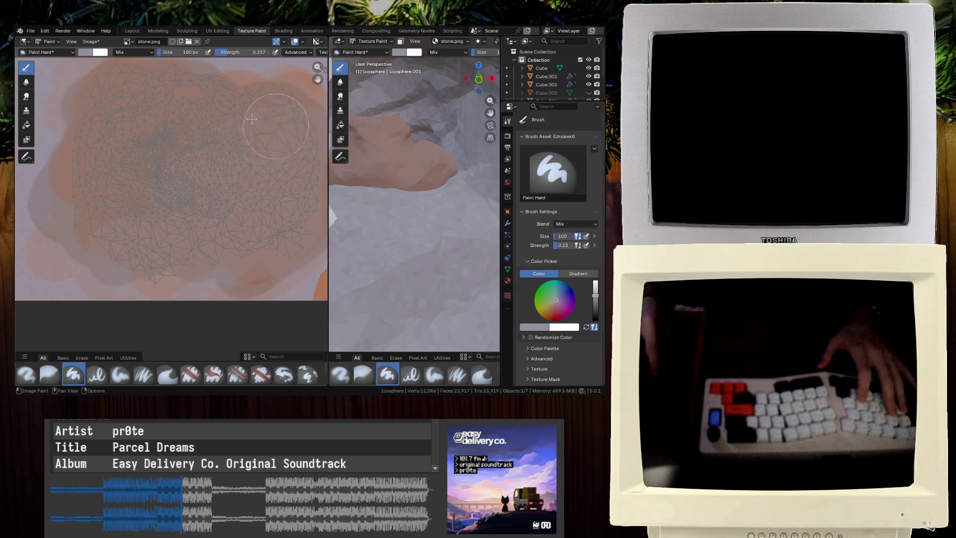
middle_drag(399, 229, 410, 216)
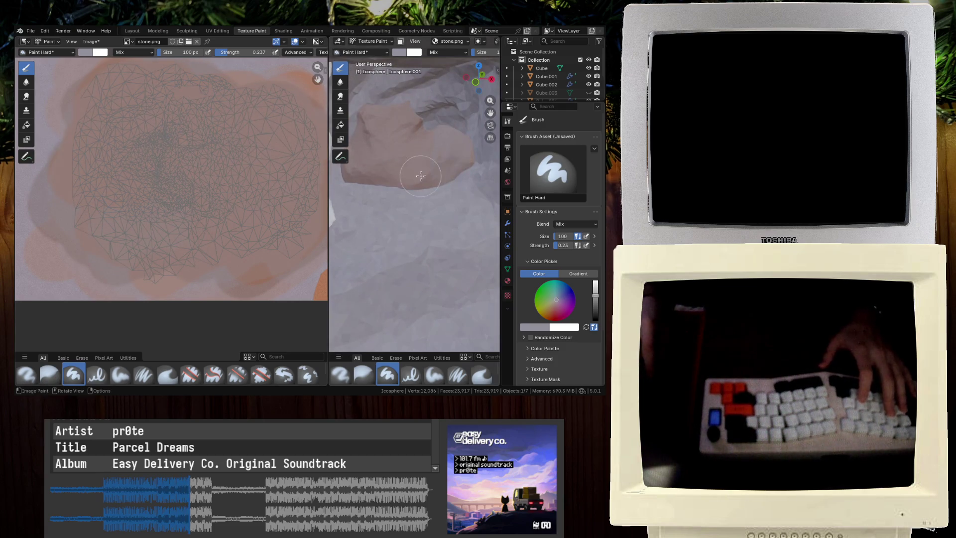
middle_drag(420, 176, 389, 182)
mouse_move(333, 134)
middle_down()
mouse_move(414, 205)
mouse_move(370, 267)
middle_up()
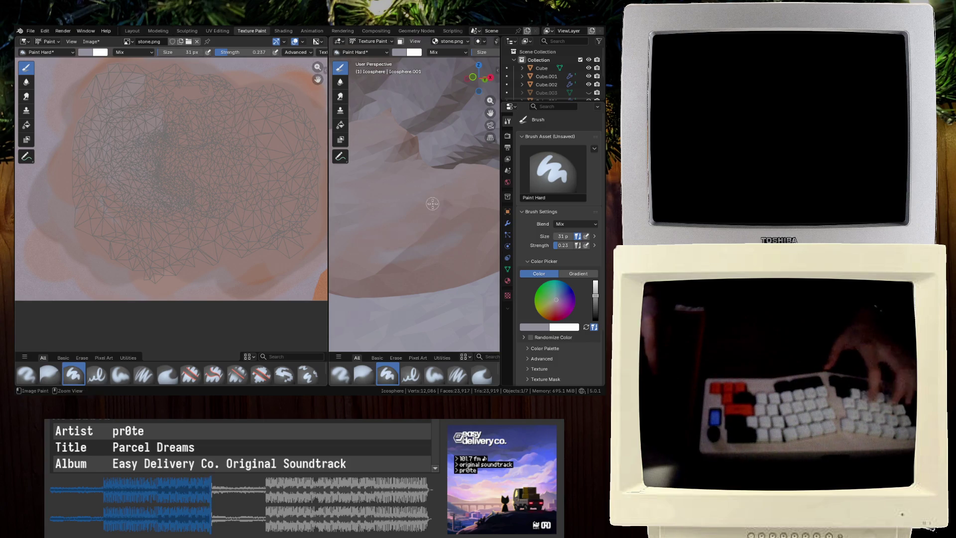
drag(244, 53, 234, 52)
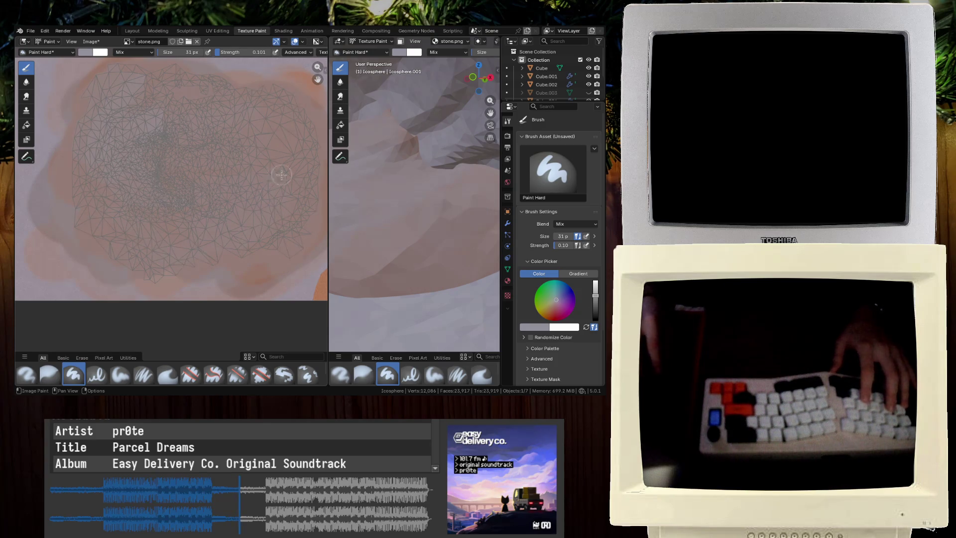
mouse_move(359, 209)
middle_down()
mouse_move(393, 214)
mouse_move(369, 213)
middle_up()
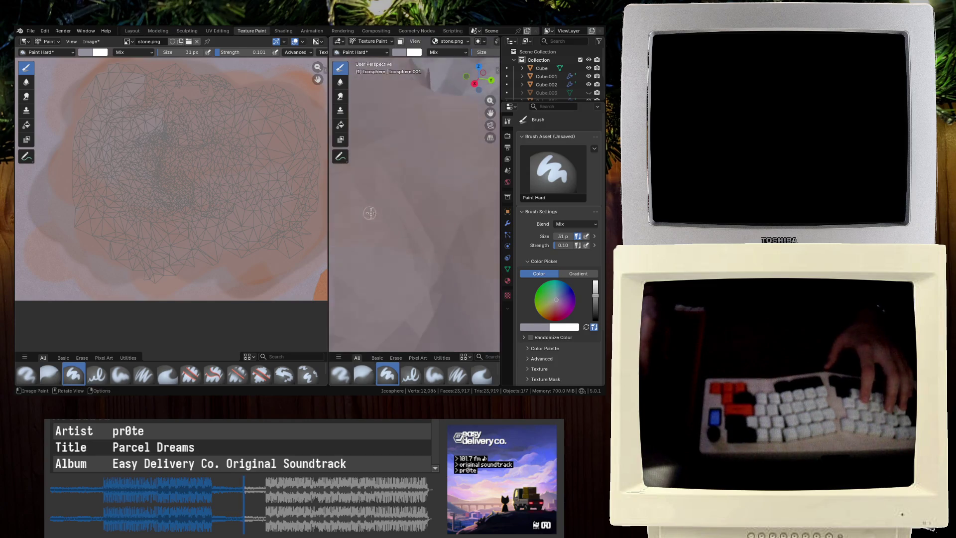
key(ctrl+s)
key(ctrl+space)
Restore the normal split painting layout and save the file
middle_drag(444, 183, 332, 211)
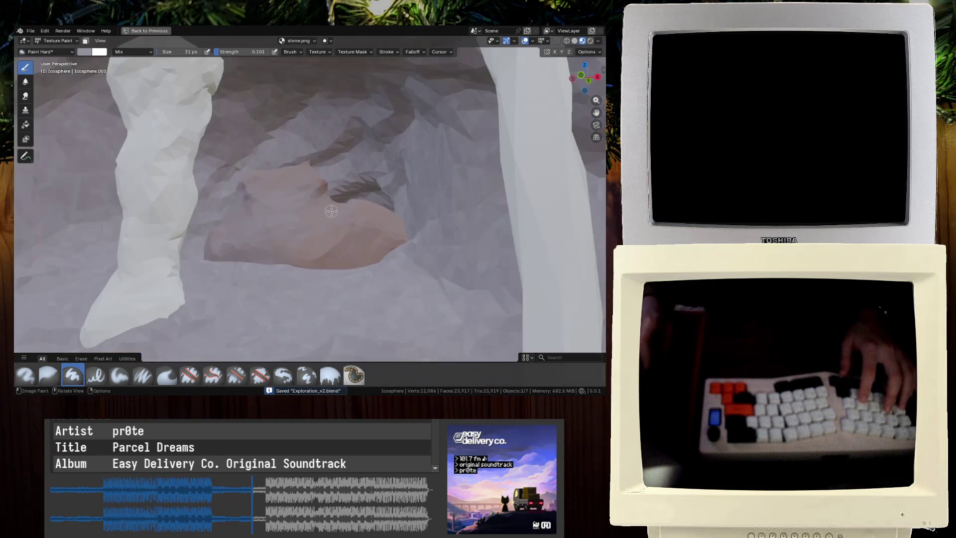
scroll(333, 211, down, 5)
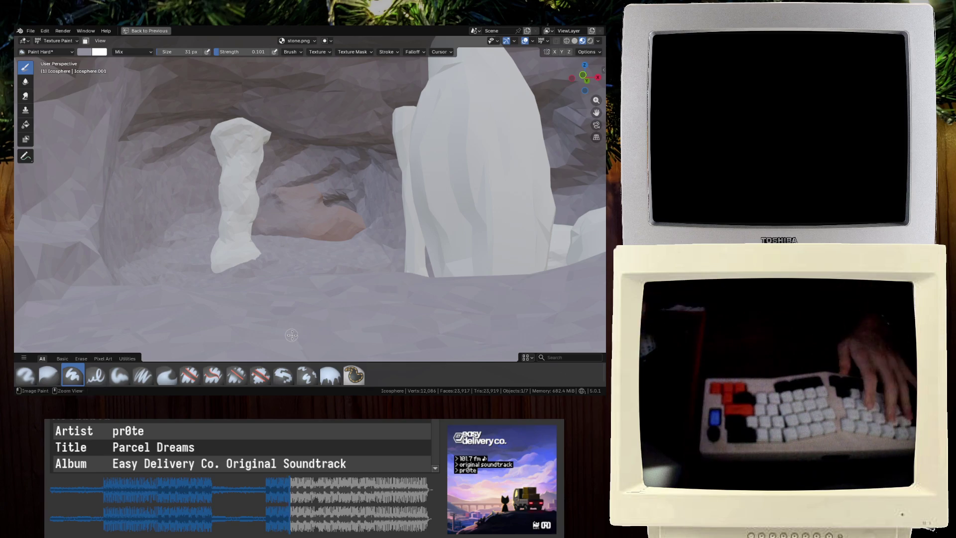
key(ctrl+space)
key(ctrl+s)
scroll(397, 215, up, 5)
Select the slender left pillar in Layout and open it in the UV Editing workspace
key(ctrl+Page_Up)
key(ctrl+Page_Up)
key(ctrl+Page_Up)
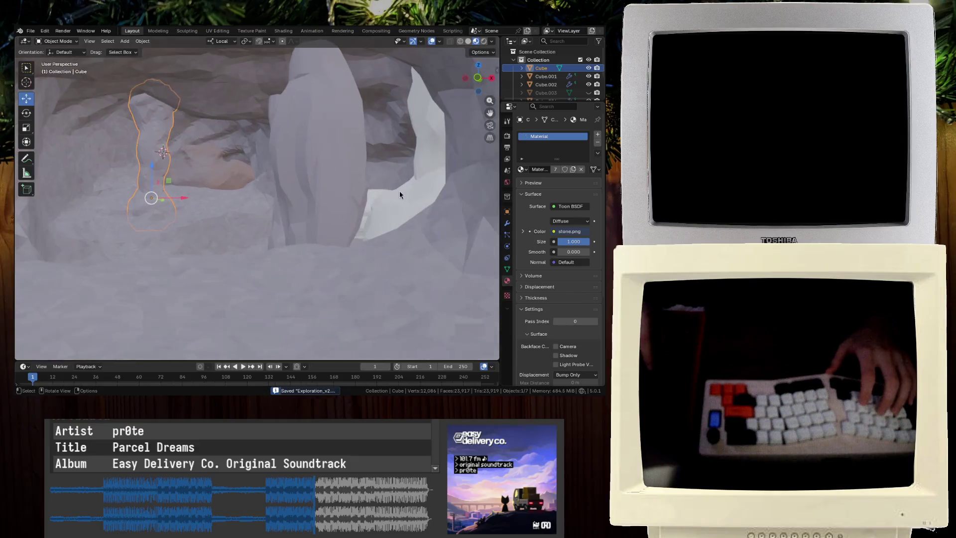
alt+click(438, 201)
click(473, 189)
click(152, 159)
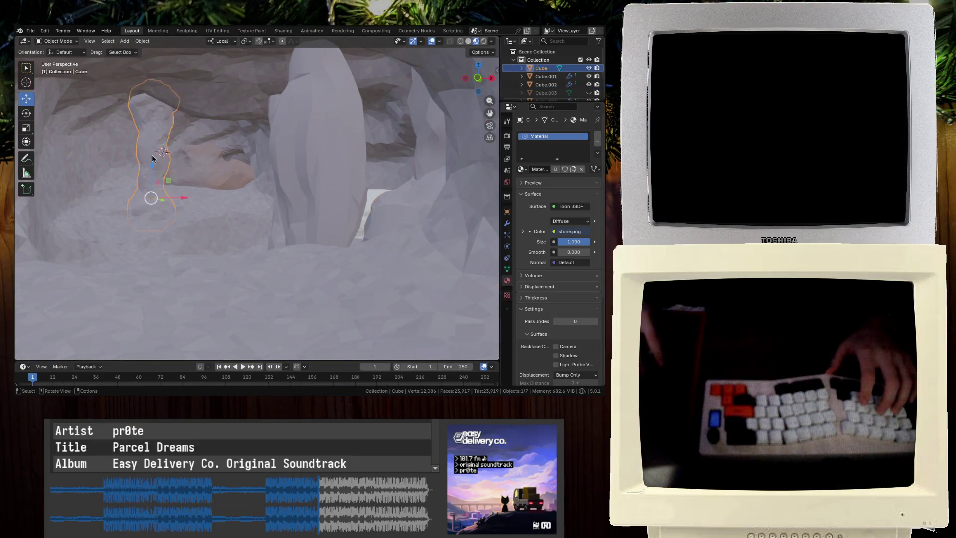
key(ctrl+s)
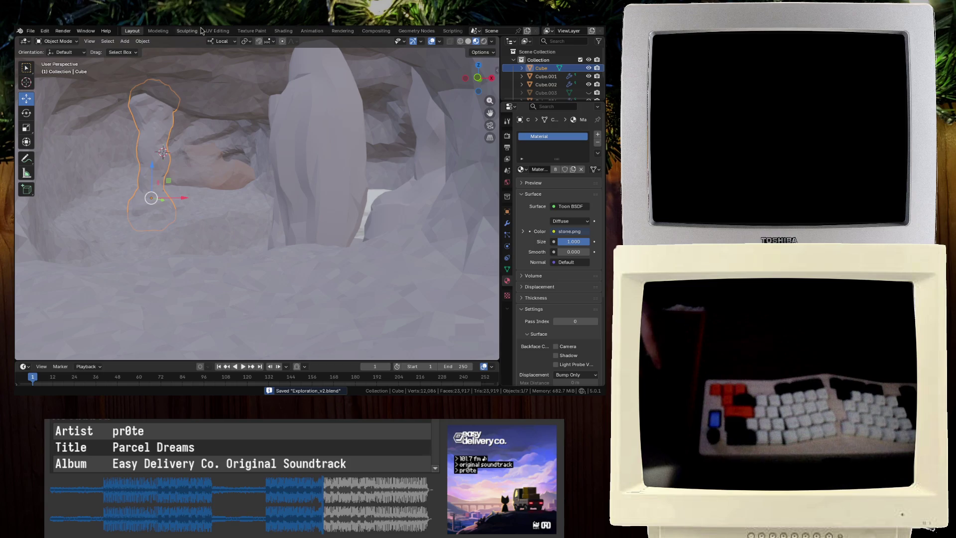
click(211, 32)
middle_drag(387, 278, 338, 249)
Unwrap the pillar onto stone.png after trying and dismissing Follow Active Quads
key(u)
click(122, 195)
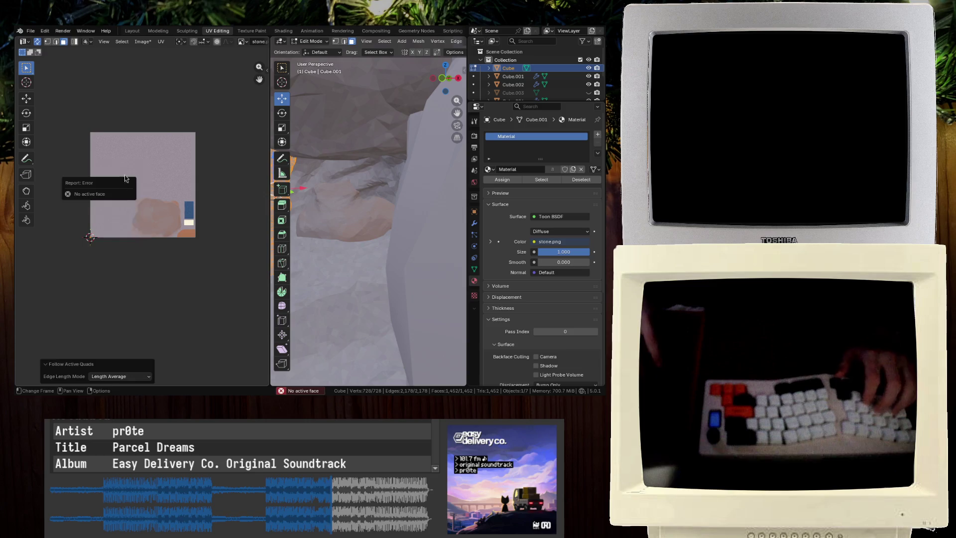
key(u)
click(130, 163)
key(u)
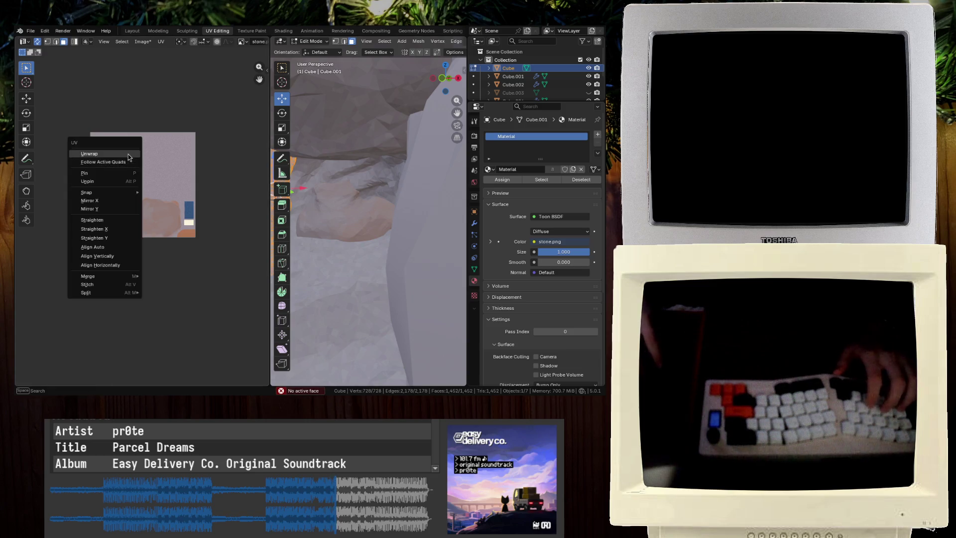
click(120, 157)
scroll(375, 217, down, 3)
scroll(374, 217, up, 3)
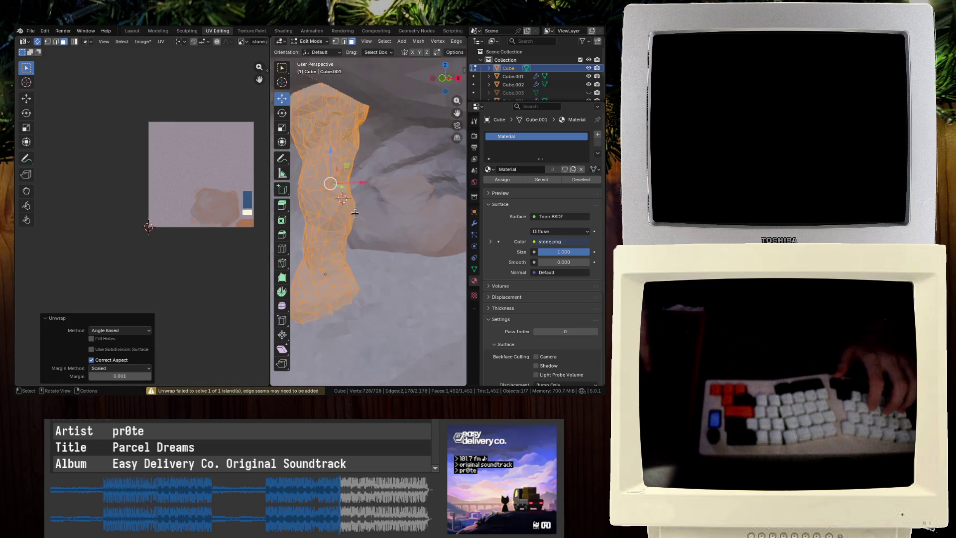
Reselect the whole pillar mesh, unwrap it again and scale the UV island to 0.1
key(alt+a)
key(a)
key(ctrl+f)
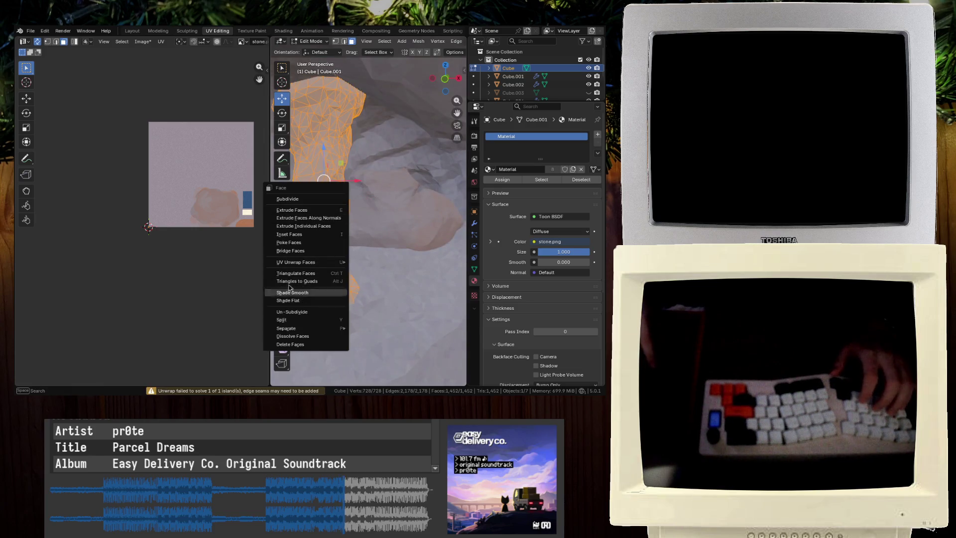
key(Escape)
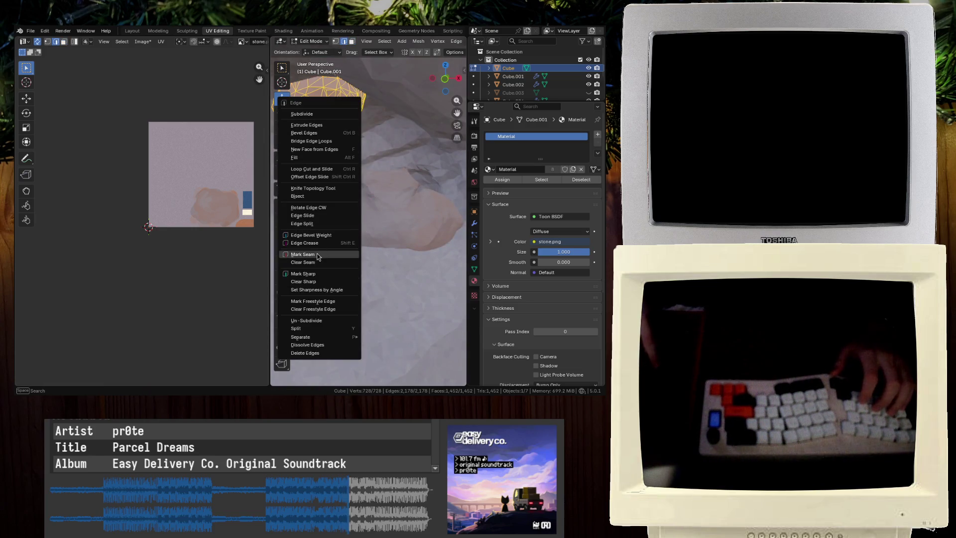
key(u)
click(207, 187)
text(s0.1)
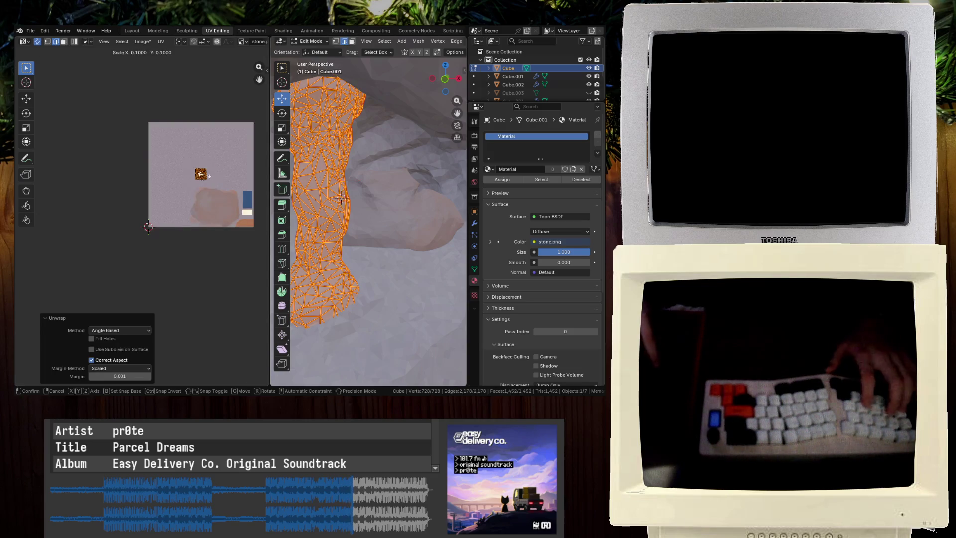
key(Return)
Check the pillar, then shrink the UV island to about a quarter and move it right on the image
key(Tab)
middle_drag(348, 209, 383, 223)
key(Tab)
scroll(149, 224, up, 6)
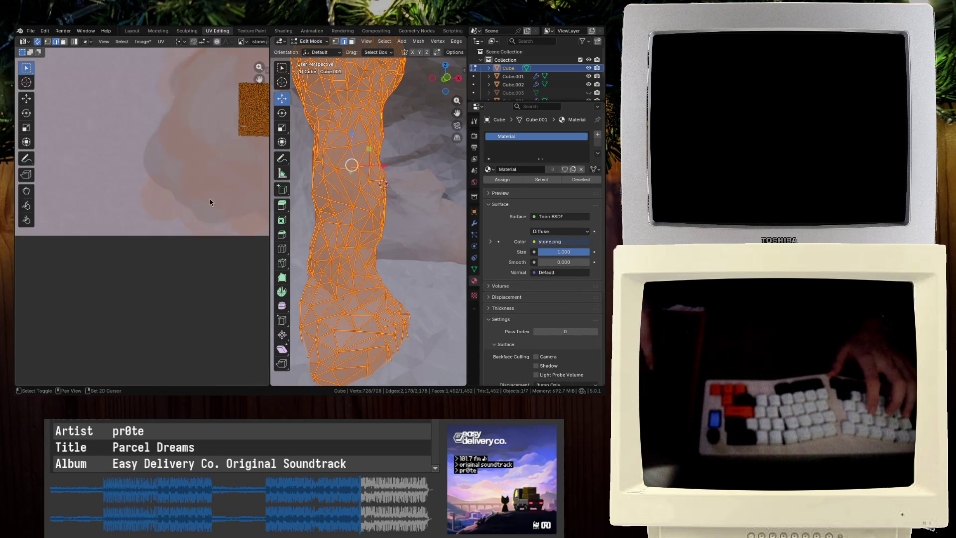
key(s)
click(142, 179)
key(g)
click(241, 209)
Save the file, then shift the UV islands higher on the image and preview the pillar's texture
key(Tab)
key(ctrl+s)
middle_drag(367, 244, 392, 221)
key(Tab)
key(g)
click(145, 102)
key(Tab)
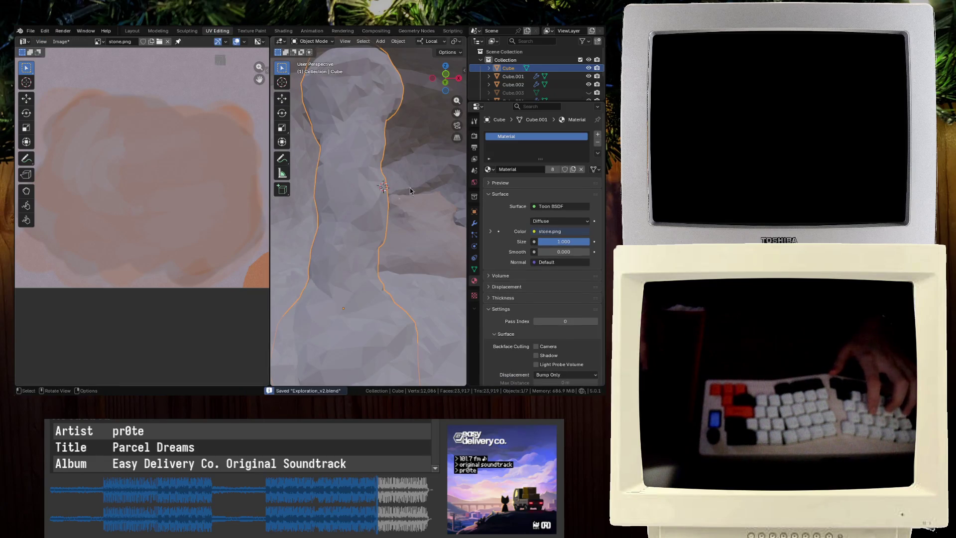
scroll(171, 132, up, 3)
Reposition the UV islands once more, abandoning a rescale attempt
key(Tab)
scroll(110, 119, up, 4)
key(Tab)
key(Tab)
key(g)
click(218, 213)
key(Tab)
key(Tab)
key(s)
key(Escape)
key(Tab)
key(Tab)
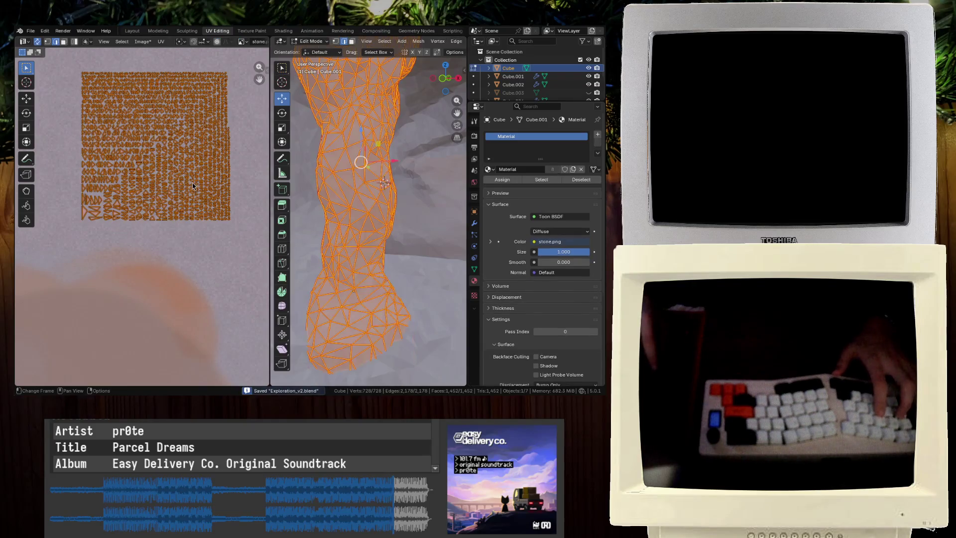
Mark the selected edges as seams and re-unwrap the pillar with Margin 0
key(ctrl+e)
click(269, 189)
key(u)
click(136, 143)
drag(122, 381, 102, 381)
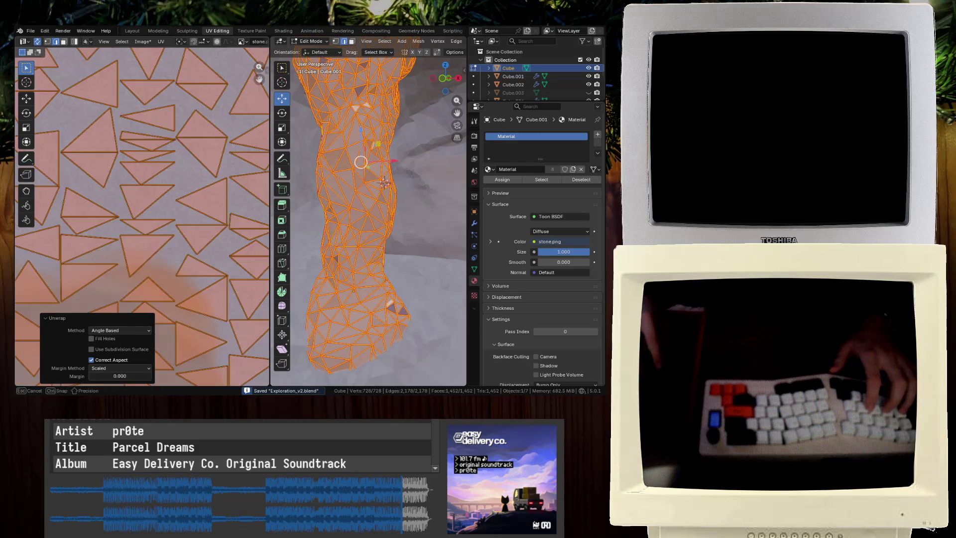
click(98, 367)
scroll(157, 272, down, 4)
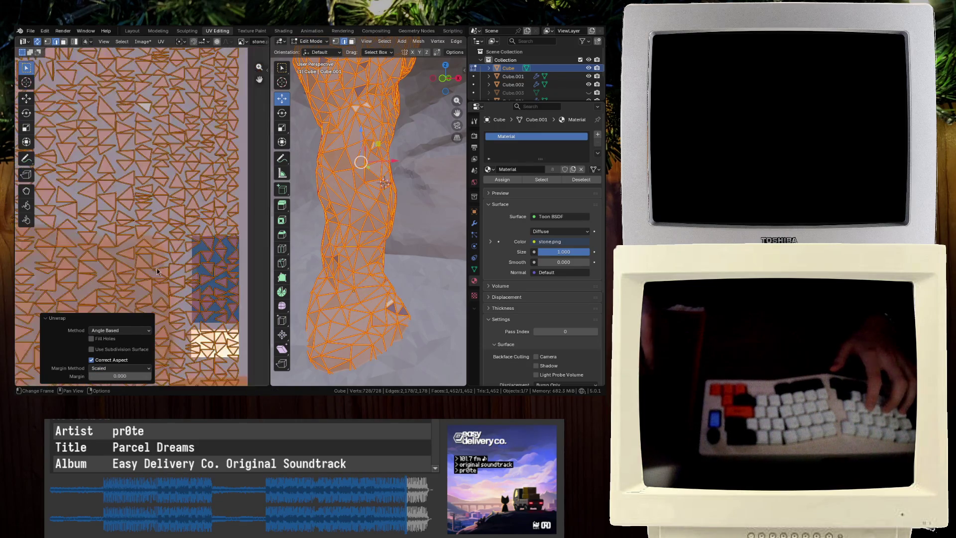
scroll(109, 352, down, 5)
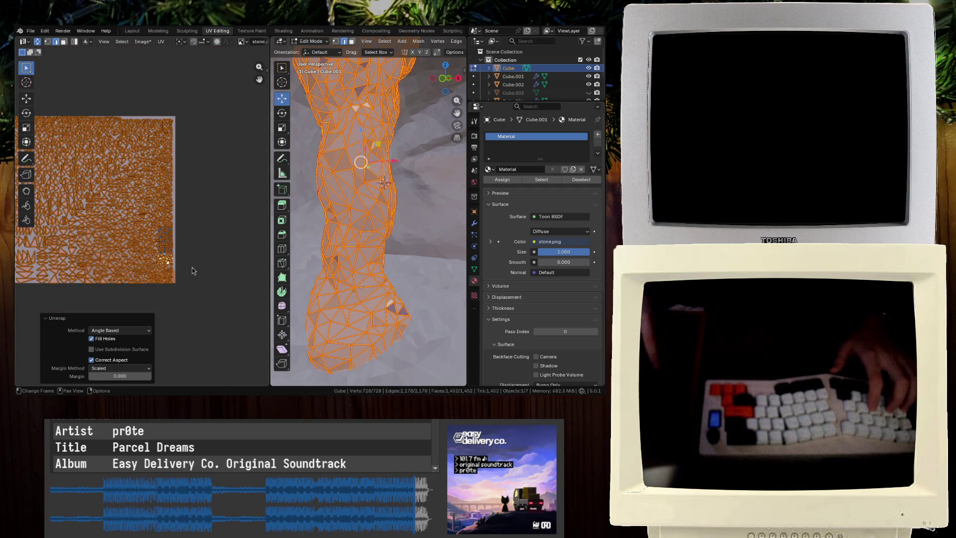
Scale the UV islands to 0.2, place them on an empty part of stone.png, and save
text(s0.2)
key(Return)
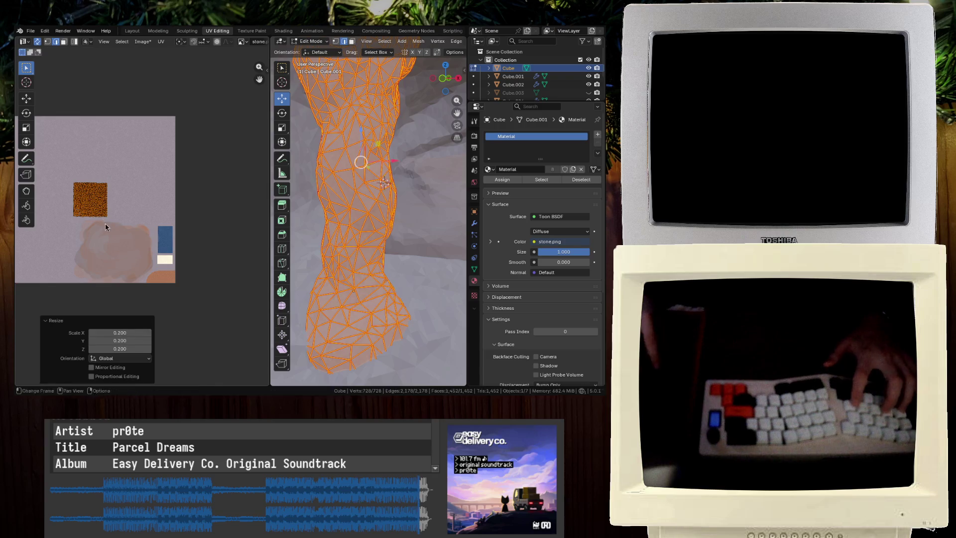
key(g)
click(157, 219)
key(ctrl+s)
scroll(188, 214, up, 4)
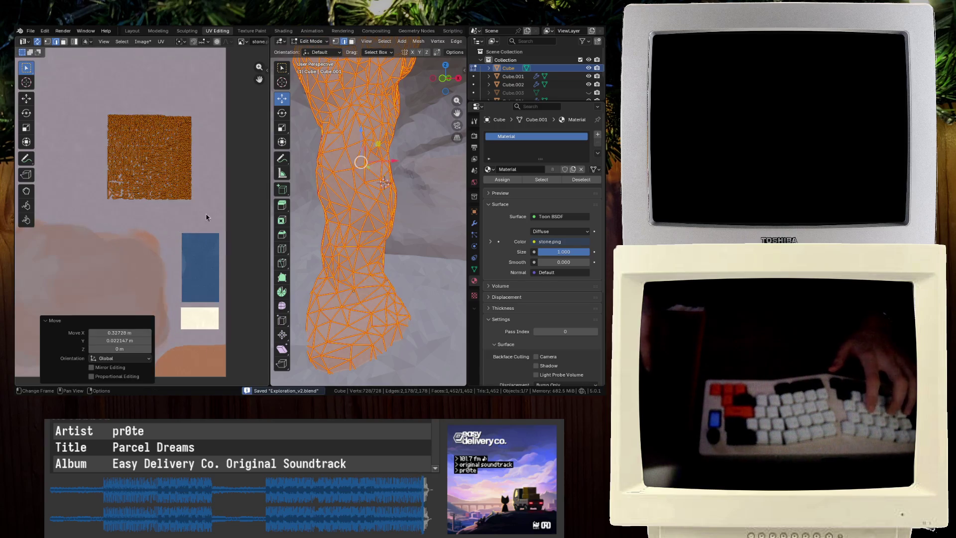
View the pillar in the Texture Paint workspace, then bring up the cave image search in Chromium
key(Tab)
mouse_move(372, 223)
middle_down()
mouse_move(337, 230)
mouse_move(347, 192)
middle_up()
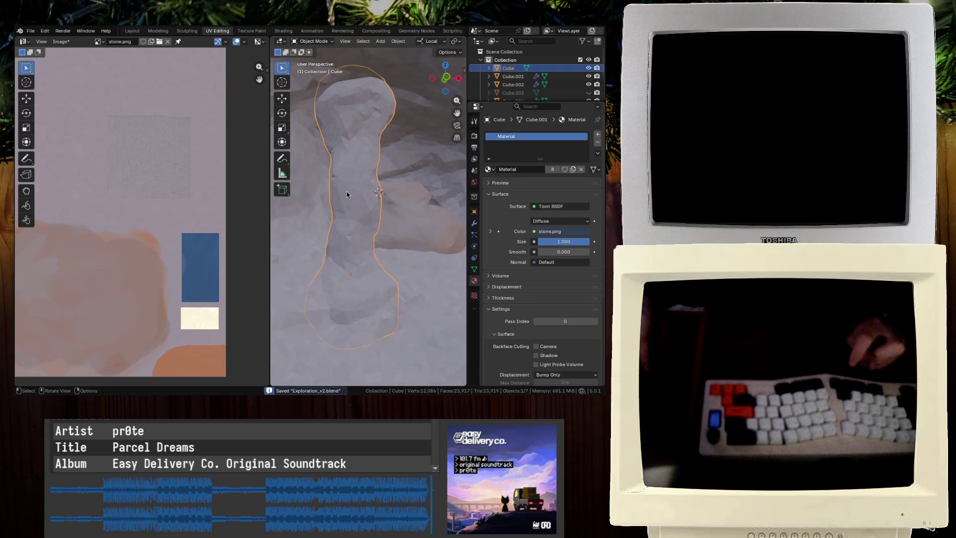
click(247, 31)
scroll(266, 231, down, 5)
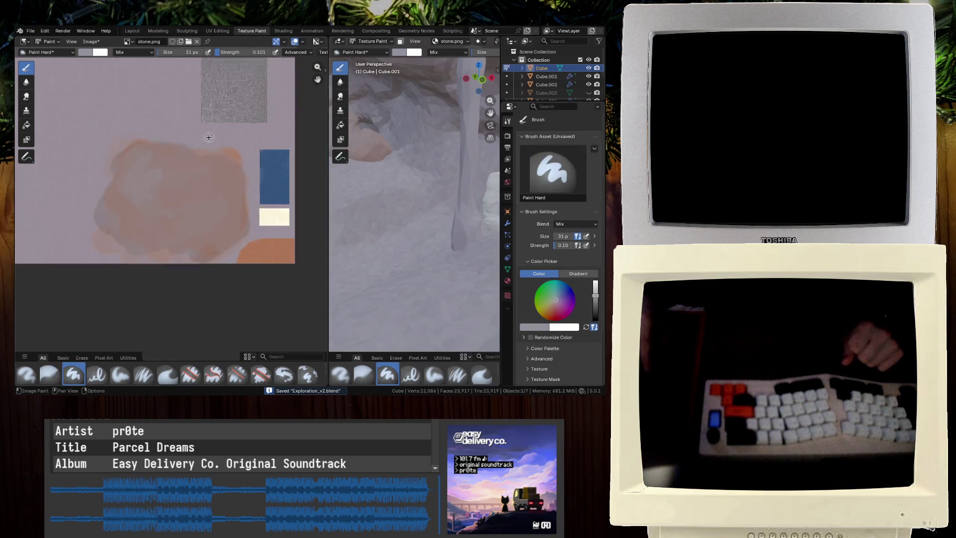
scroll(359, 167, up, 5)
middle_drag(359, 167, 419, 196)
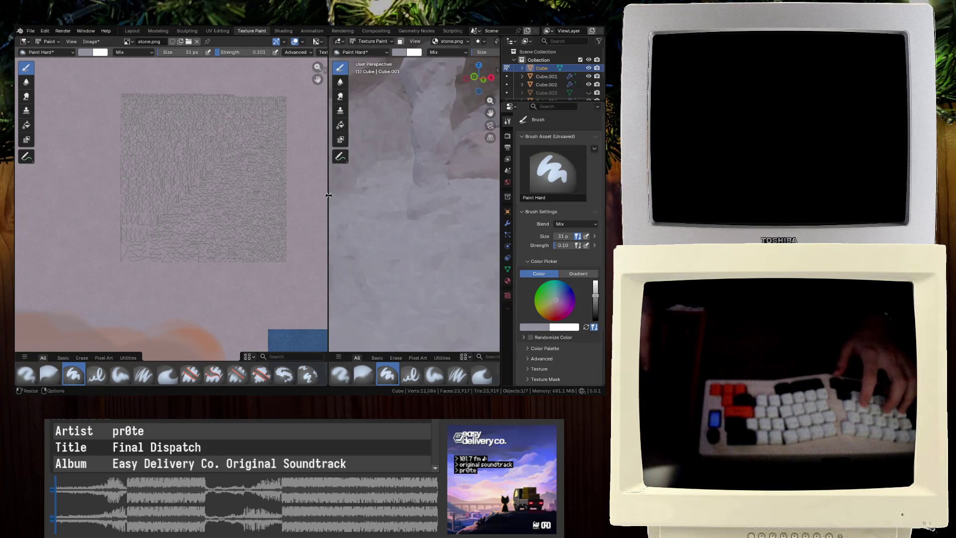
key(super+2)
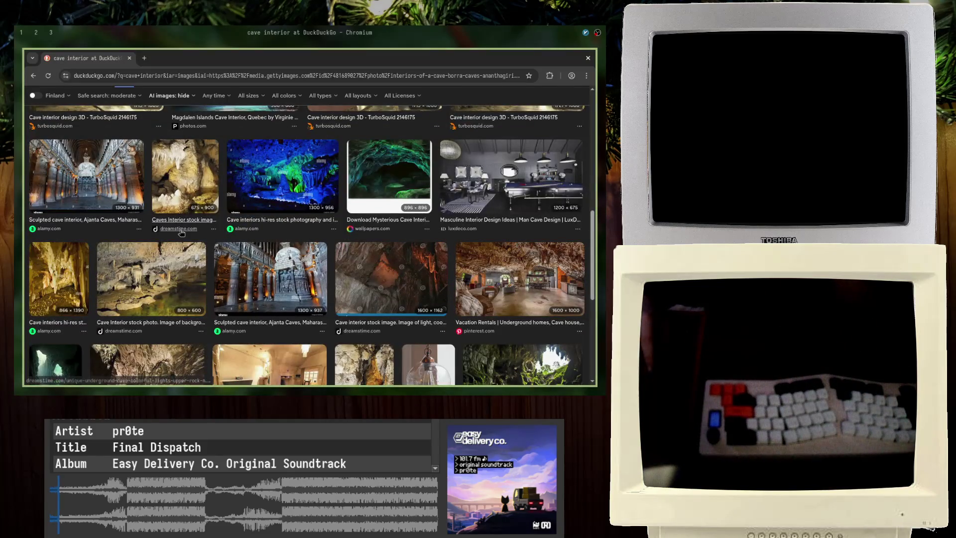
scroll(174, 228, down, 4)
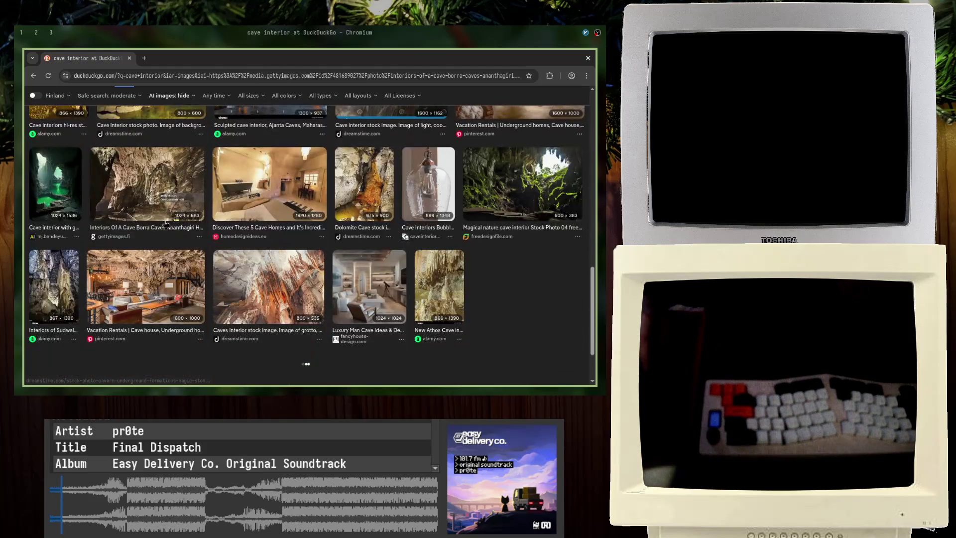
scroll(250, 252, down, 5)
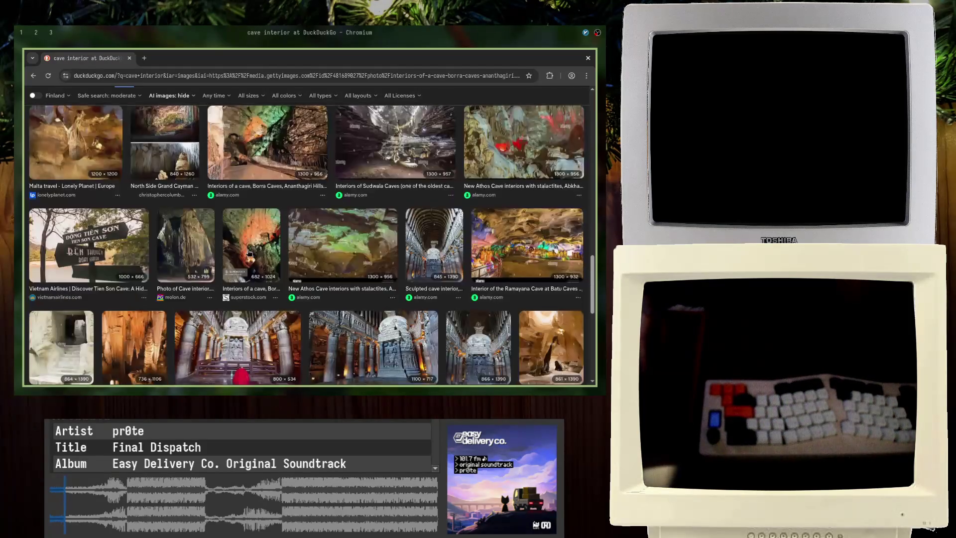
scroll(248, 254, down, 3)
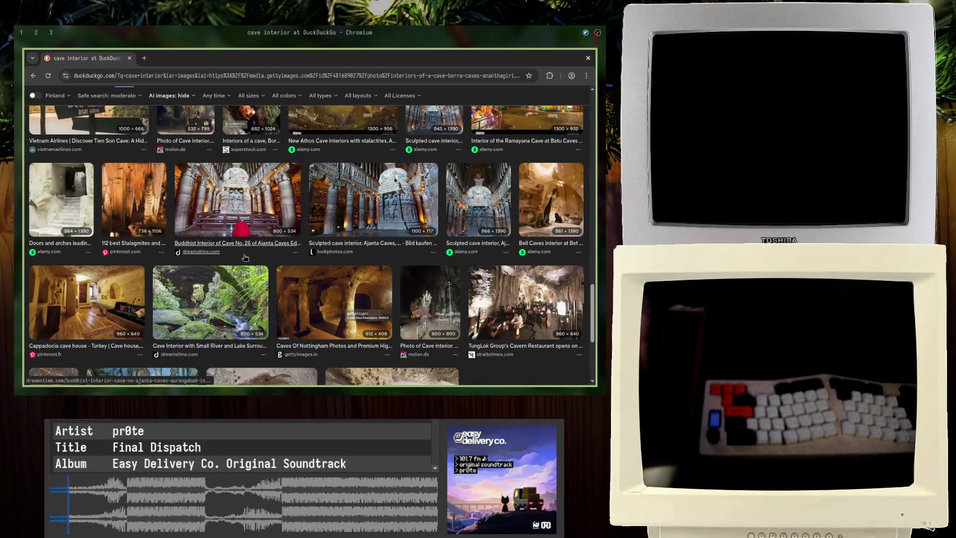
scroll(245, 258, down, 5)
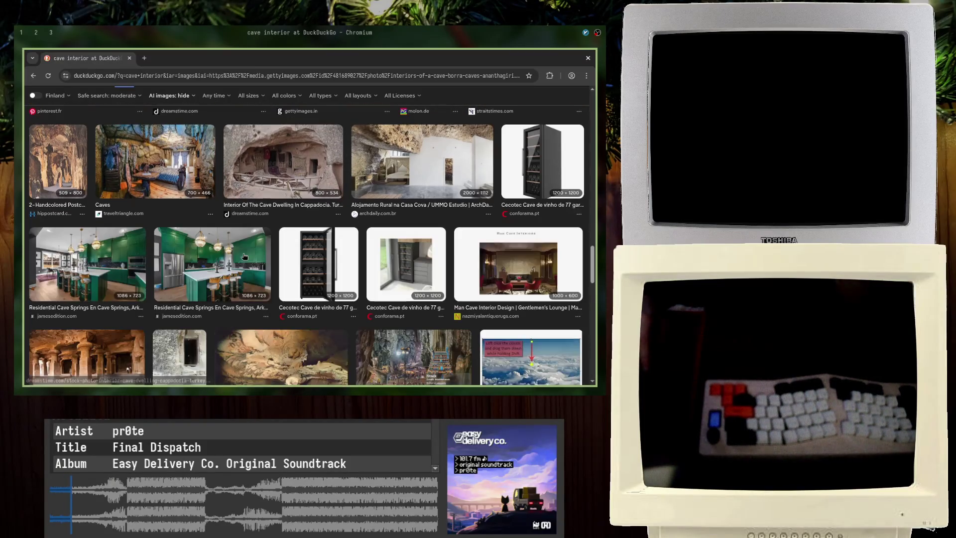
scroll(244, 256, down, 2)
scroll(242, 257, down, 4)
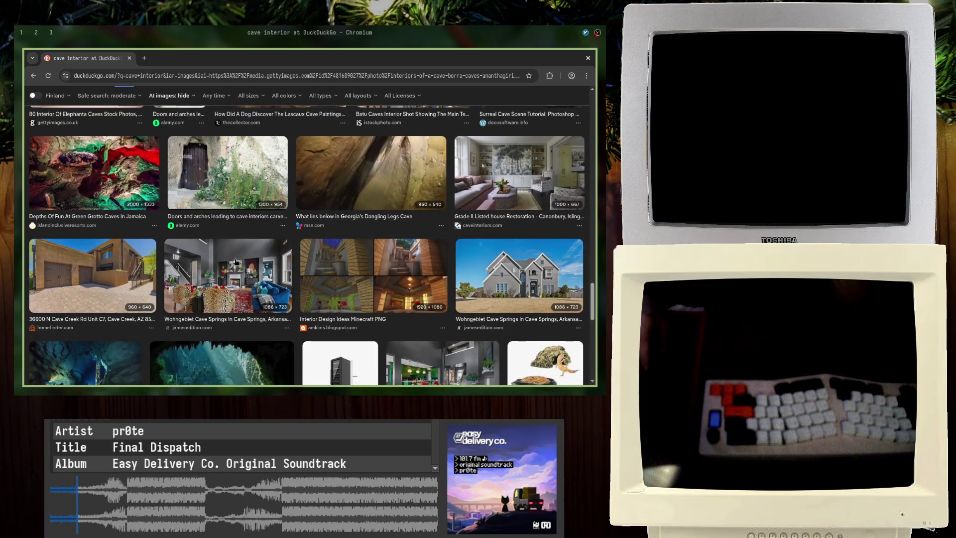
scroll(236, 262, down, 2)
scroll(279, 297, down, 6)
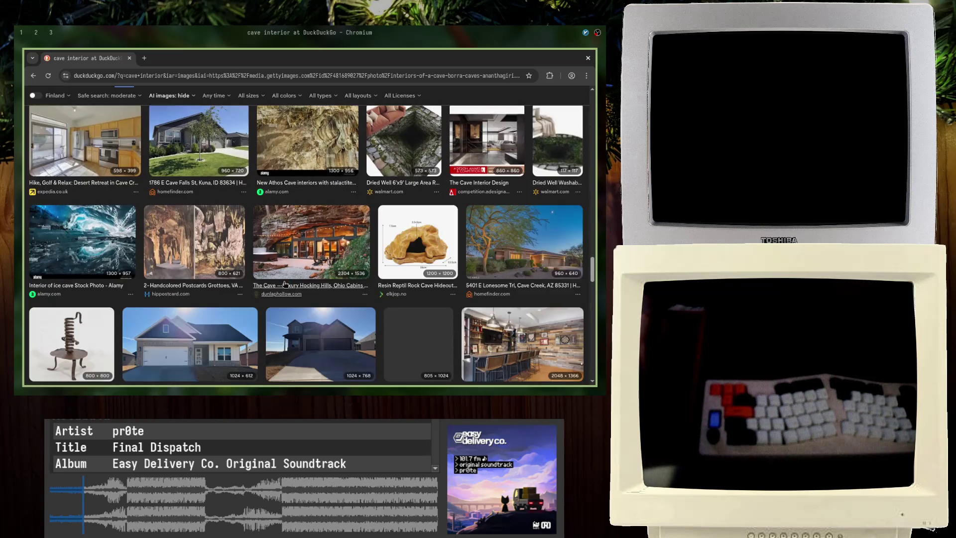
scroll(276, 277, down, 5)
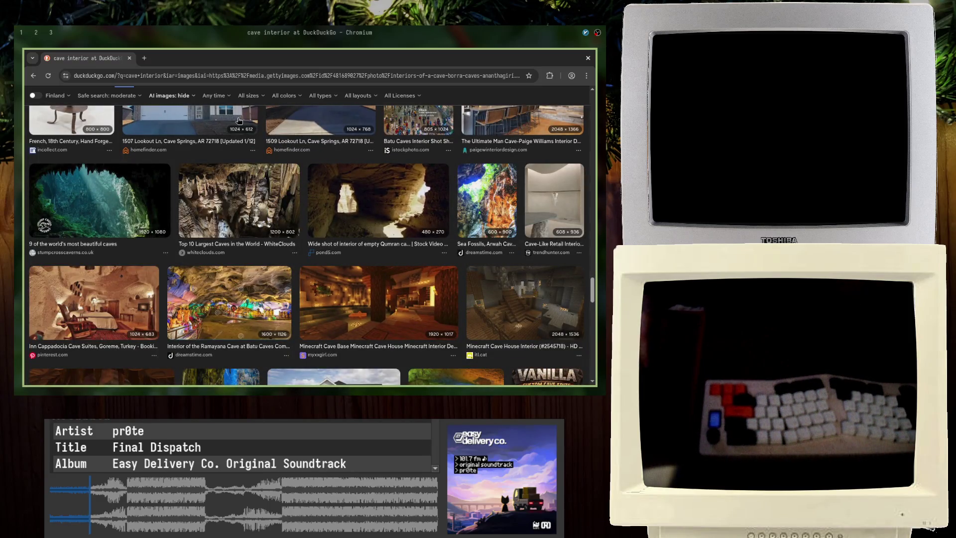
key(super+1)
middle_drag(443, 232, 430, 230)
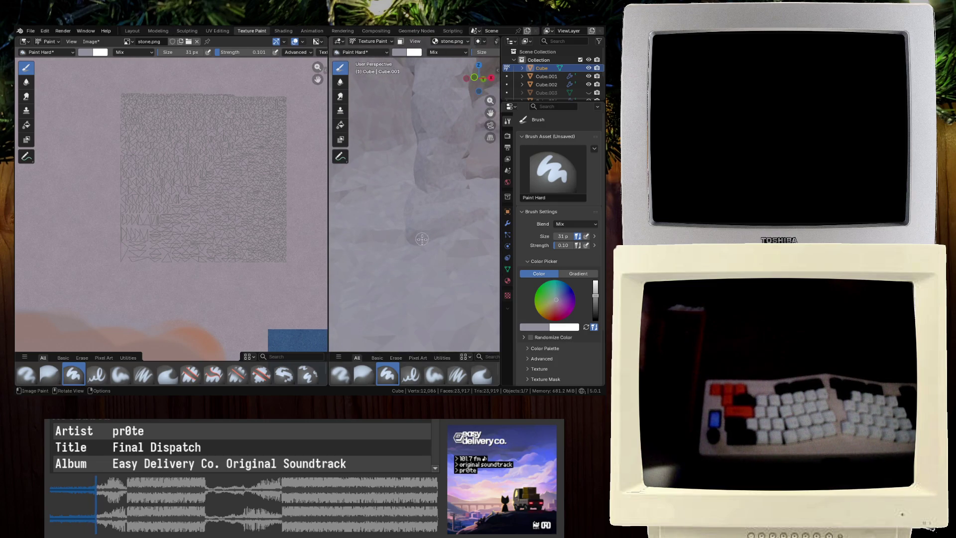
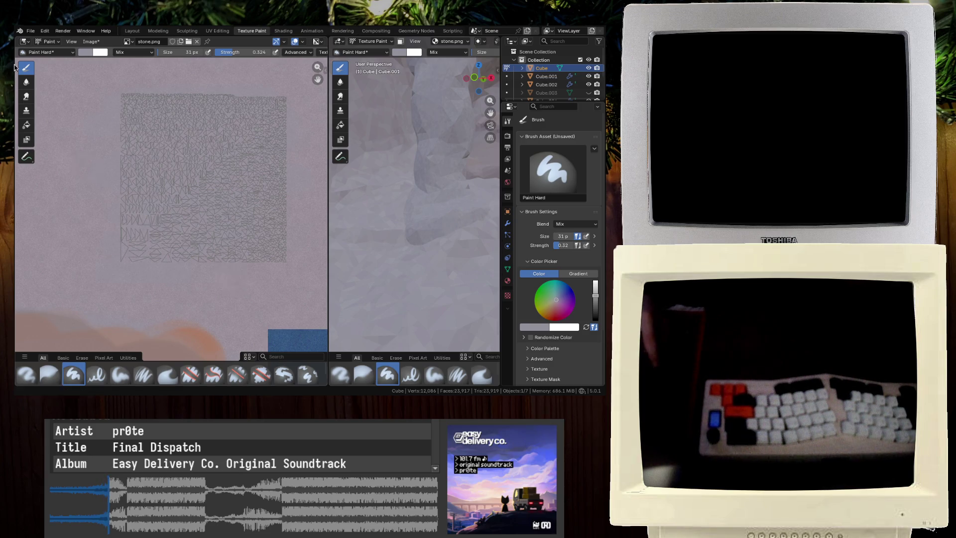
Pick a salmon paint colour, undo a reddish test stroke, and lower brush strength to 0.079
click(85, 52)
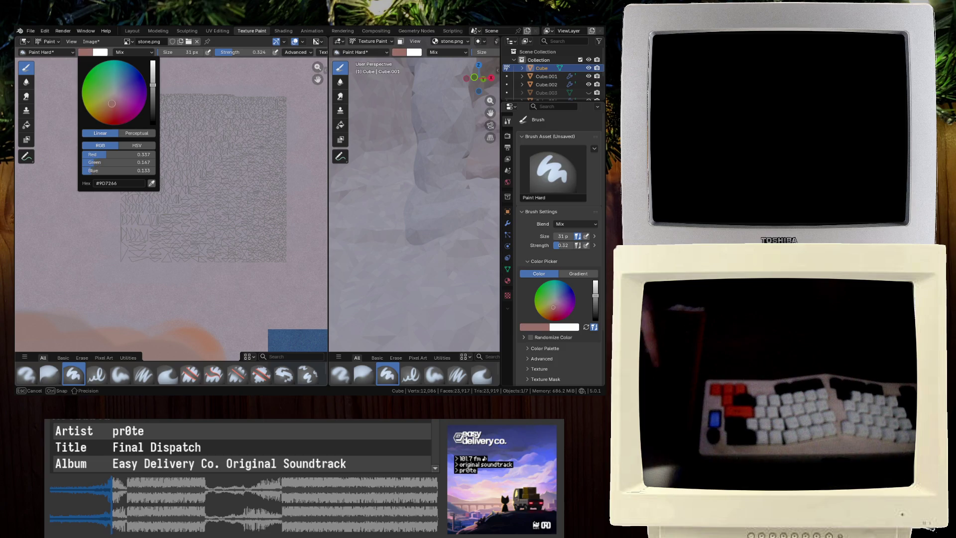
drag(222, 124, 150, 127)
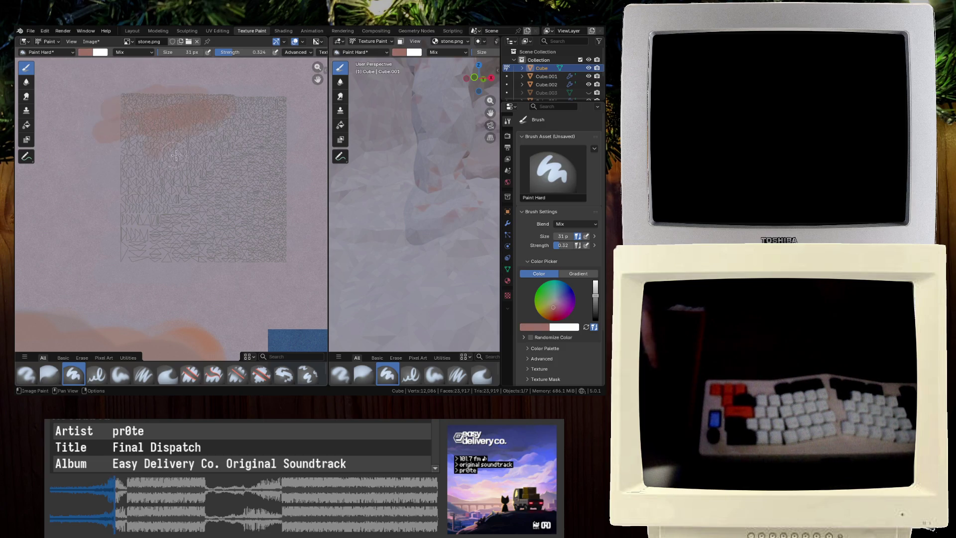
key(ctrl+z)
drag(247, 53, 219, 55)
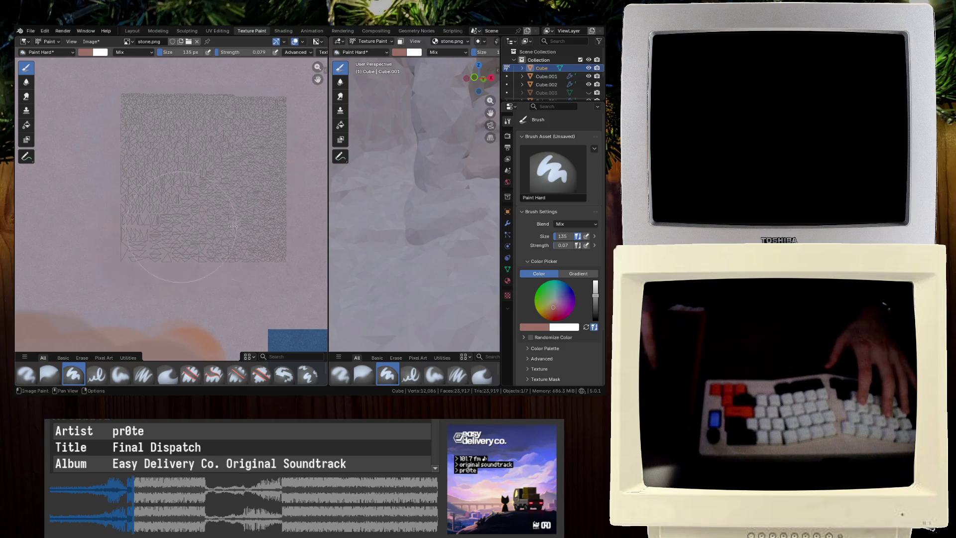
Paint the rock from several angles and save Exploration_v2.blend
mouse_move(349, 149)
middle_down()
mouse_move(403, 172)
mouse_move(373, 186)
mouse_move(401, 214)
mouse_move(381, 197)
mouse_move(428, 183)
mouse_move(405, 150)
middle_up()
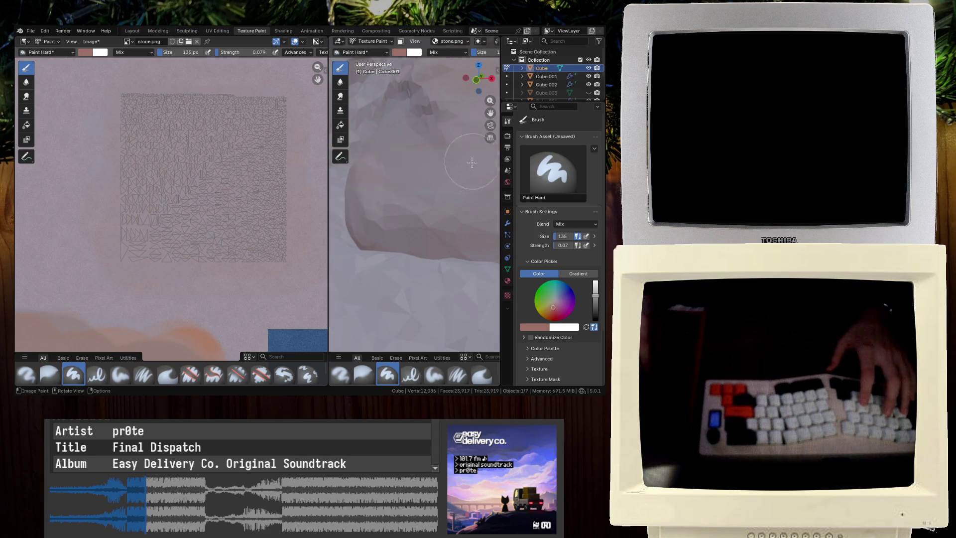
scroll(171, 235, down, 15)
scroll(171, 235, left, 10)
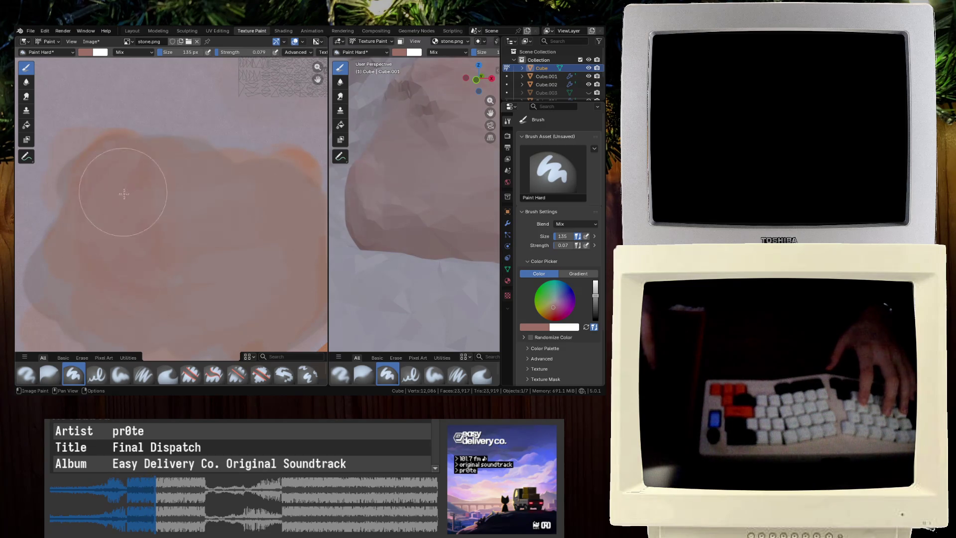
mouse_move(343, 239)
middle_down()
mouse_move(455, 204)
mouse_move(425, 209)
middle_up()
key(ctrl+s)
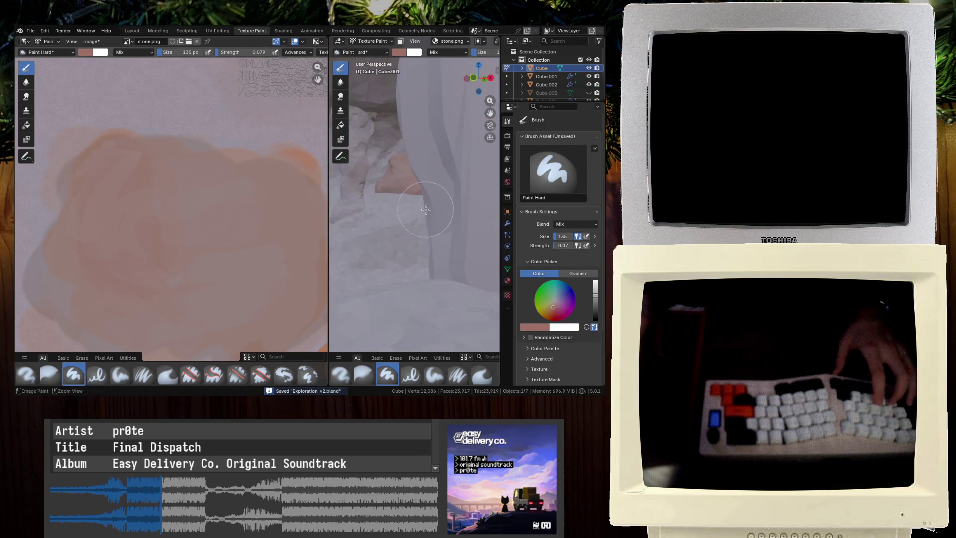
scroll(433, 211, up, 3)
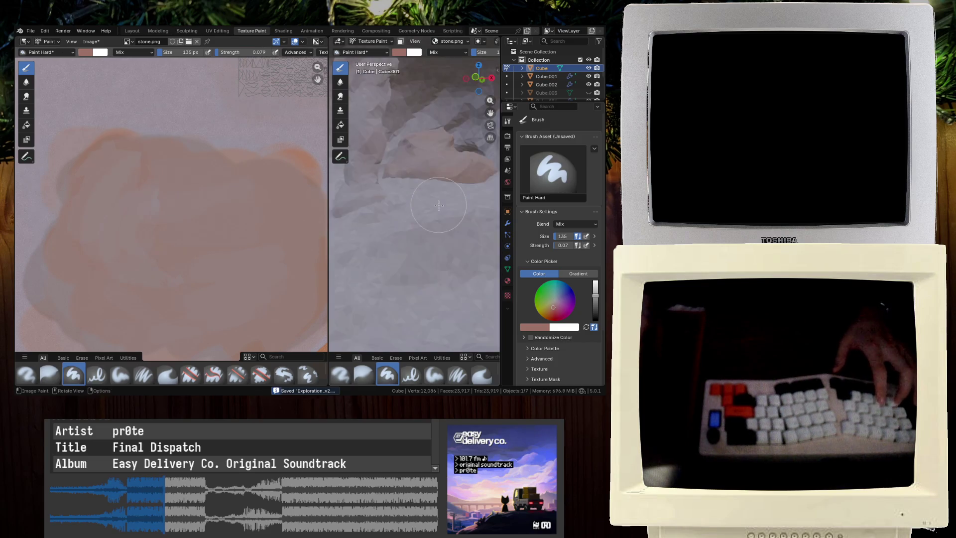
key(ctrl+s)
Work in close around the rock with the 3D view maximized to fill the window
mouse_move(439, 212)
middle_down()
mouse_move(420, 224)
mouse_move(436, 222)
middle_up()
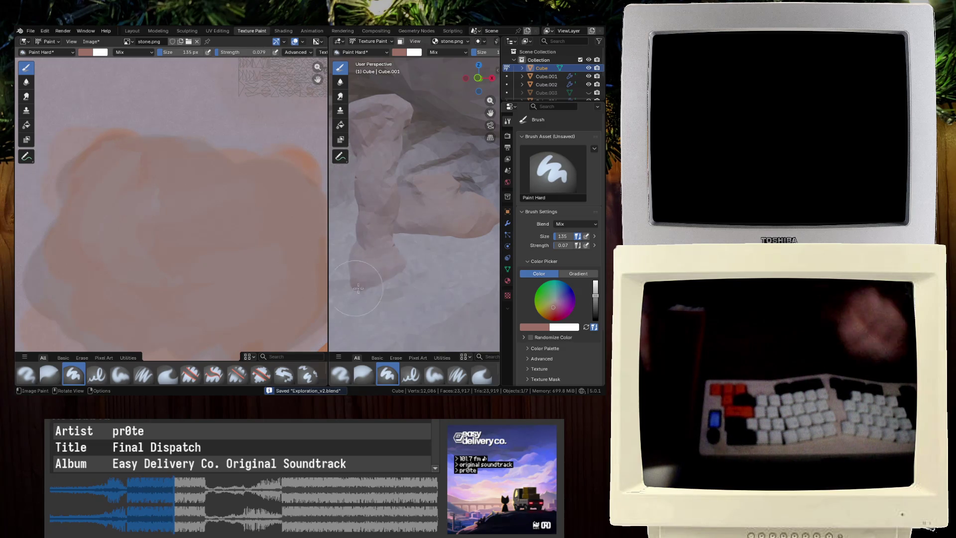
scroll(139, 213, down, 3)
middle_drag(365, 224, 388, 198)
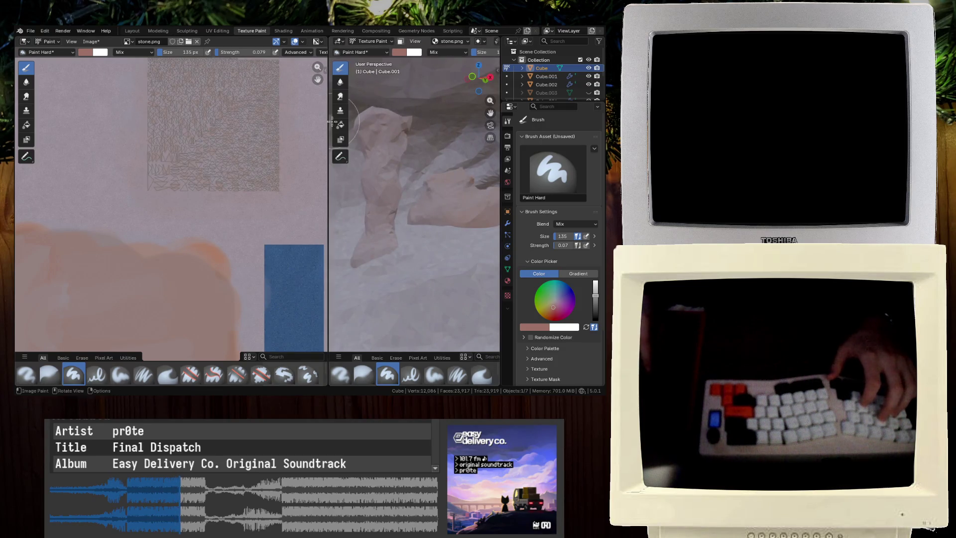
key(ctrl+space)
scroll(340, 152, up, 5)
mouse_move(341, 152)
middle_down()
mouse_move(348, 145)
mouse_move(341, 152)
middle_up()
Raise brush strength to 0.324, save, and restore the split texture-painting layout
mouse_move(321, 216)
shift+middle_down()
mouse_move(405, 213)
mouse_move(443, 282)
shift+middle_up()
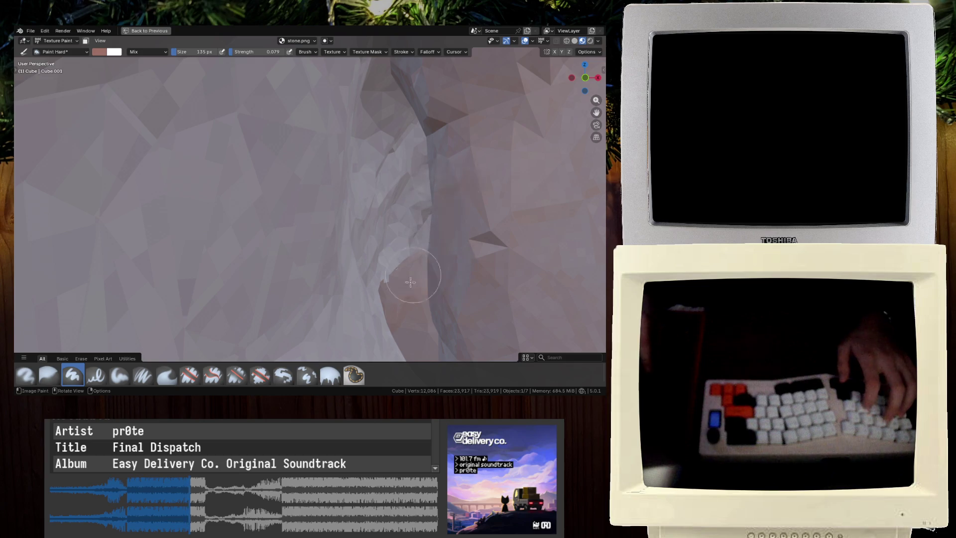
key(shift+f)
click(479, 219)
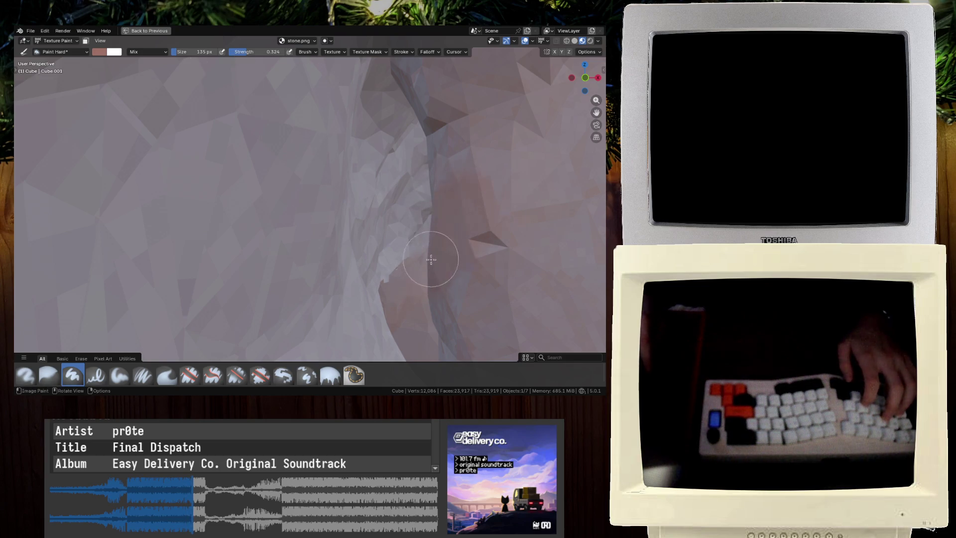
scroll(431, 259, down, 5)
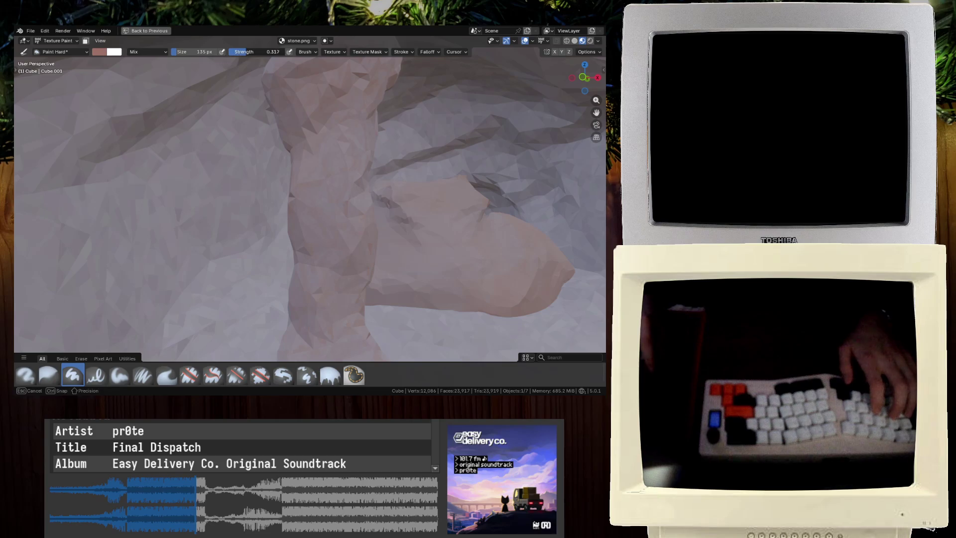
mouse_move(342, 328)
middle_down()
mouse_move(266, 155)
mouse_move(299, 189)
mouse_move(379, 205)
mouse_move(408, 224)
mouse_move(398, 222)
middle_up()
key(ctrl+s)
key(ctrl+space)
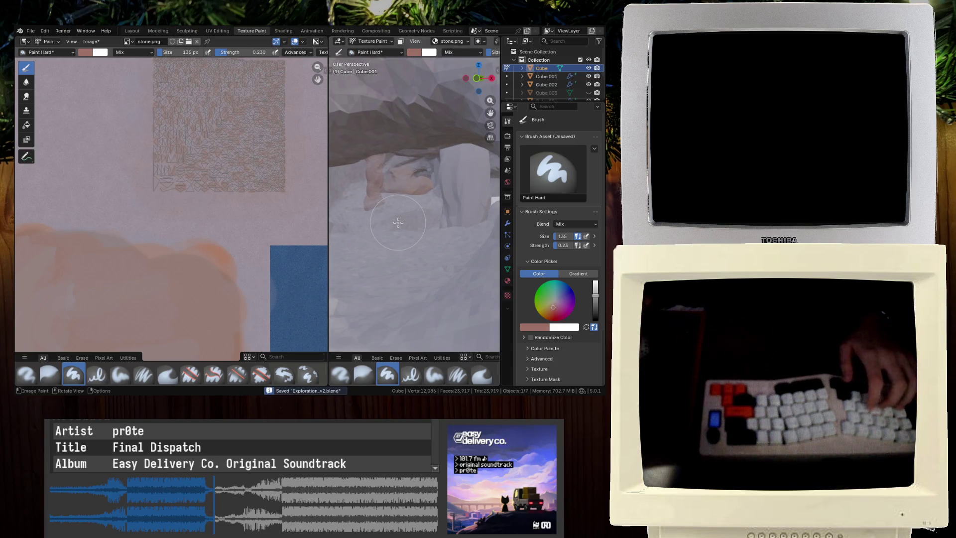
Select Plane.001 in the Layout workspace, frame it, and switch to the Sculpting workspace
middle_drag(397, 222, 389, 227)
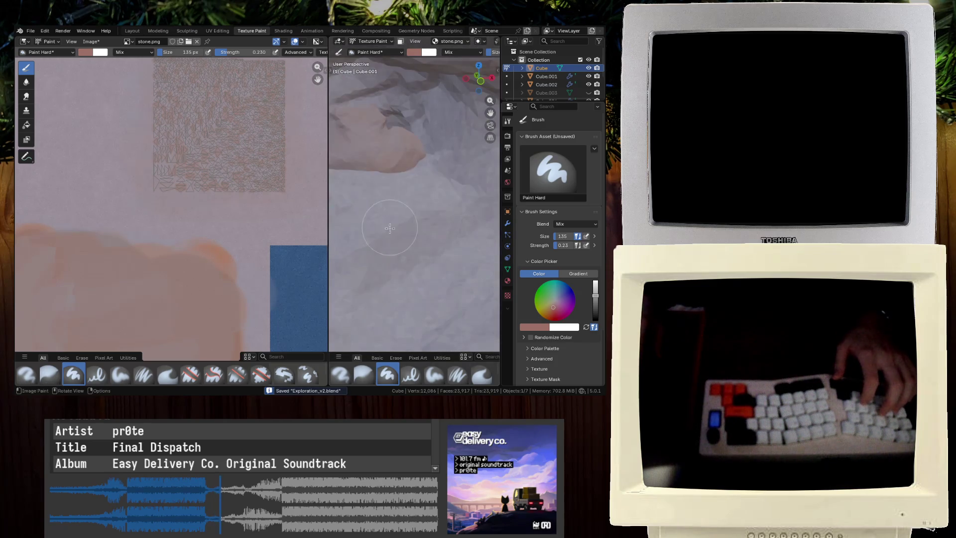
click(140, 30)
click(240, 204)
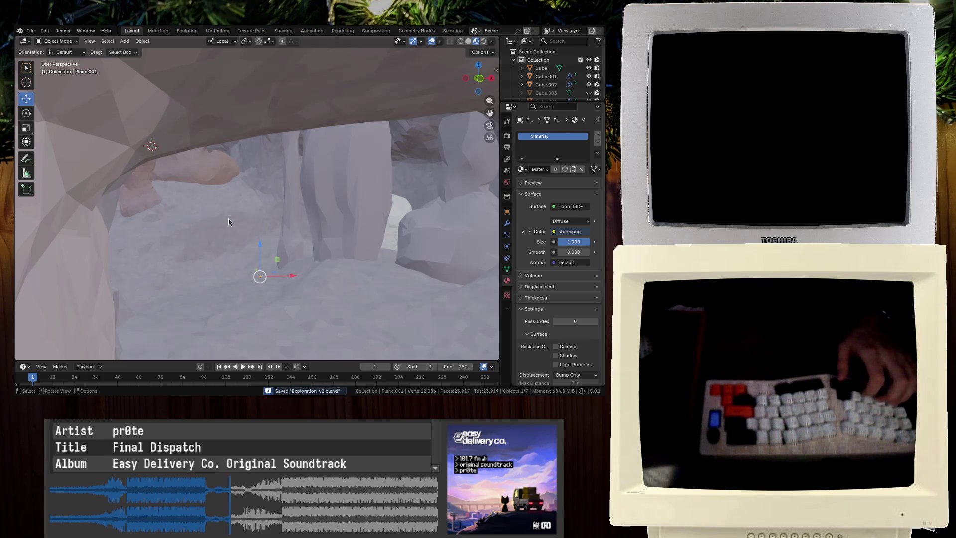
key(KP_Decimal)
mouse_move(232, 216)
middle_down()
mouse_move(276, 248)
mouse_move(186, 229)
mouse_move(166, 236)
middle_up()
scroll(204, 237, up, 5)
click(178, 33)
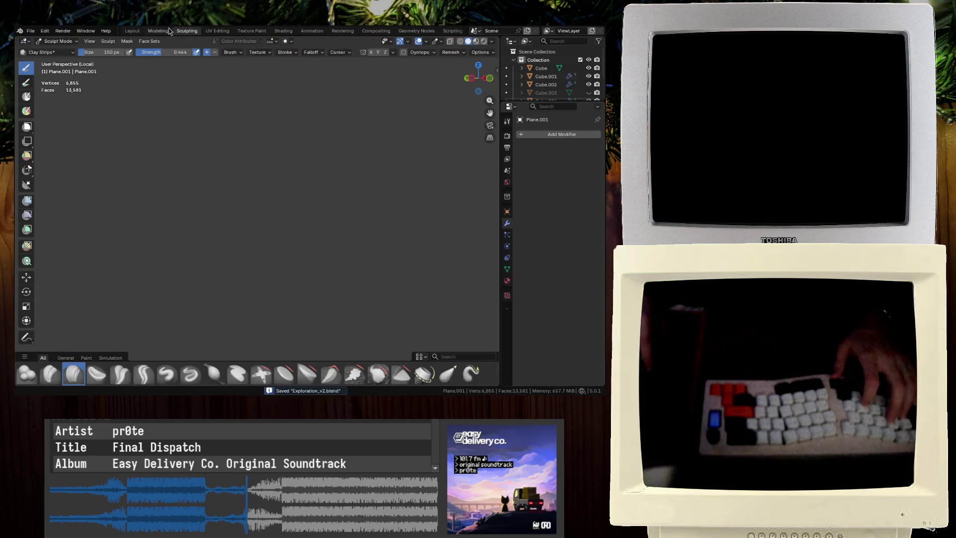
Step through Modeling, UV Editing and Texture Paint workspaces, widening the 3D view to inspect the mound
click(167, 31)
click(204, 32)
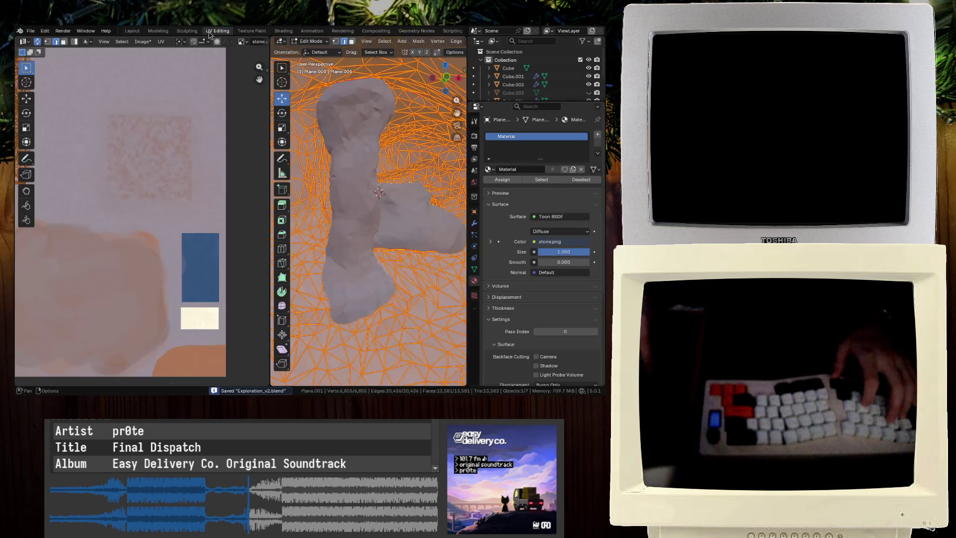
middle_drag(295, 113, 304, 121)
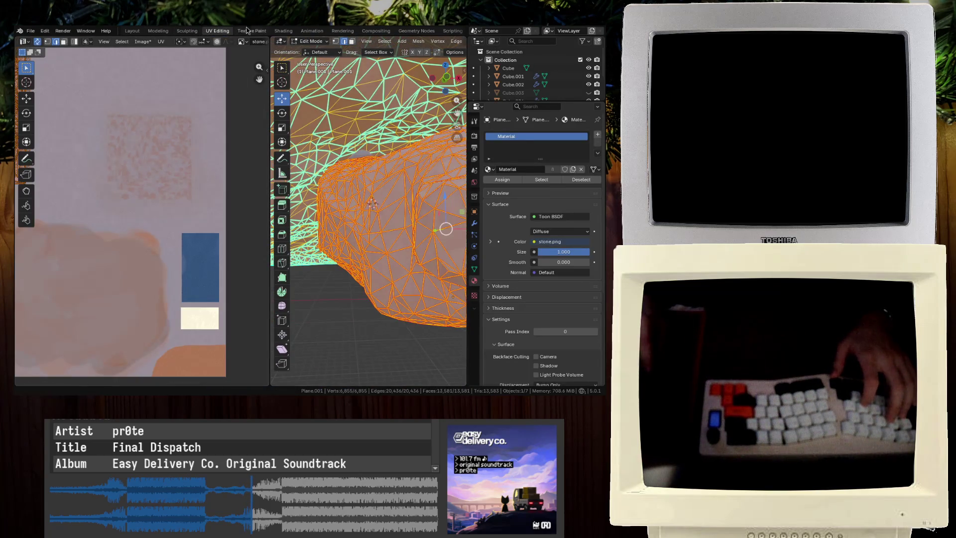
click(245, 32)
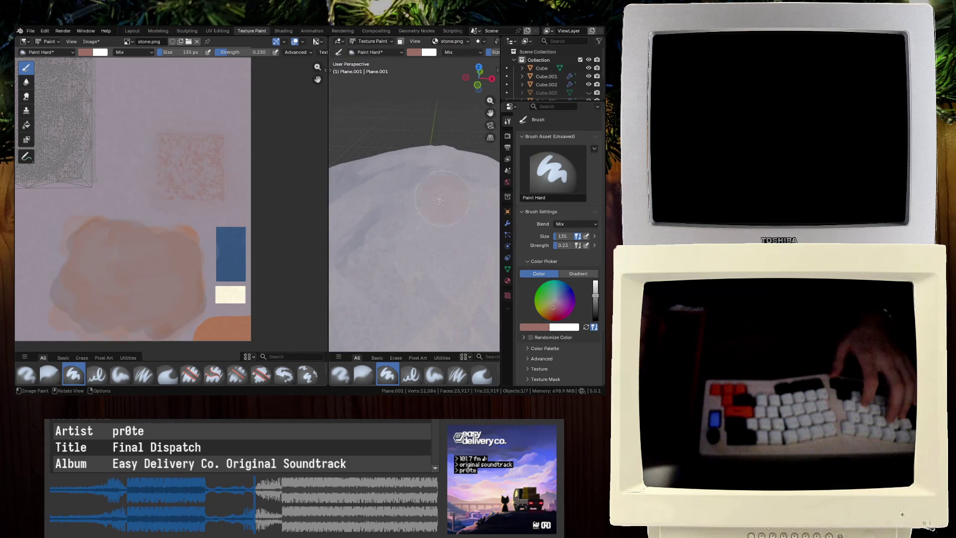
middle_drag(474, 187, 427, 204)
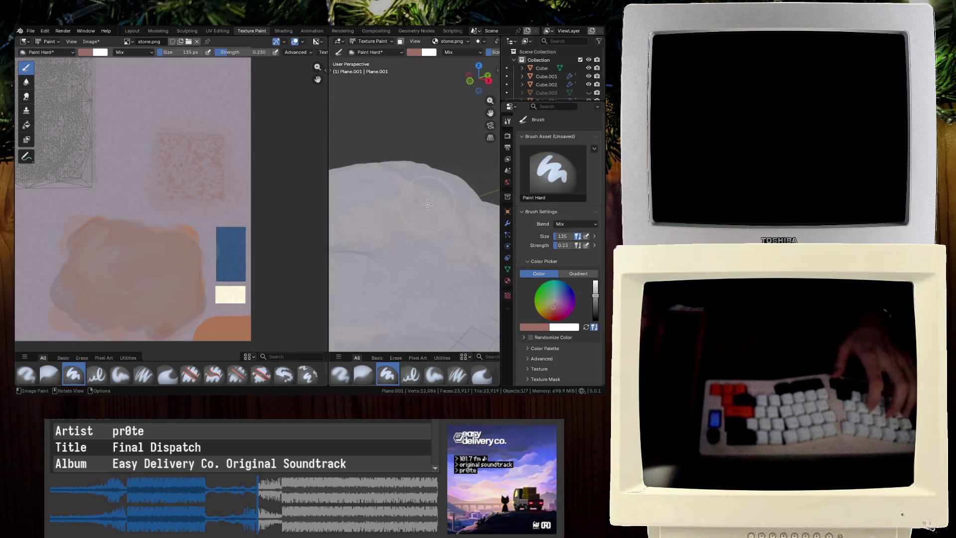
middle_drag(396, 105, 408, 135)
drag(330, 209, 214, 210)
middle_drag(278, 199, 333, 165)
scroll(319, 178, up, 4)
scroll(314, 180, down, 3)
scroll(334, 164, down, 3)
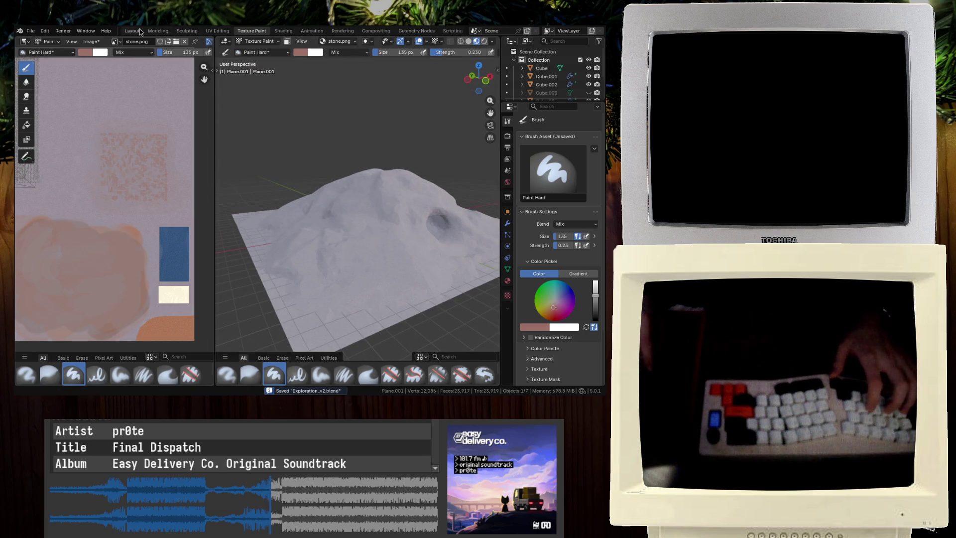
Return to Layout, save Exploration_v2.blend, and select the tall rock Cube.001
click(143, 32)
mouse_move(267, 149)
middle_down()
mouse_move(252, 166)
mouse_move(297, 160)
mouse_move(298, 175)
mouse_move(394, 190)
middle_up()
scroll(268, 172, up, 2)
scroll(269, 173, up, 2)
key(ctrl+s)
click(394, 190)
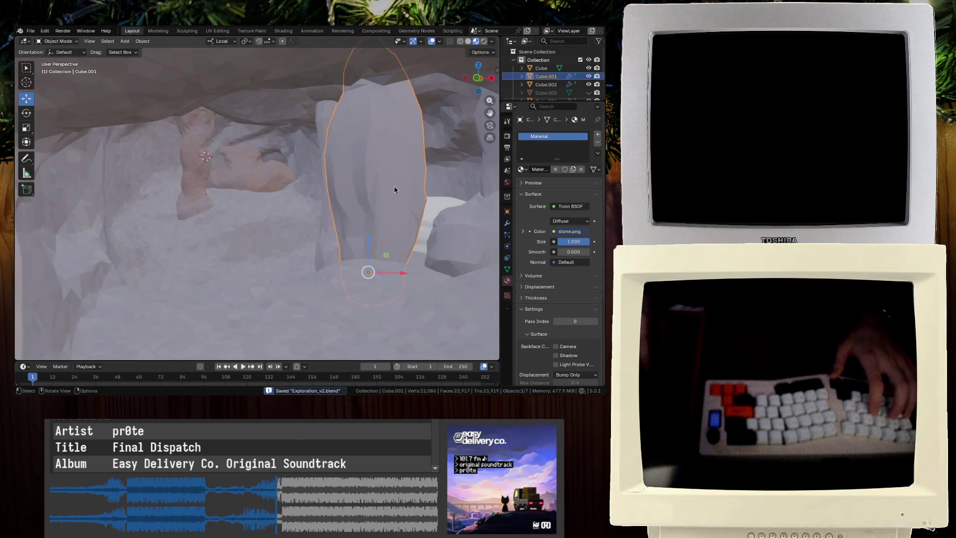
Switch to the UV Editing workspace and unwrap Cube.001's mesh onto the texture
click(231, 31)
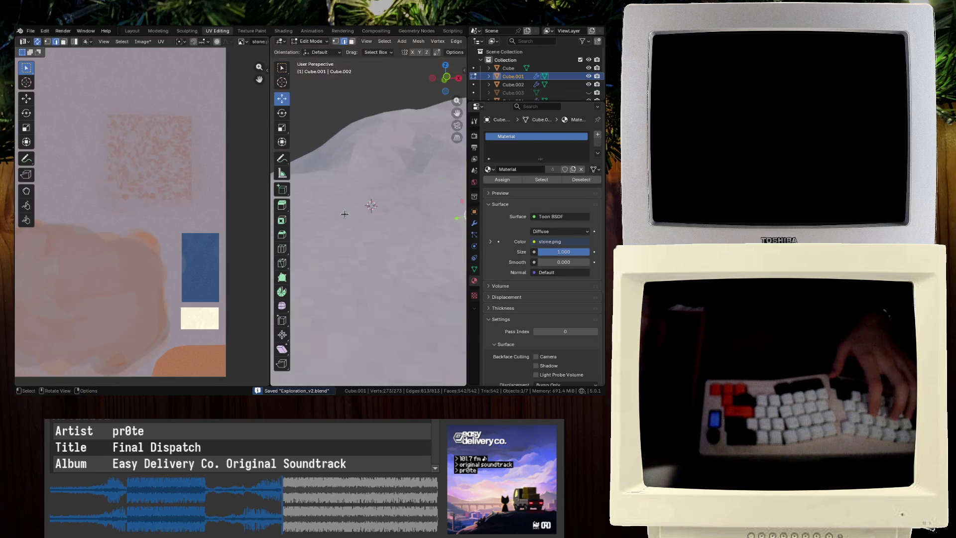
click(252, 30)
scroll(316, 170, up, 6)
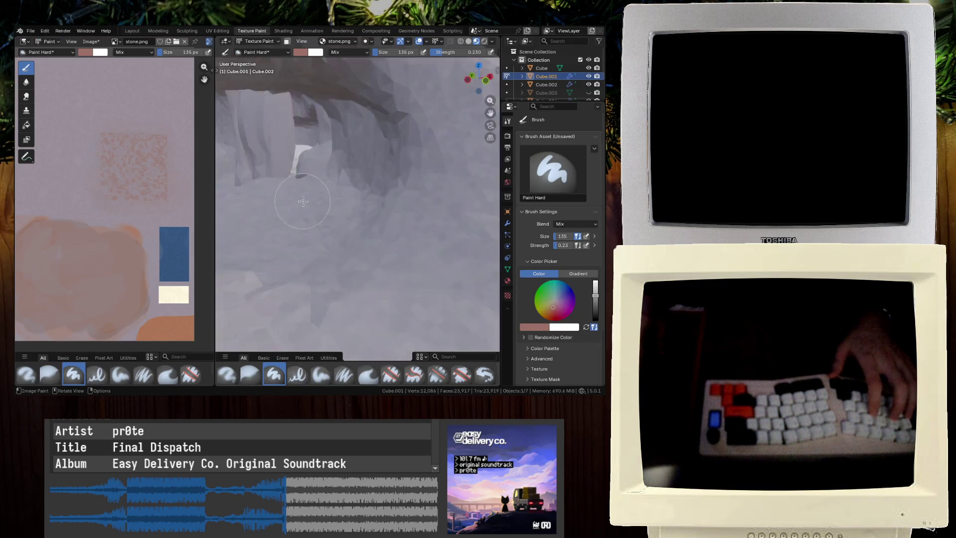
click(218, 31)
key(ctrl+e)
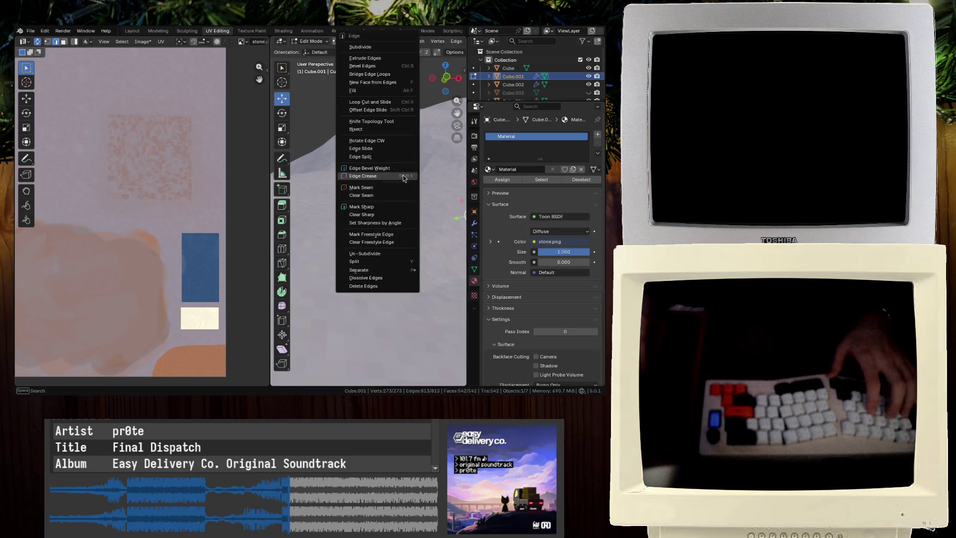
key(u)
click(180, 168)
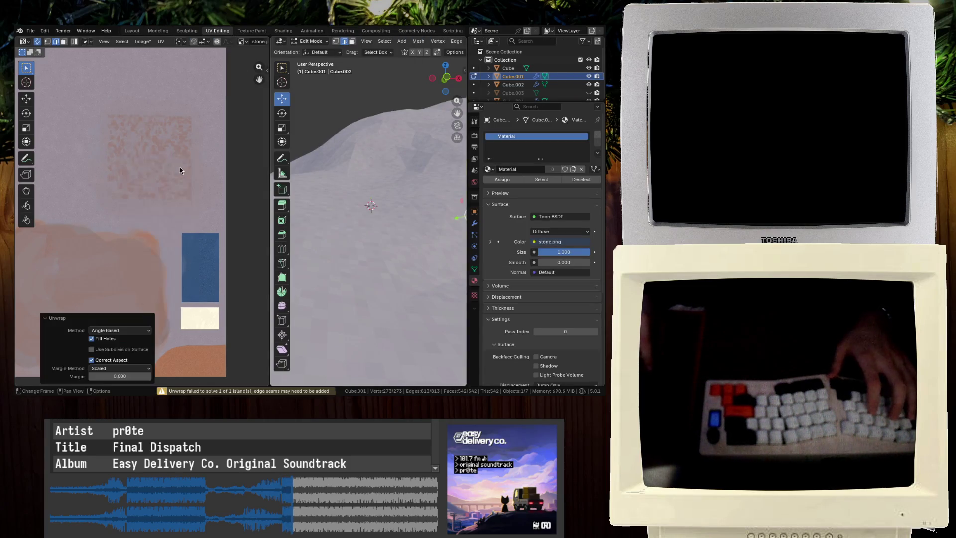
key(u)
Mark seams on the rock's edges and unwrap it again
key(ctrl+e)
click(280, 188)
key(u)
click(122, 145)
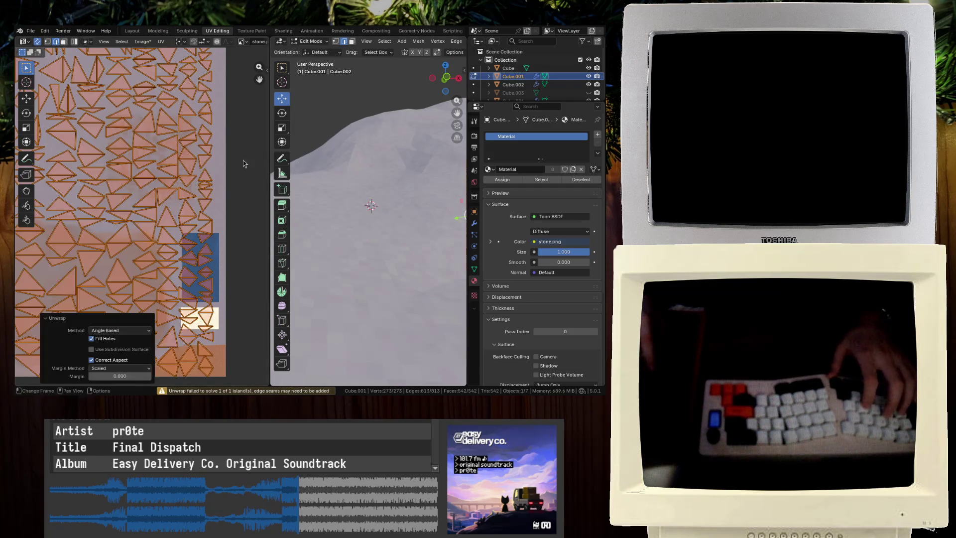
key(KP_Decimal)
scroll(364, 181, up, 3)
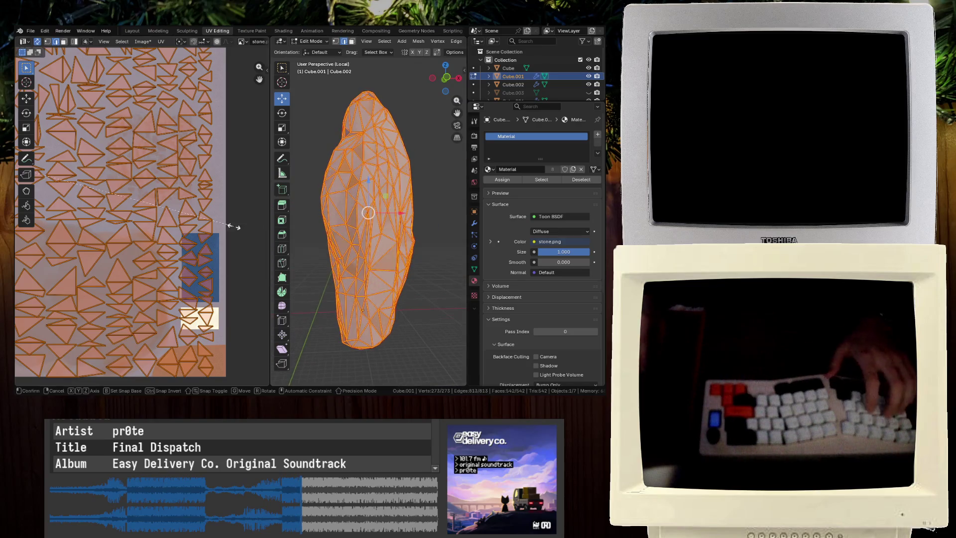
Scale the rock's UV island down to 0.2
key(s)
click(55, 178)
key(s)
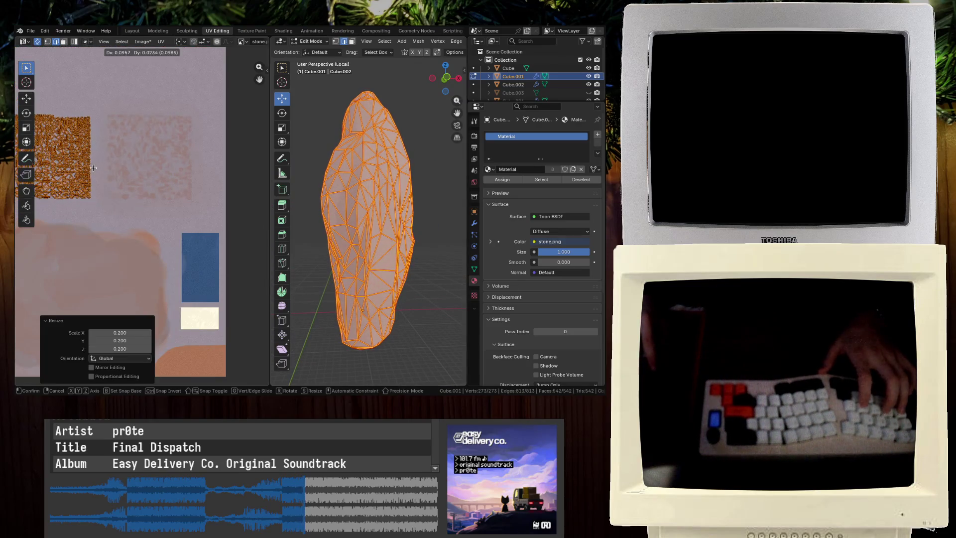
click(194, 177)
key(ctrl+z)
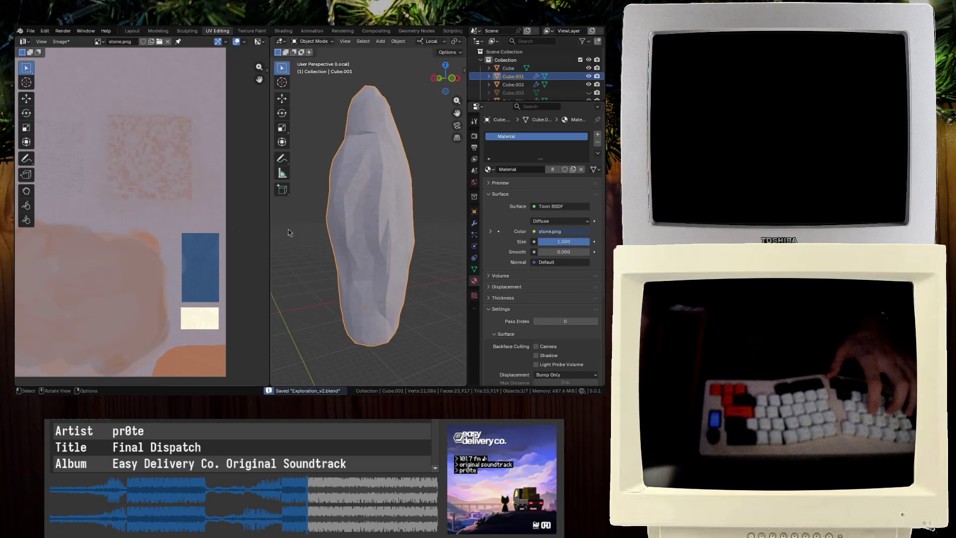
scroll(214, 220, down, 1)
Move the UV island onto the stone patch, return to Object Mode, and save
key(a)
key(ctrl+s)
key(g)
click(197, 216)
key(Tab)
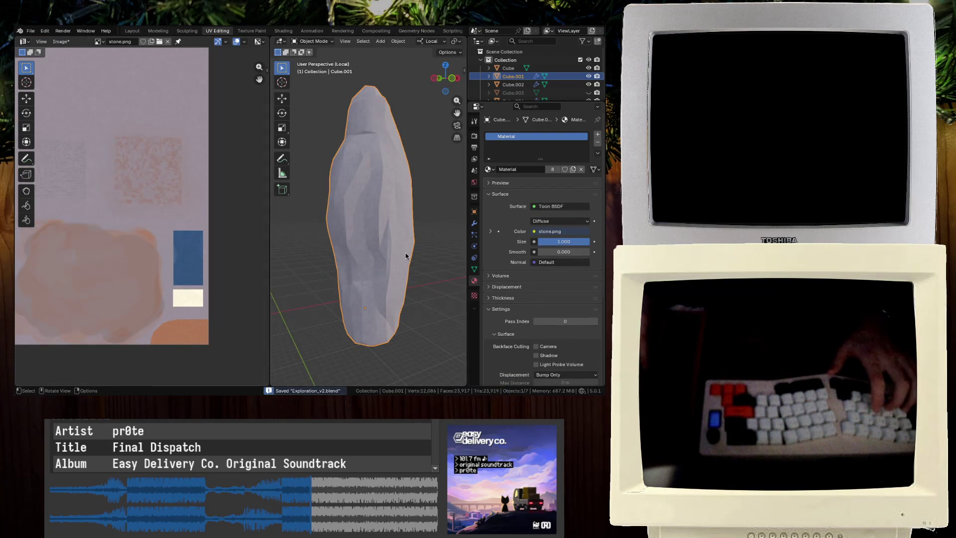
scroll(405, 252, up, 5)
mouse_move(395, 258)
middle_down()
mouse_move(378, 223)
mouse_move(299, 268)
middle_up()
Unwrap Cube.002 in Edit Mode and mark its edges as seams
click(276, 282)
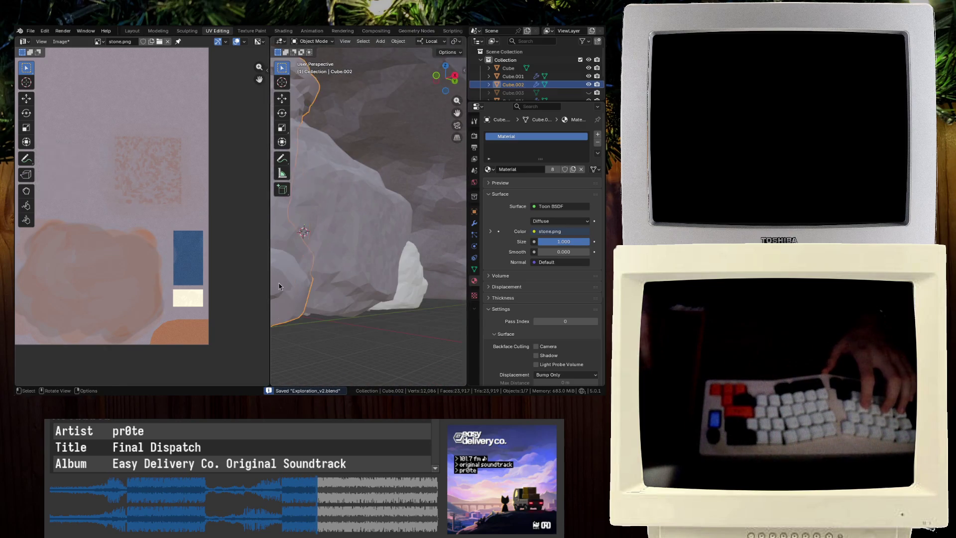
scroll(299, 279, down, 4)
key(Tab)
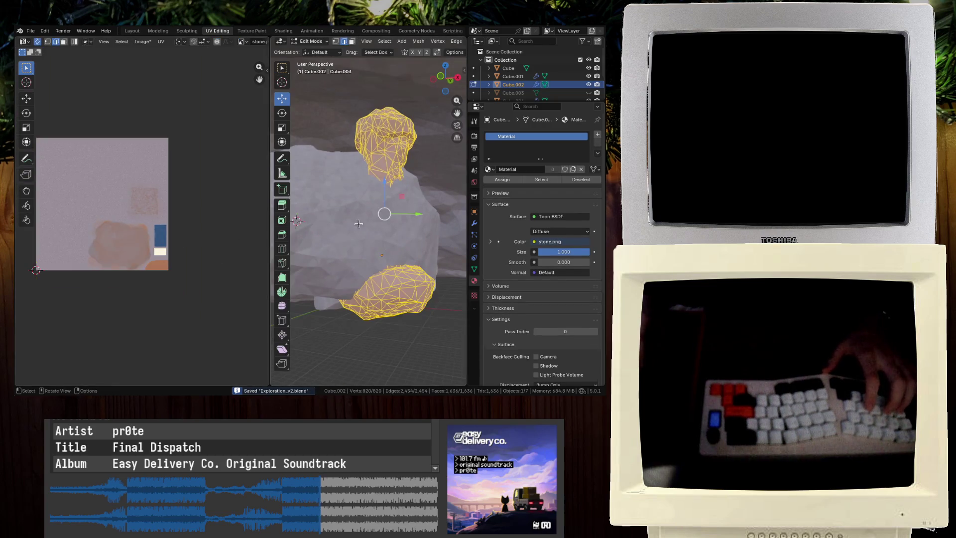
key(u)
click(164, 199)
key(ctrl+e)
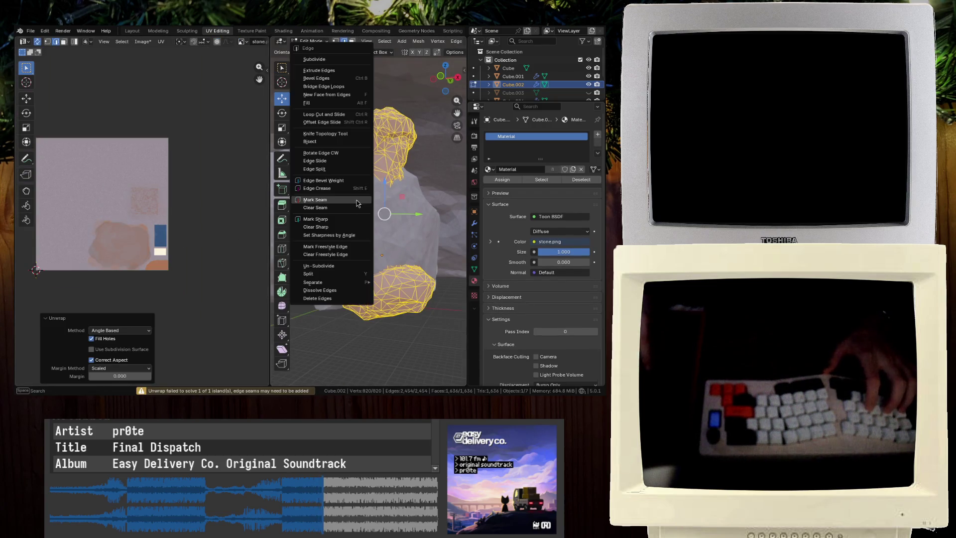
click(354, 200)
Re-unwrap Cube.002, scale its UVs to 0.3, return to Object Mode, and save
key(u)
click(115, 174)
key(s)
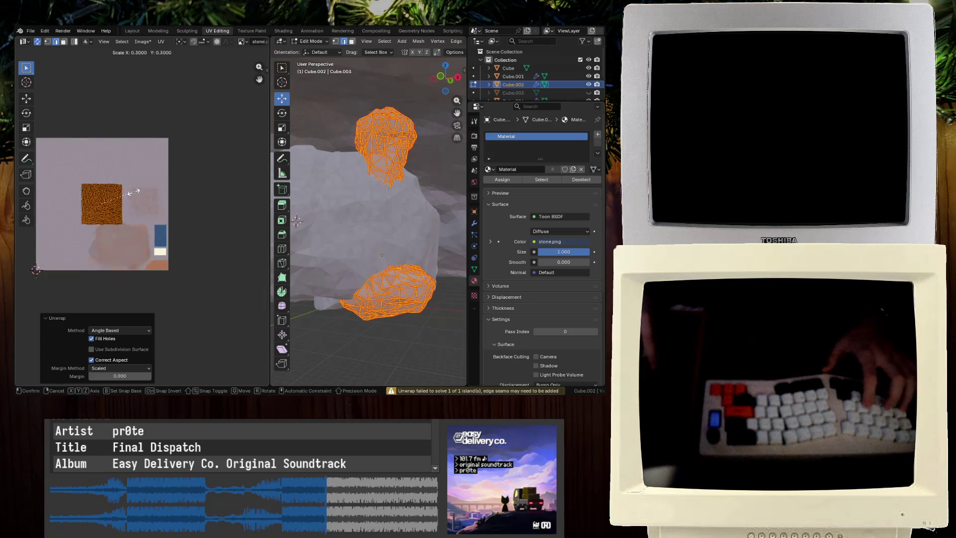
click(124, 194)
key(Tab)
key(ctrl+s)
Mark seams on the Cylinder, unwrap it, and scale its UVs to 0.2
click(413, 255)
key(Tab)
key(ctrl+e)
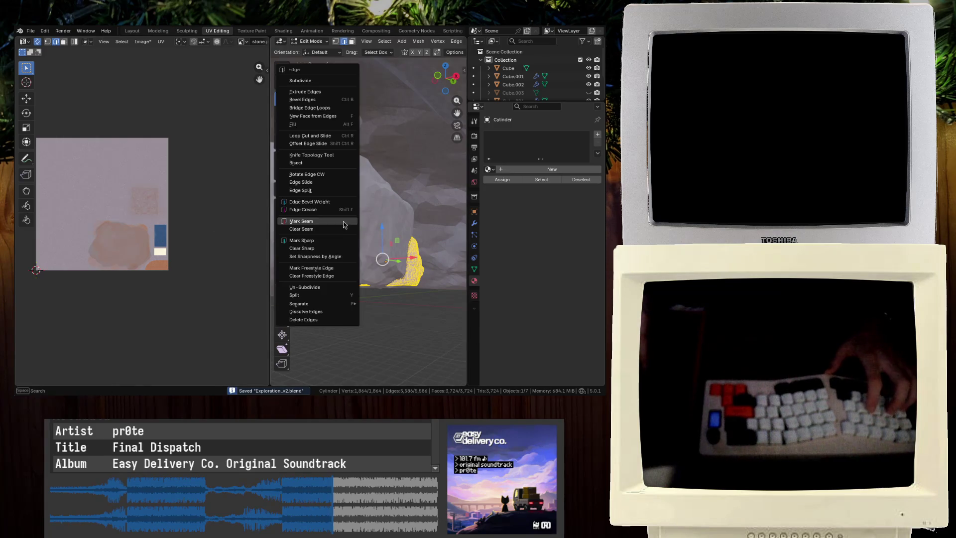
click(301, 220)
key(u)
click(184, 178)
text(s0.2)
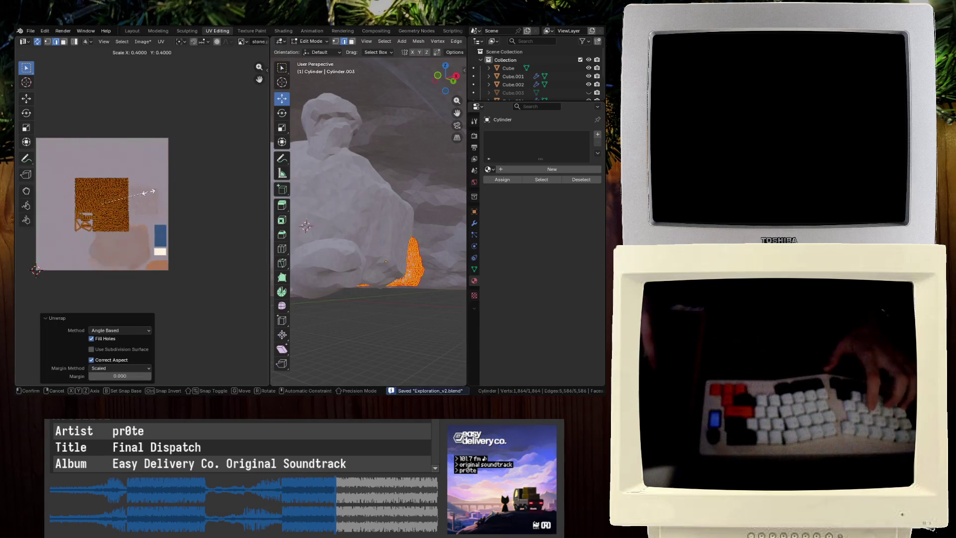
click(126, 201)
key(Tab)
scroll(324, 214, up, 5)
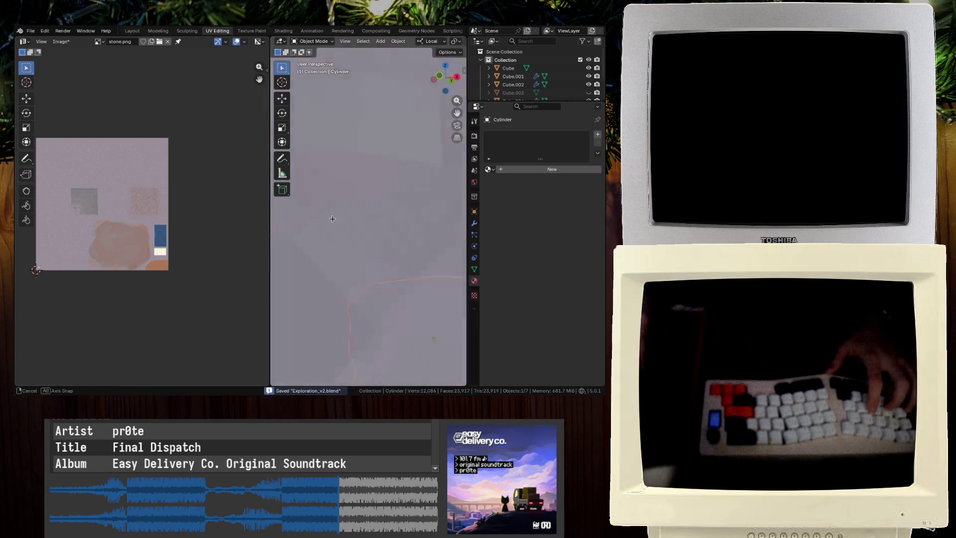
scroll(357, 239, down, 5)
Assign the stone-textured Material to the Cylinder and collapse the material preview
click(487, 170)
click(493, 182)
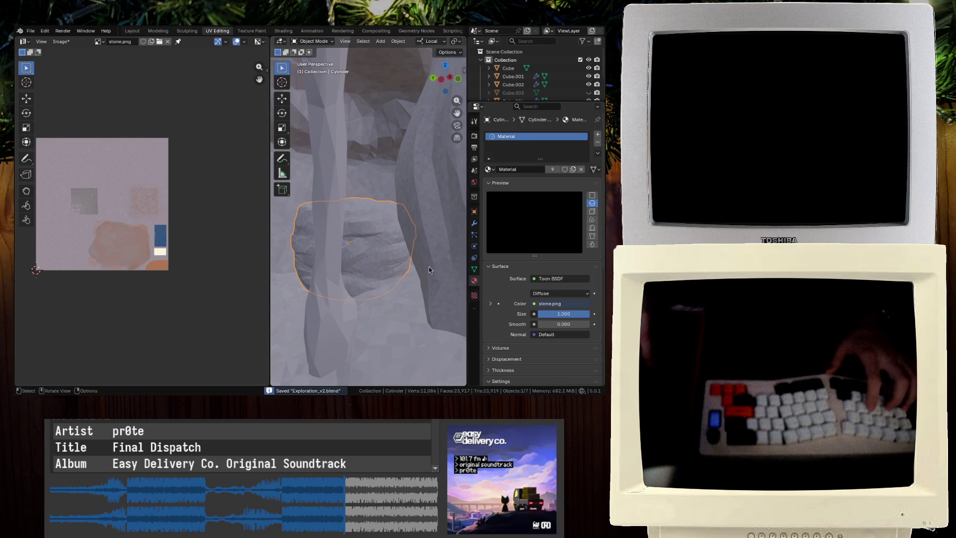
click(499, 182)
mouse_move(349, 239)
middle_down()
mouse_move(362, 259)
mouse_move(365, 216)
mouse_move(383, 178)
mouse_move(369, 191)
mouse_move(387, 174)
mouse_move(363, 186)
mouse_move(345, 223)
mouse_move(283, 207)
mouse_move(321, 225)
mouse_move(354, 216)
middle_up()
Select Cube.002, save, and view it in the Texture Paint workspace with stone.png
click(407, 184)
mouse_move(407, 184)
middle_down()
mouse_move(343, 200)
mouse_move(380, 207)
mouse_move(279, 215)
middle_up()
key(ctrl+s)
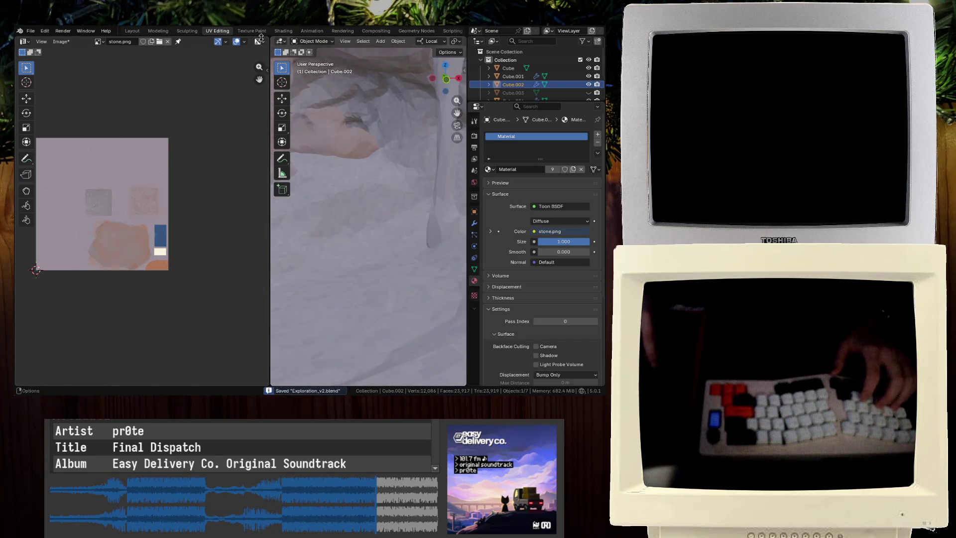
click(252, 30)
mouse_move(254, 144)
middle_down()
mouse_move(338, 152)
mouse_move(283, 162)
mouse_move(366, 160)
mouse_move(354, 185)
mouse_move(344, 169)
mouse_move(360, 152)
mouse_move(365, 176)
mouse_move(341, 213)
mouse_move(352, 153)
mouse_move(363, 182)
mouse_move(387, 151)
middle_up()
Undo the pink paint wash and drop the brush strength to about 0.03
key(ctrl+s)
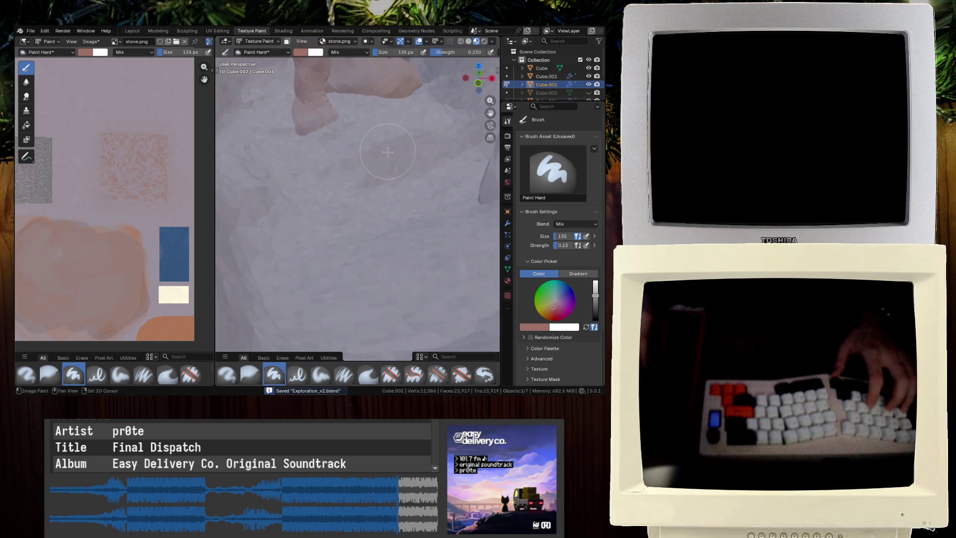
click(133, 31)
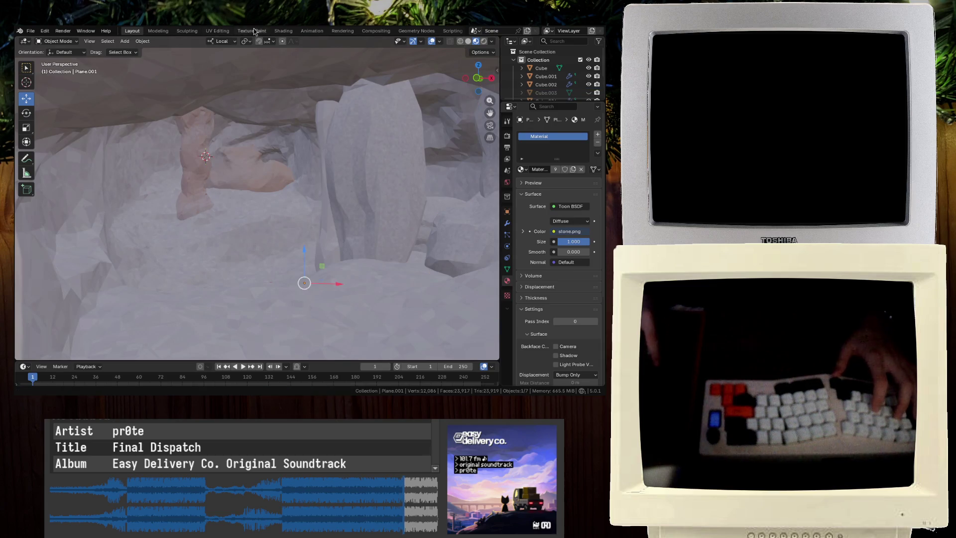
click(255, 32)
key(ctrl+s)
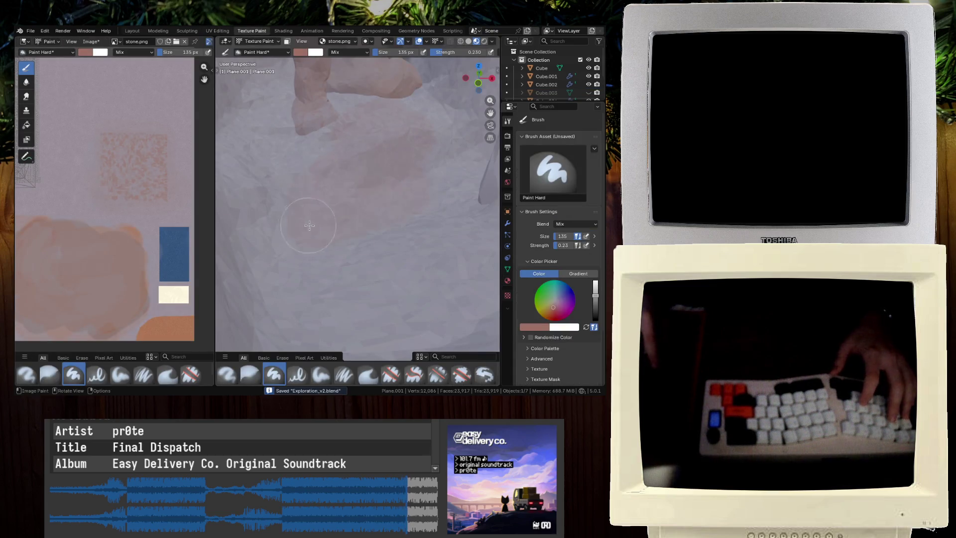
key(ctrl+z)
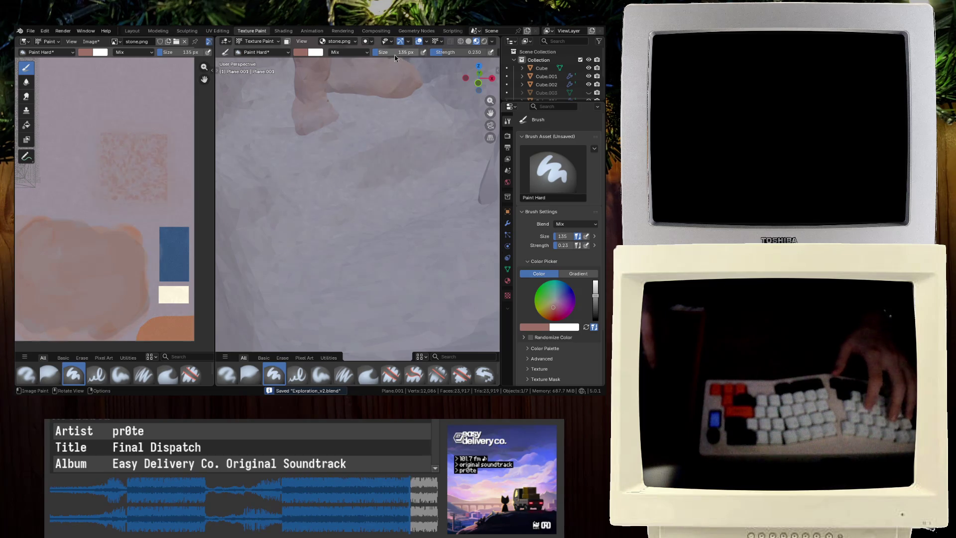
drag(438, 52, 431, 54)
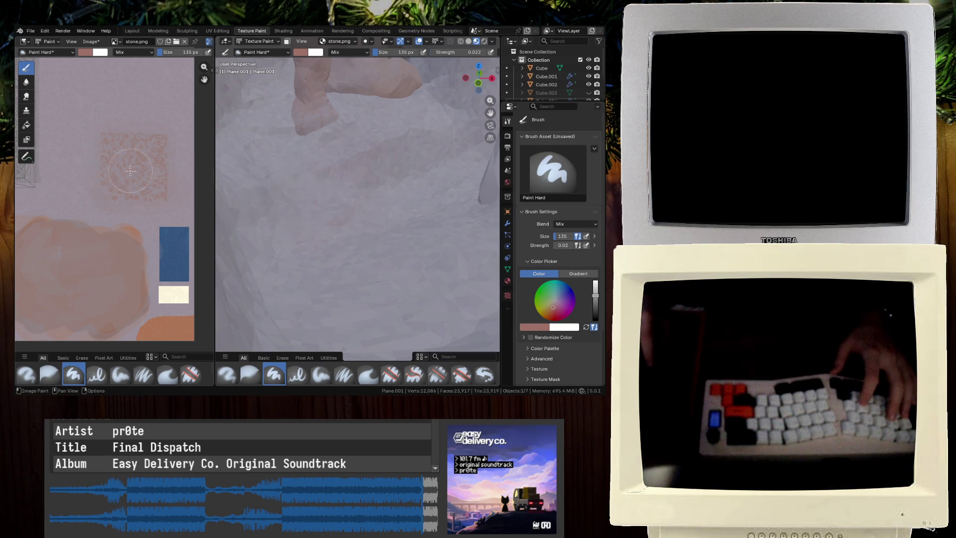
Paint soft pinkish-orange patches on the cave hill from several angles, saving along the way
middle_drag(133, 170, 177, 175)
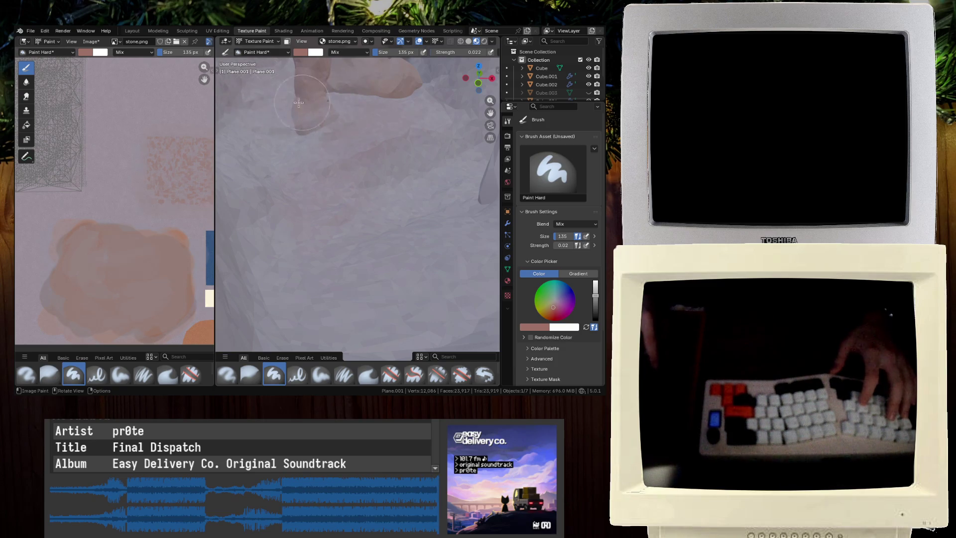
mouse_move(364, 102)
middle_down()
mouse_move(352, 75)
mouse_move(456, 155)
middle_up()
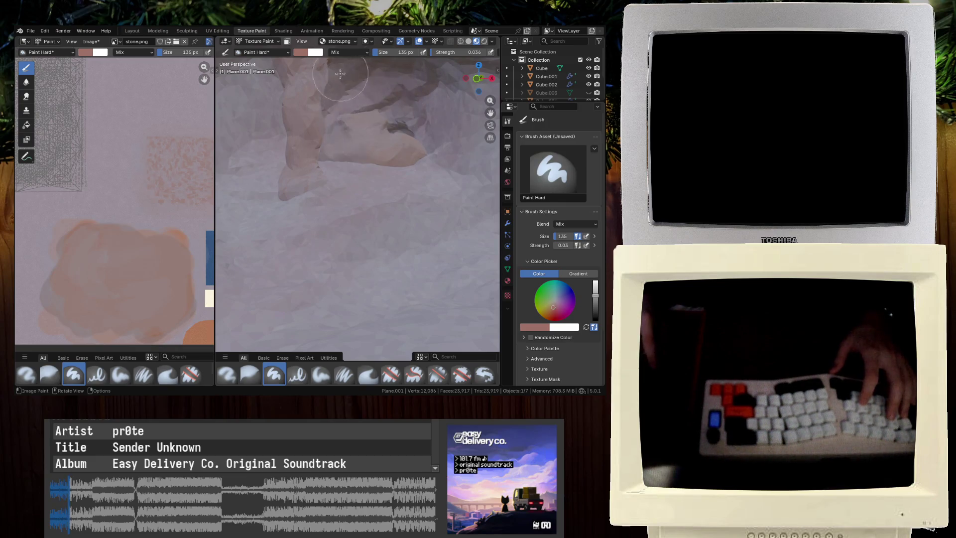
middle_drag(330, 183, 359, 194)
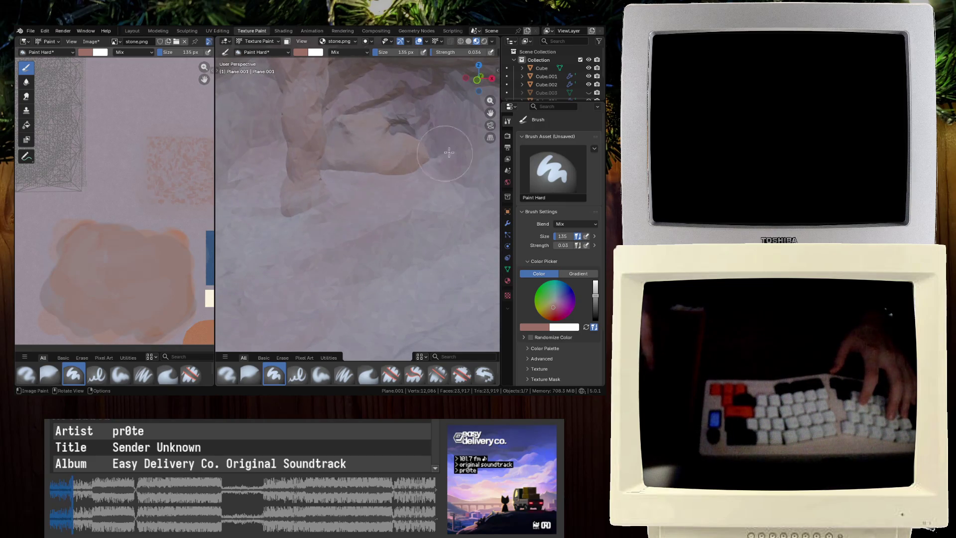
scroll(337, 139, down, 5)
key(ctrl+s)
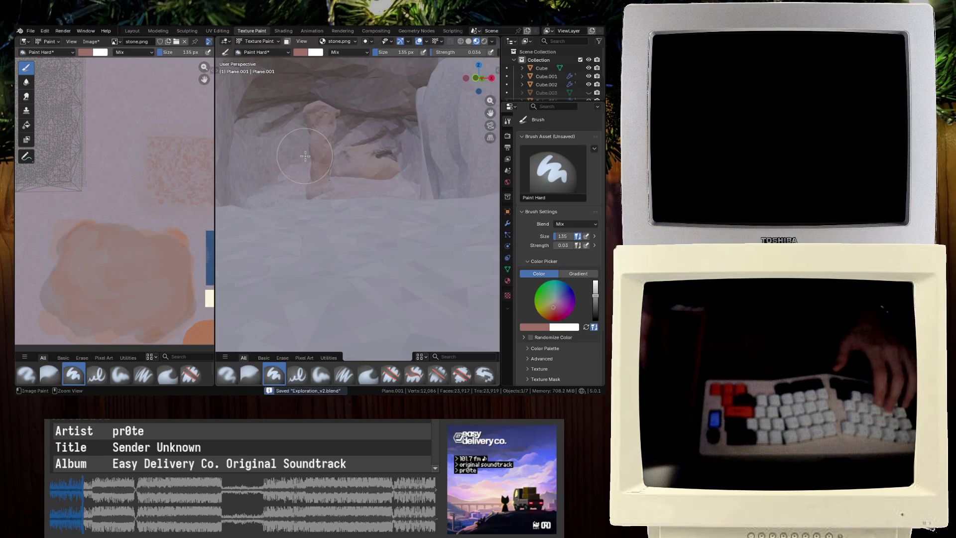
key(ctrl+s)
scroll(304, 159, up, 3)
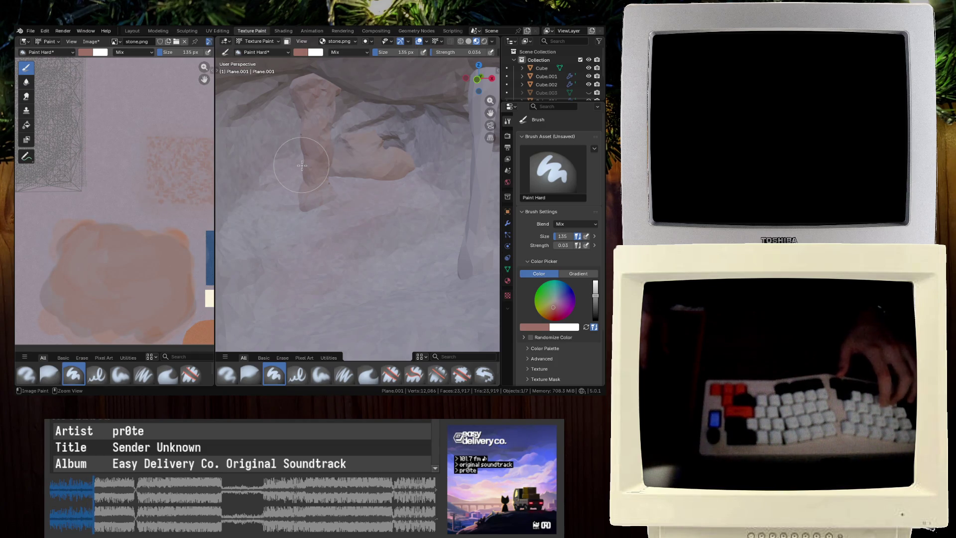
scroll(302, 162, up, 5)
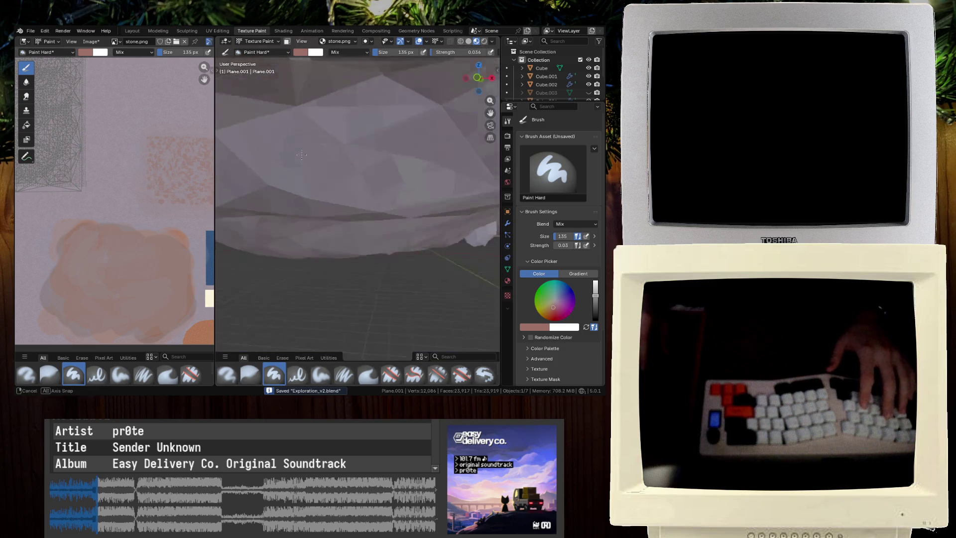
middle_drag(303, 156, 300, 156)
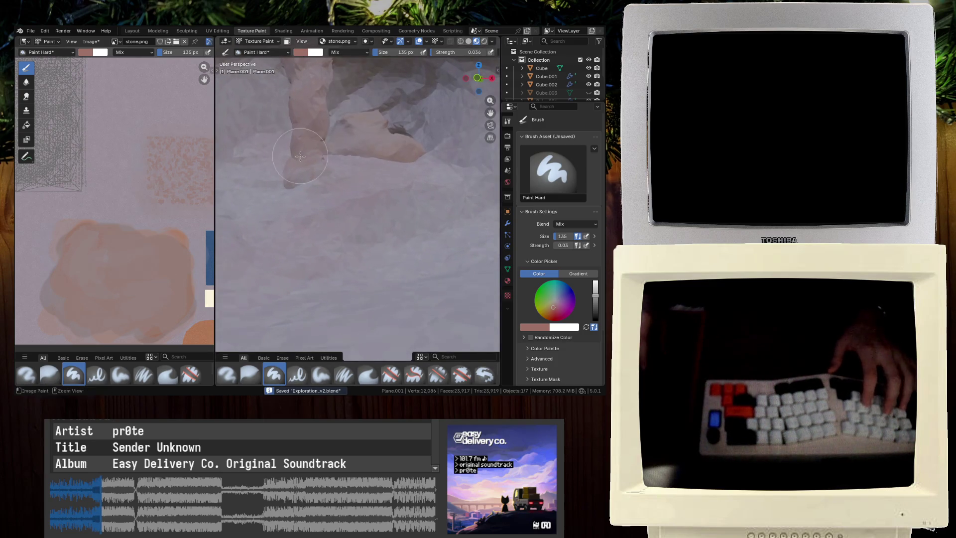
mouse_move(380, 176)
middle_down()
mouse_move(360, 177)
mouse_move(287, 299)
middle_up()
Deselect the hill mesh and save Exploration 1.blend, cancelling the open-file dialog
key(ctrl+Page_Up)
key(ctrl+Page_Up)
key(ctrl+Page_Up)
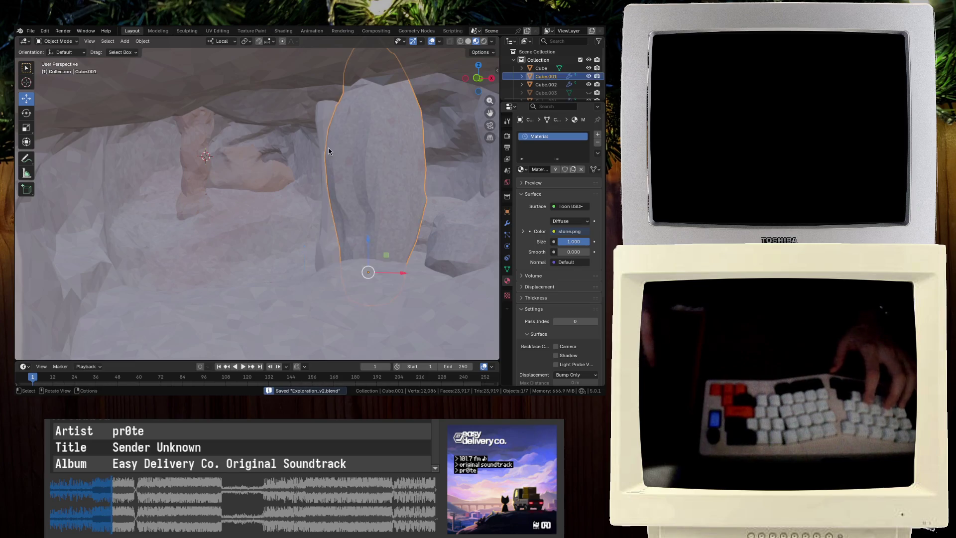
scroll(292, 166, down, 10)
key(alt+a)
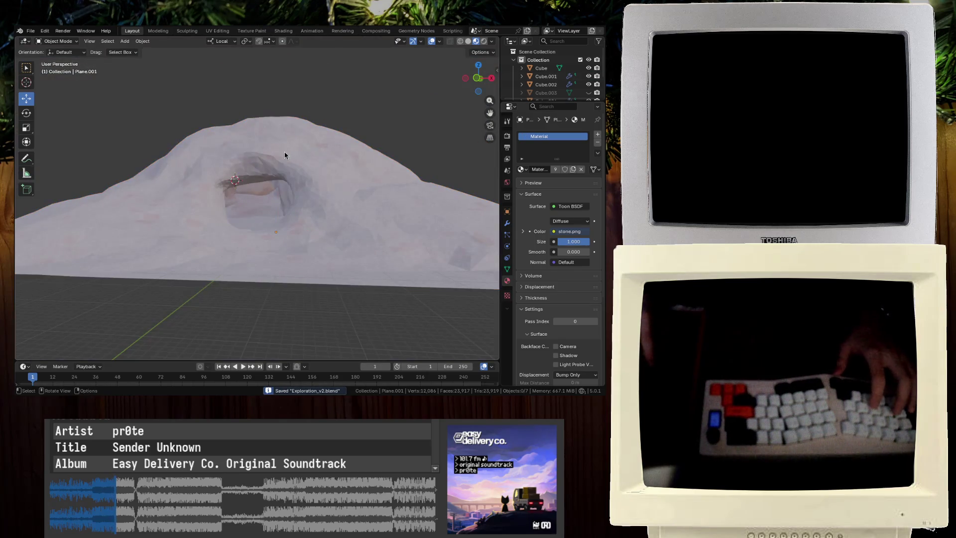
click(30, 31)
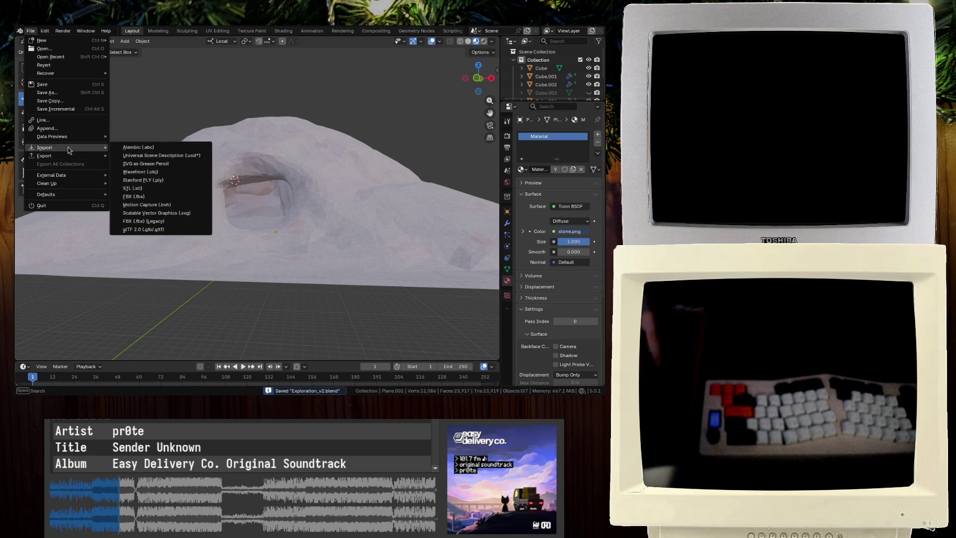
click(67, 48)
click(389, 229)
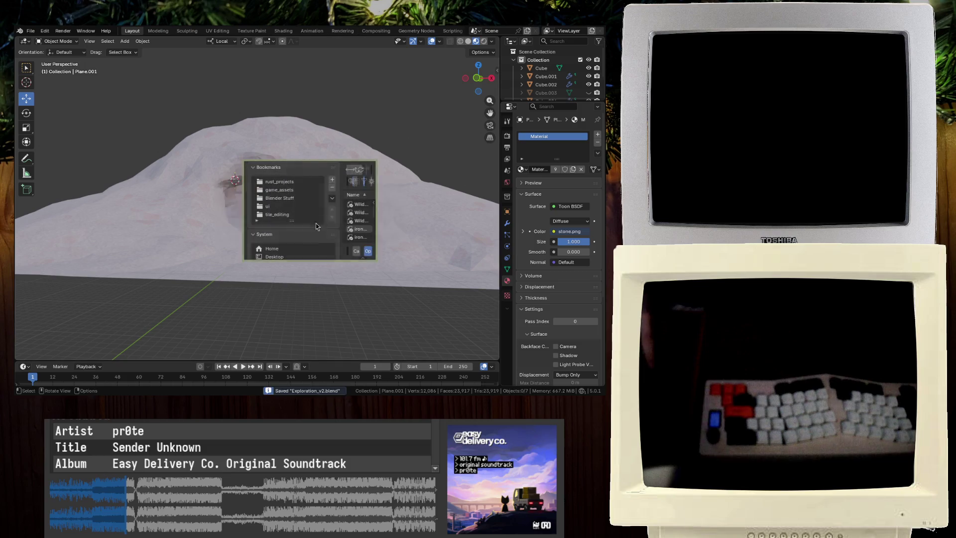
key(Escape)
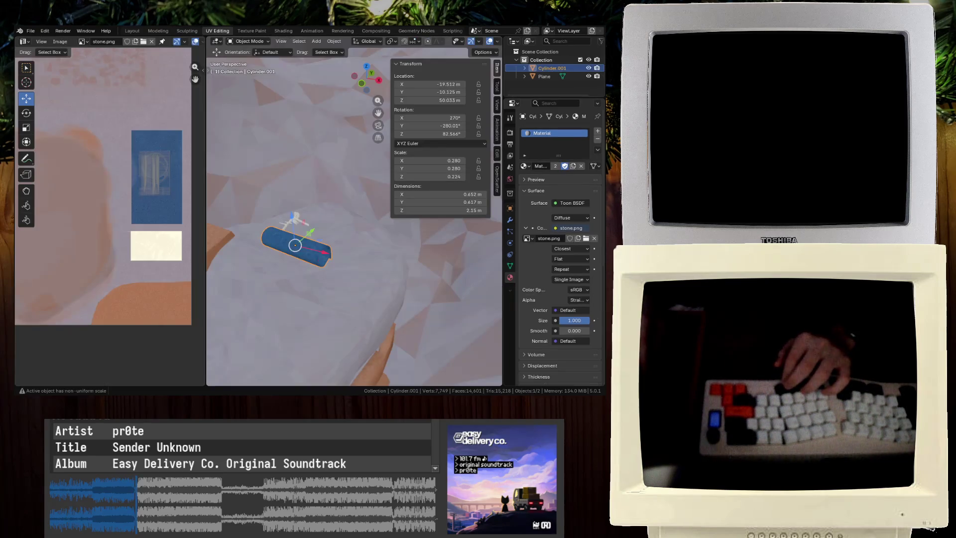
key(ctrl+s)
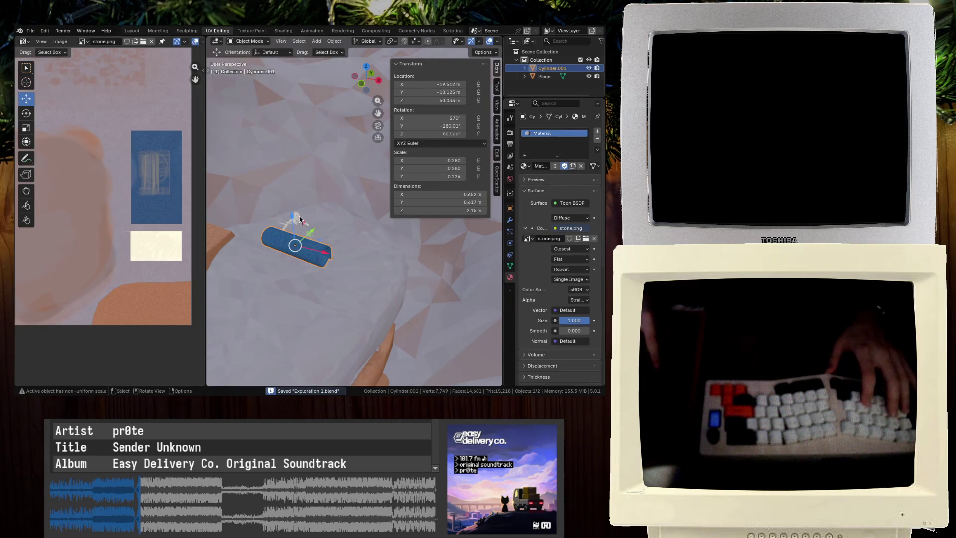
Select Plane in the Layout workspace and expand its contents in the outliner
click(299, 218)
scroll(299, 216, up, 6)
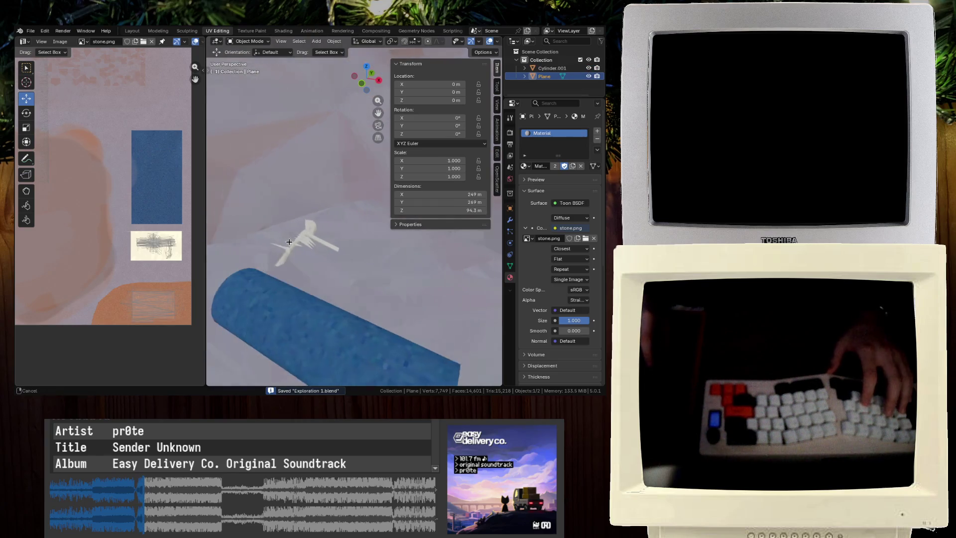
click(131, 30)
mouse_move(199, 125)
middle_down()
mouse_move(211, 122)
mouse_move(264, 177)
mouse_move(274, 170)
mouse_move(250, 219)
mouse_move(75, 292)
mouse_move(153, 213)
mouse_move(209, 189)
middle_up()
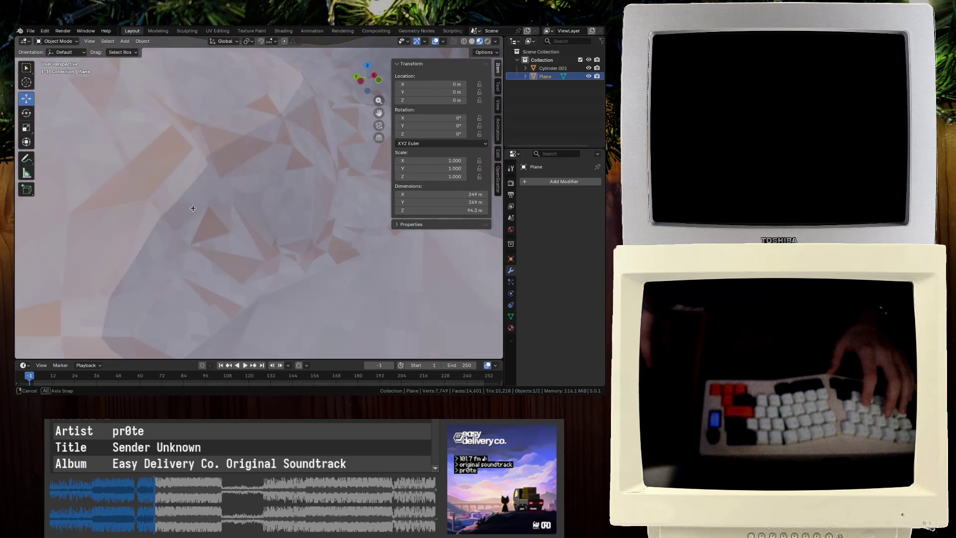
click(525, 76)
Select the cave Plane mesh and enter Edit Mode on it
click(525, 68)
click(552, 68)
mouse_move(318, 164)
middle_down()
mouse_move(349, 145)
mouse_move(322, 184)
middle_up()
click(322, 184)
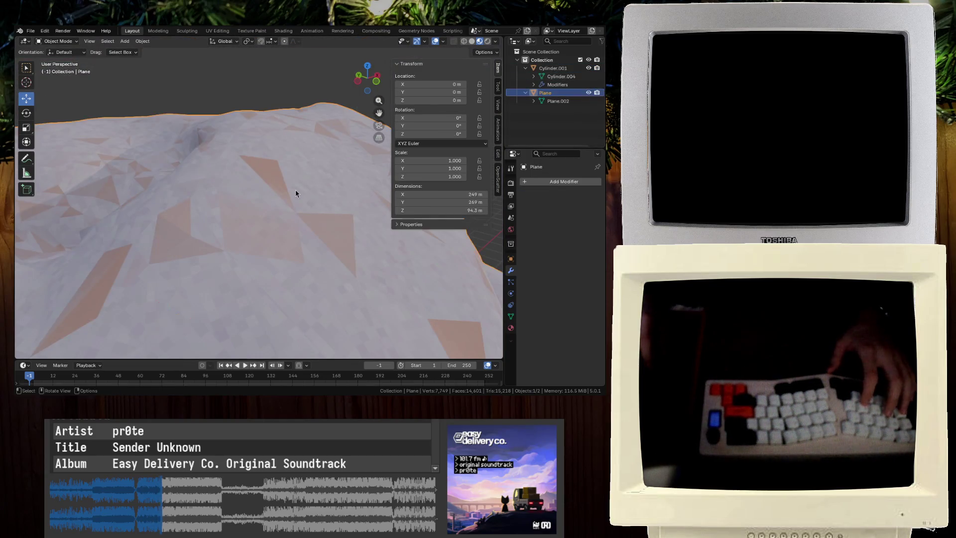
key(Tab)
mouse_move(257, 199)
middle_down()
mouse_move(166, 154)
mouse_move(166, 192)
mouse_move(175, 156)
middle_up()
scroll(175, 156, down, 5)
scroll(172, 159, up, 3)
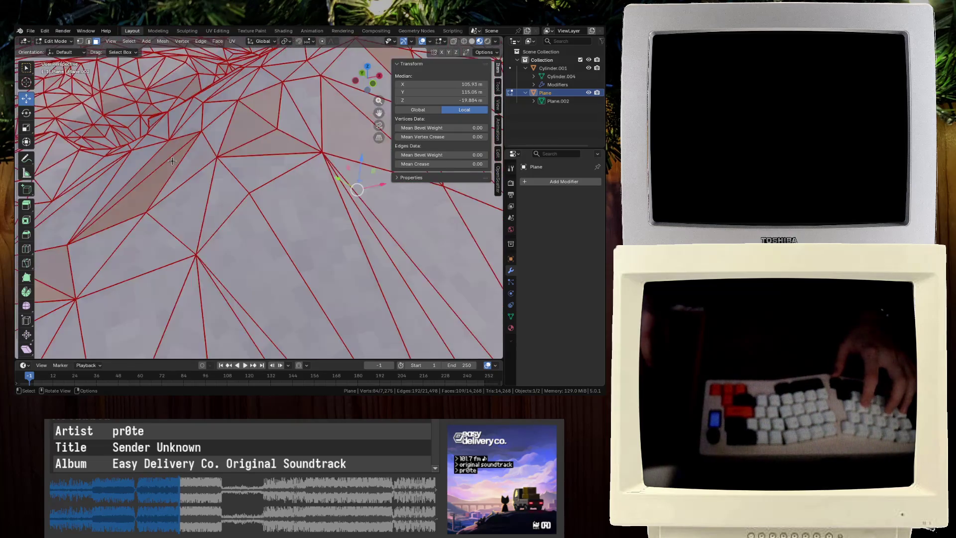
scroll(172, 160, up, 6)
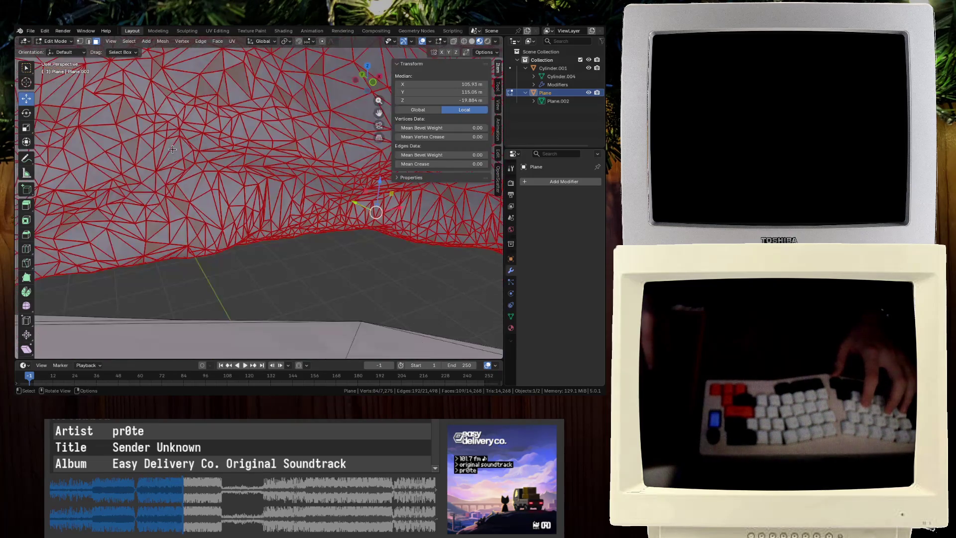
scroll(176, 152, down, 5)
Hide the cave surface and other non-skeleton parts using linked selection (L) and H
key(l)
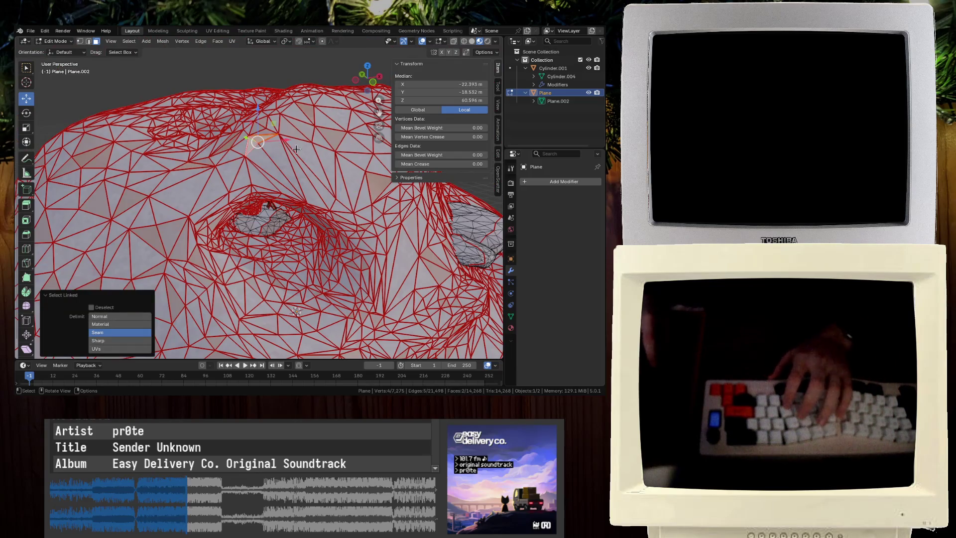
click(120, 320)
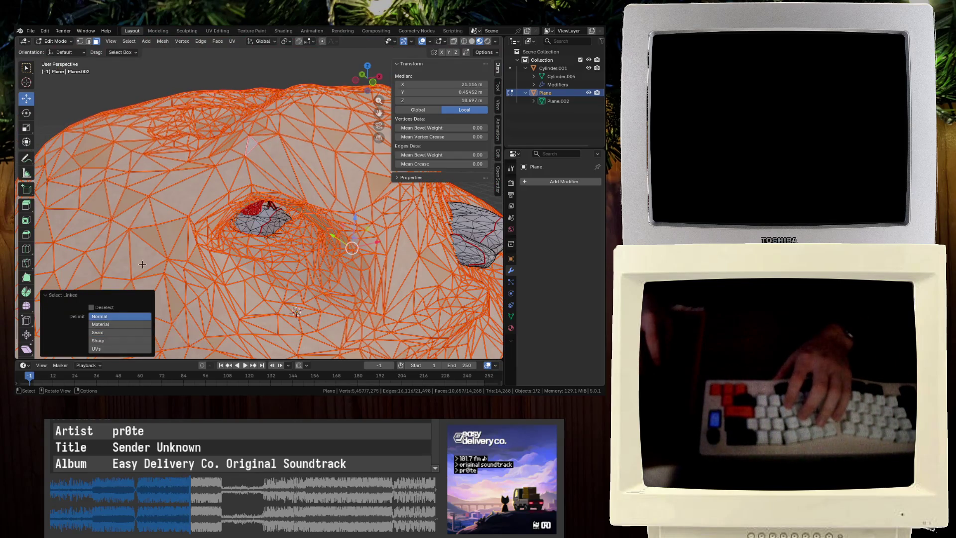
key(h)
scroll(166, 176, down, 6)
mouse_move(166, 176)
middle_down()
mouse_move(299, 239)
mouse_move(348, 278)
mouse_move(213, 274)
middle_up()
scroll(379, 296, up, 3)
scroll(379, 296, up, 3)
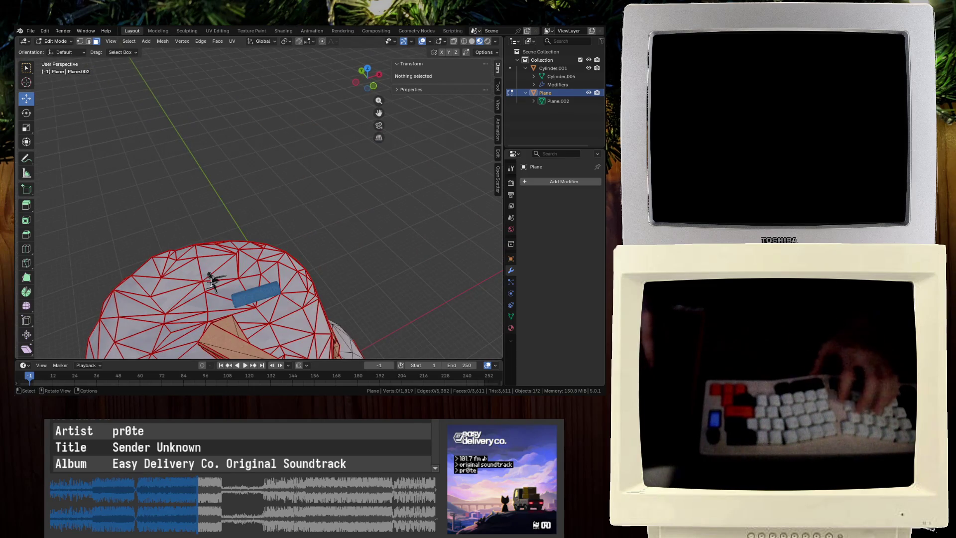
key(l)
key(l)
key(alt+a)
key(l)
key(h)
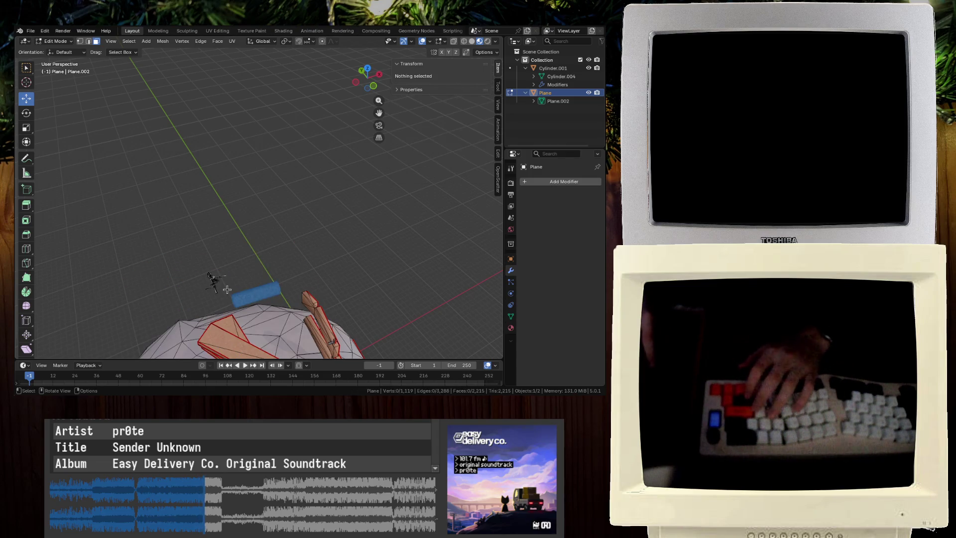
Select the skeleton faces and separate them into their own object, Plane.001
drag(133, 224, 227, 286)
key(KP_Decimal)
mouse_move(226, 285)
middle_down()
mouse_move(201, 290)
mouse_move(200, 303)
mouse_move(269, 197)
middle_up()
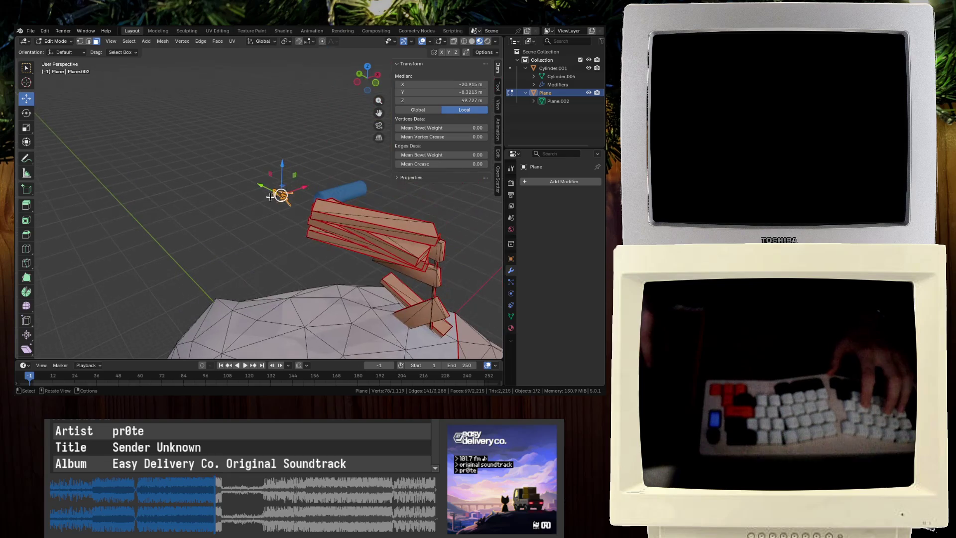
key(KP_Decimal)
key(z)
drag(236, 188, 320, 117)
key(ctrl+f)
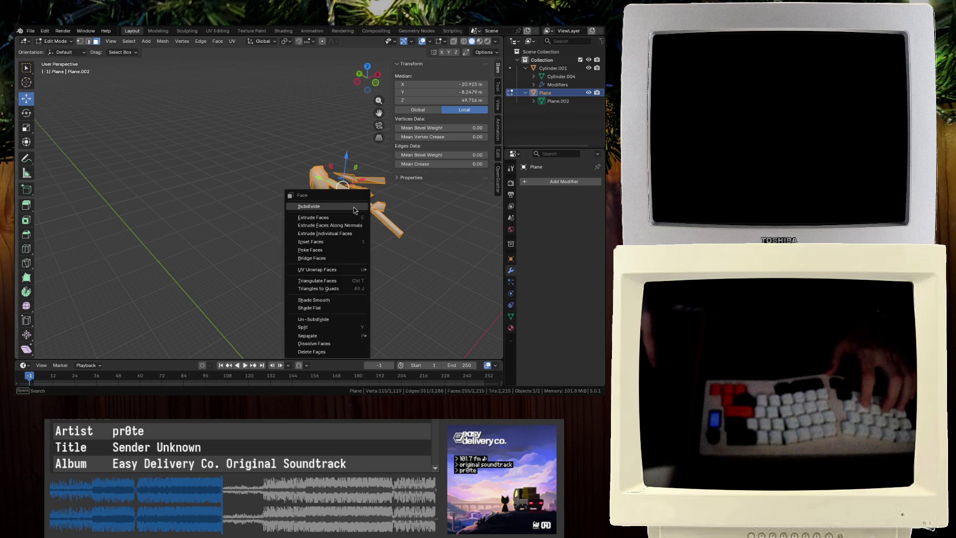
mouse_move(315, 338)
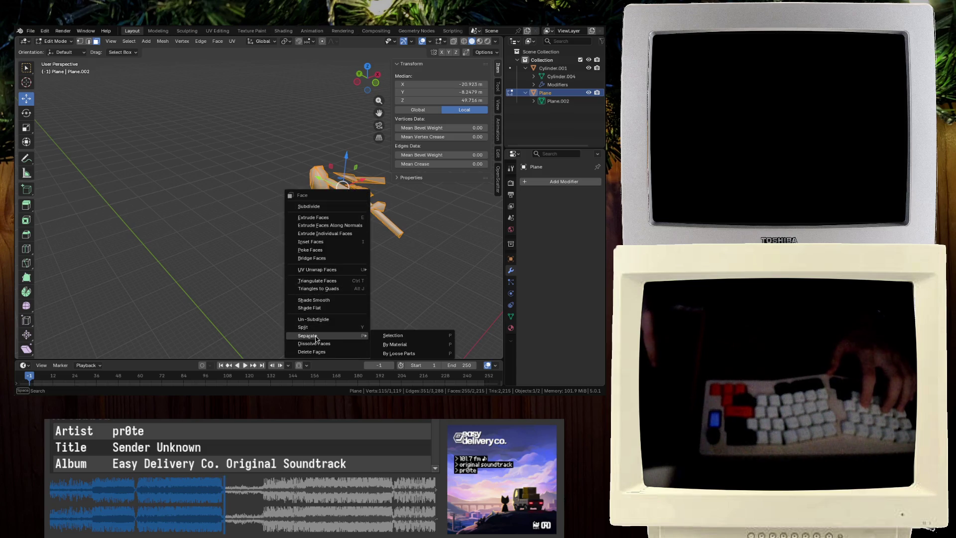
click(403, 337)
Back in Object Mode, delete the original cave Plane object
key(Tab)
scroll(340, 221, down, 4)
drag(447, 315, 345, 162)
key(Delete)
click(266, 202)
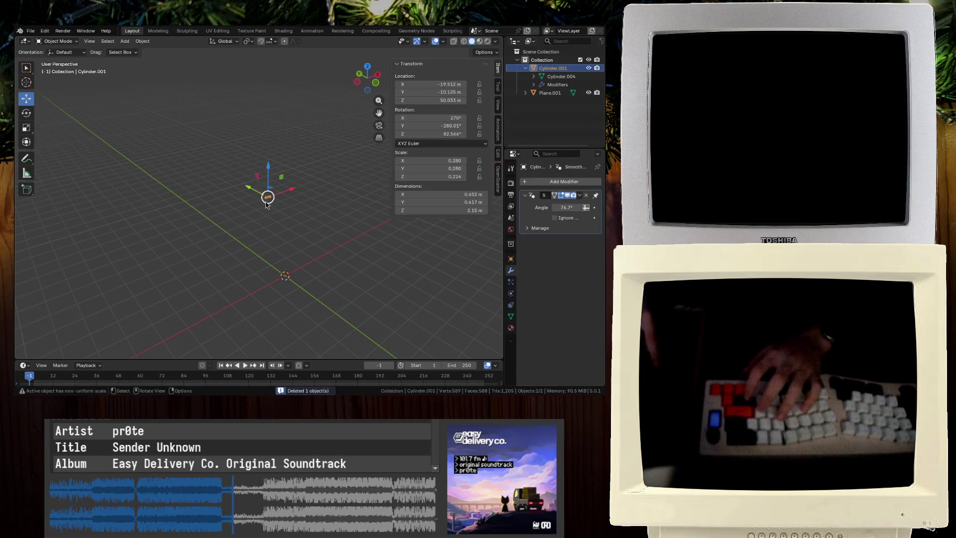
Delete the leftover cylinder and adjust the remaining object in front view
scroll(299, 224, up, 2)
key(Delete)
click(275, 196)
key(KP_1)
key(g)
click(237, 249)
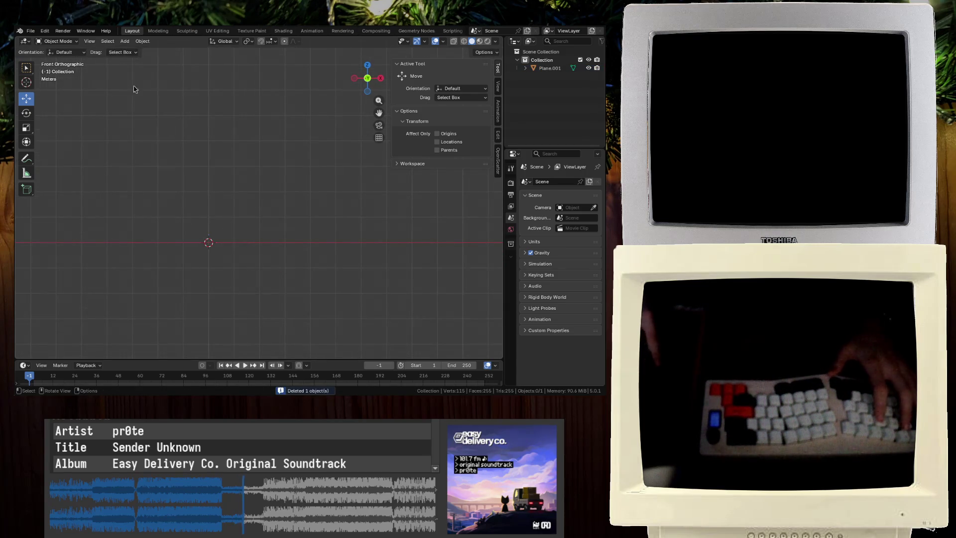
Select all of Plane.001's geometry in Edit Mode and move it near the world origin
click(155, 118)
key(Tab)
drag(117, 184, 320, 282)
key(a)
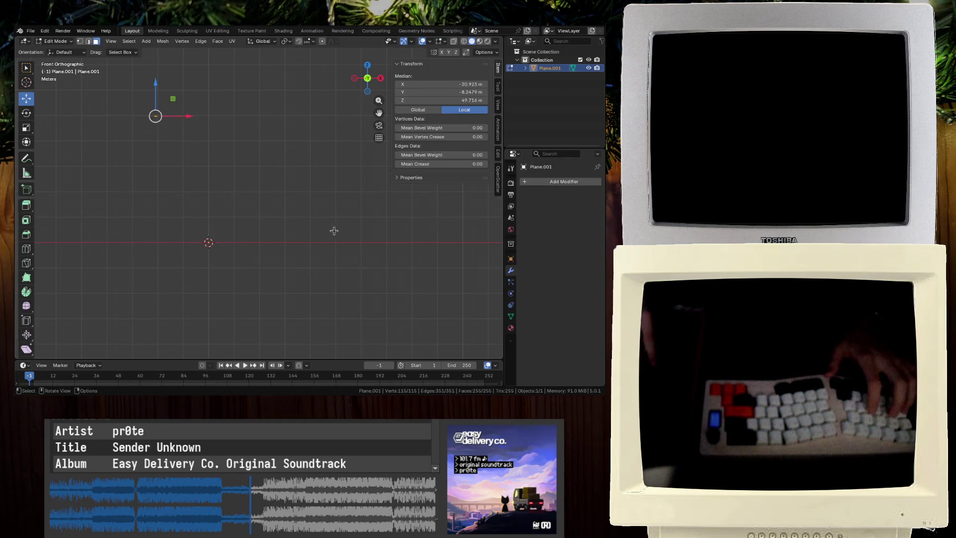
key(g)
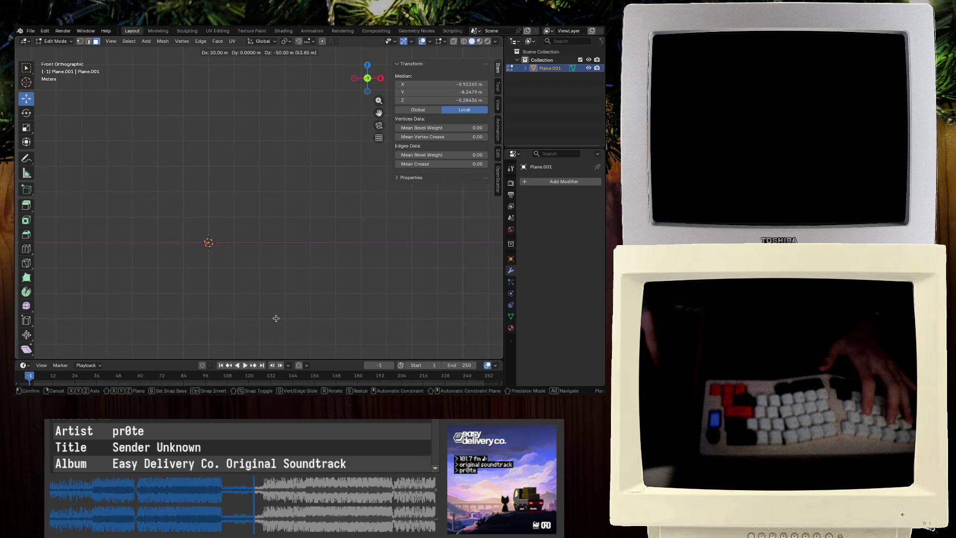
click(277, 318)
key(Tab)
mouse_move(209, 266)
middle_down()
mouse_move(214, 249)
mouse_move(211, 296)
middle_up()
scroll(311, 99, down, 5)
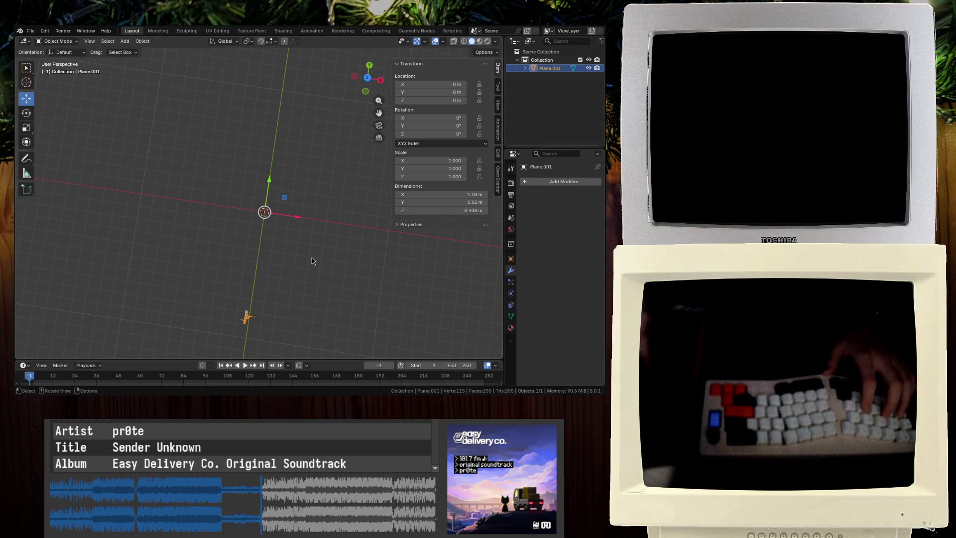
Centre the skeleton mesh on the origin from top view and save Exploration 1.blend
key(Tab)
key(KP_7)
key(g)
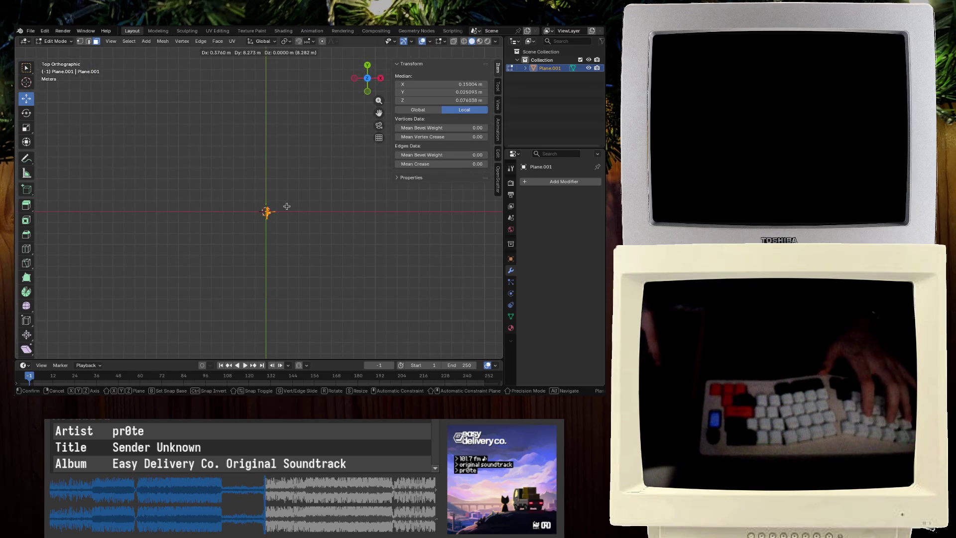
click(284, 205)
mouse_move(284, 206)
middle_down()
mouse_move(393, 282)
mouse_move(369, 269)
mouse_move(292, 271)
mouse_move(288, 234)
mouse_move(290, 251)
middle_up()
key(Tab)
key(ctrl+s)
click(292, 267)
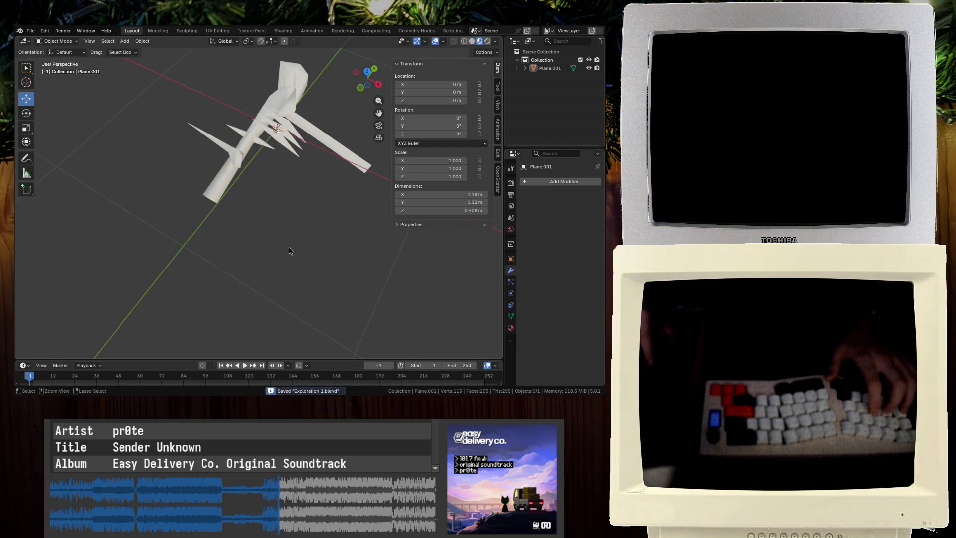
Select the Plane.001 skeleton and bring up the File > Export menu
middle_drag(229, 136, 338, 189)
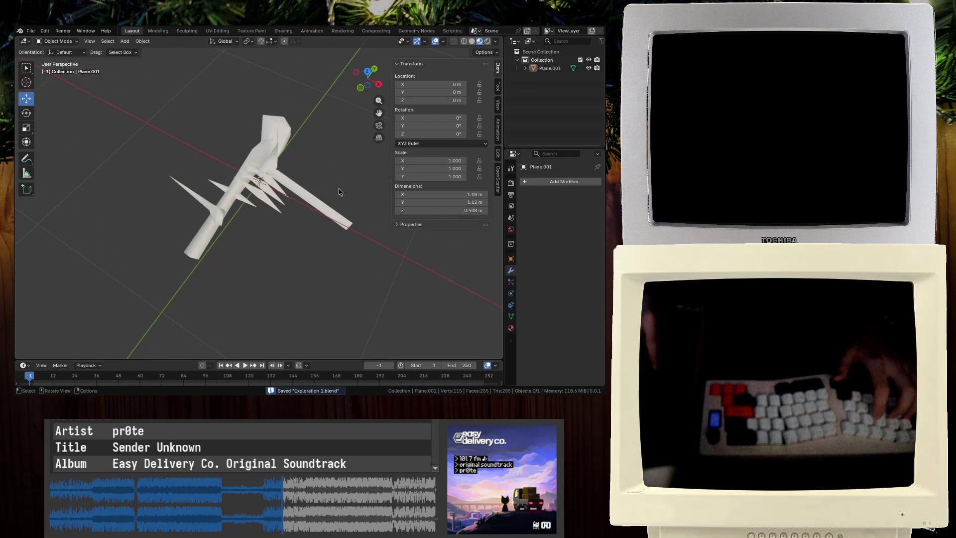
click(308, 191)
click(34, 31)
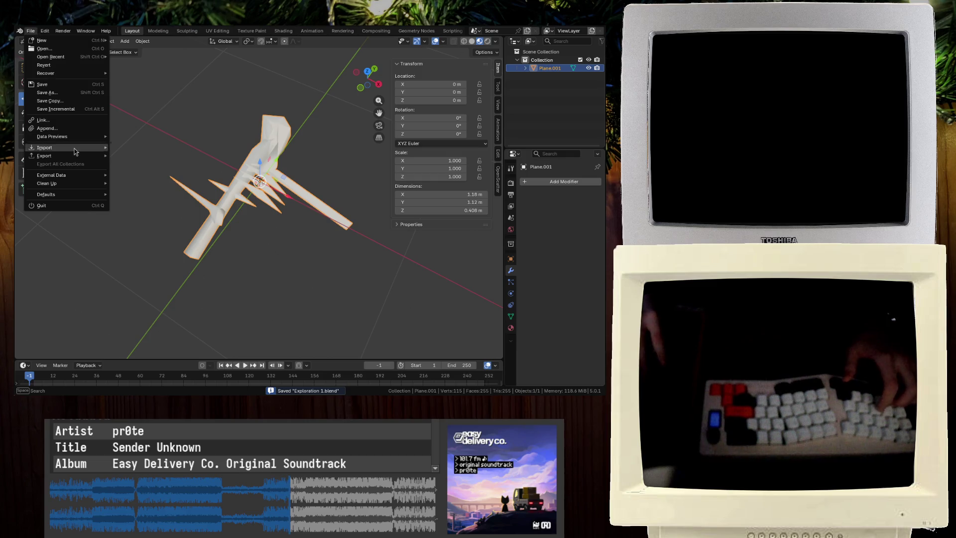
mouse_move(77, 157)
click(189, 229)
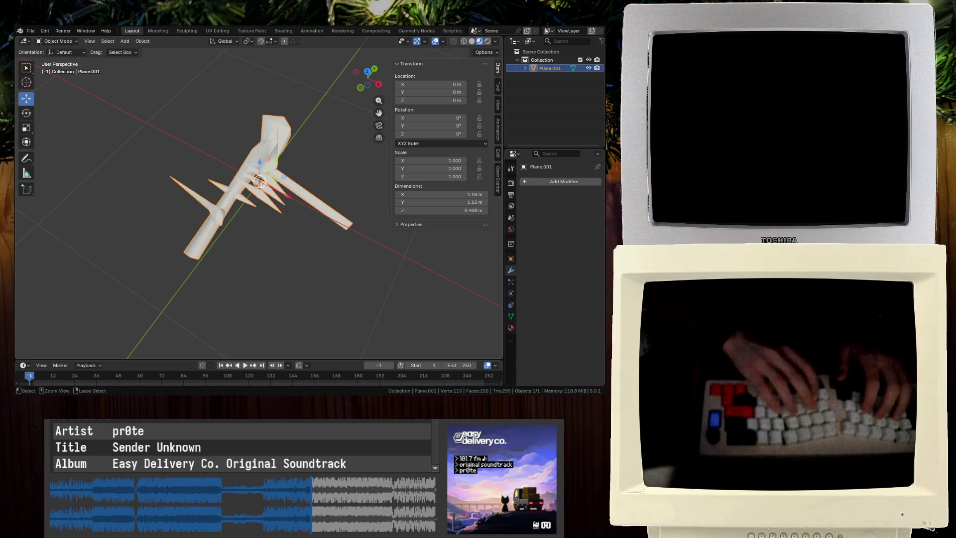
click(21, 31)
key(Tab)
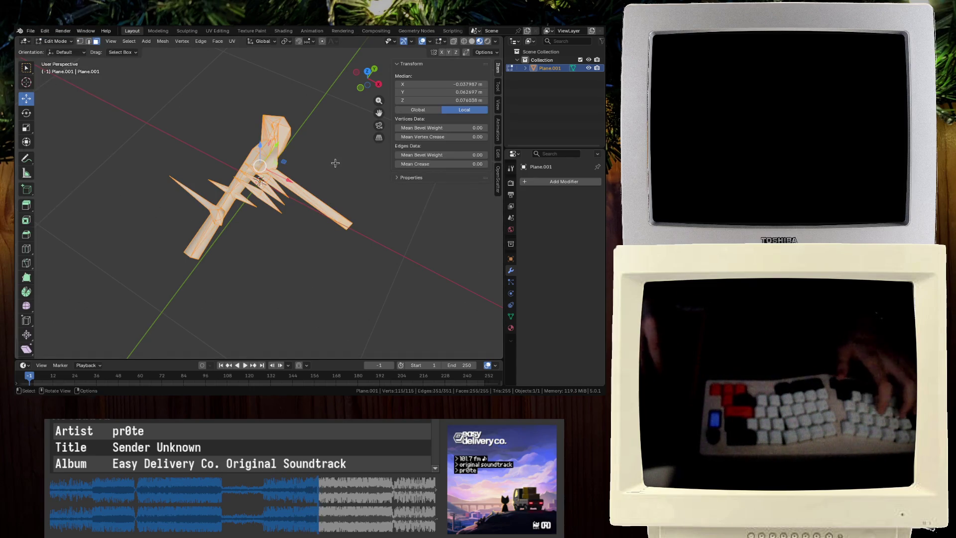
key(Tab)
click(30, 31)
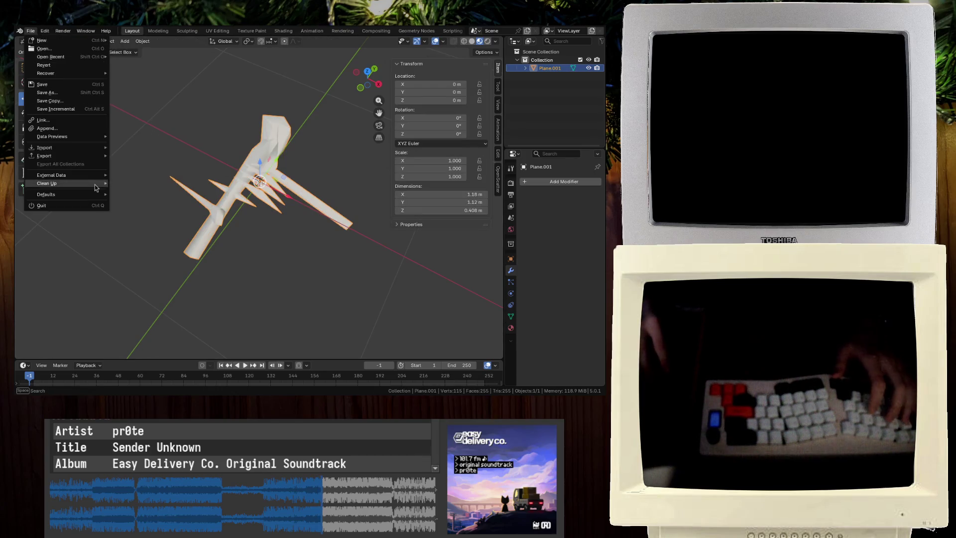
Export the skeleton as a glTF 2.0 file
mouse_move(94, 159)
click(166, 229)
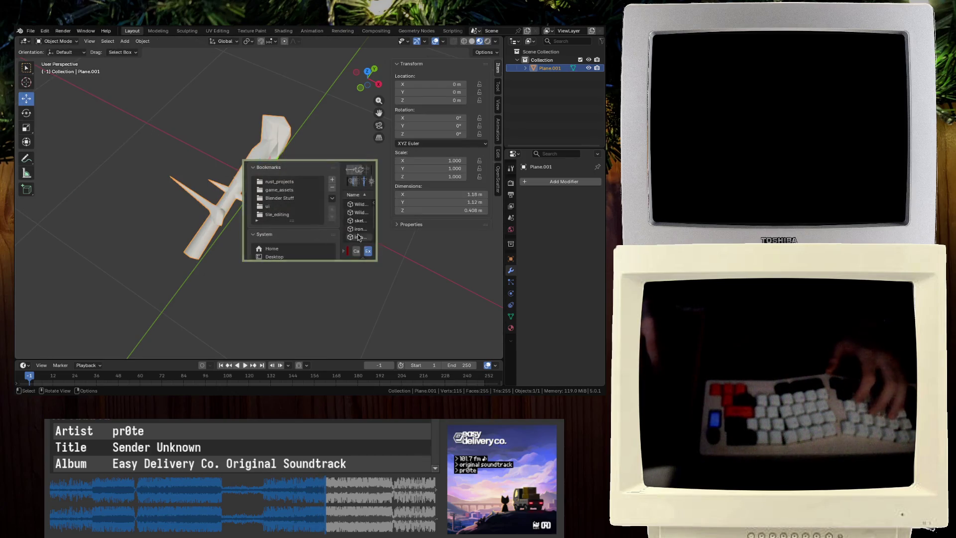
key(Escape)
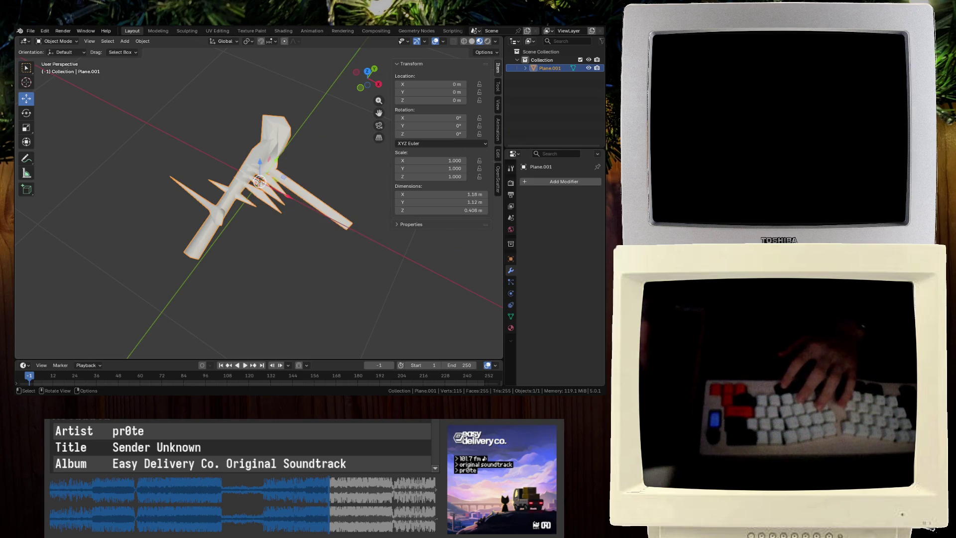
Reopen Exploration_v2.blend from recent files without saving changes, then save it
click(30, 31)
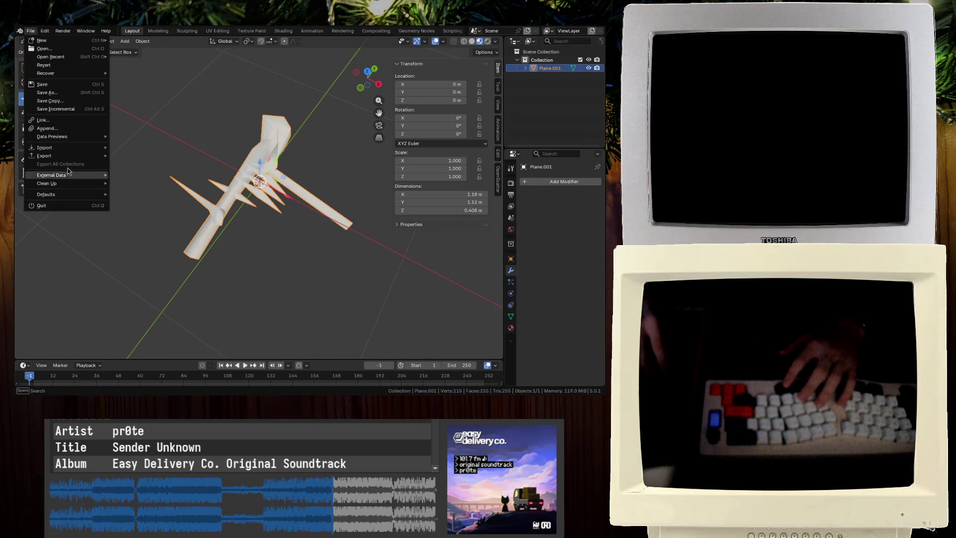
mouse_move(73, 57)
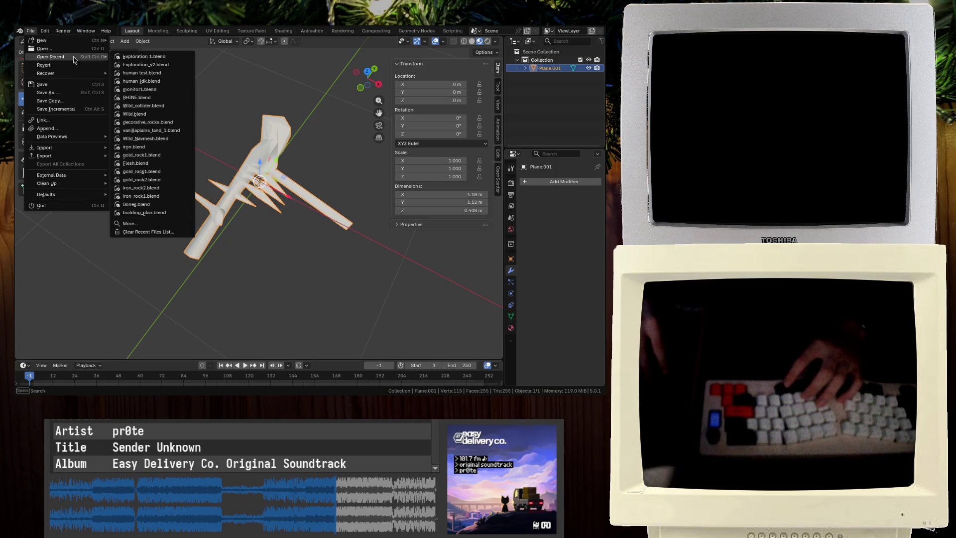
click(145, 64)
click(276, 220)
mouse_move(280, 256)
middle_down()
mouse_move(264, 207)
mouse_move(209, 124)
mouse_move(235, 189)
mouse_move(320, 150)
mouse_move(260, 163)
mouse_move(291, 150)
mouse_move(33, 315)
mouse_move(399, 212)
mouse_move(223, 190)
mouse_move(256, 222)
mouse_move(252, 213)
mouse_move(273, 197)
middle_up()
key(ctrl+s)
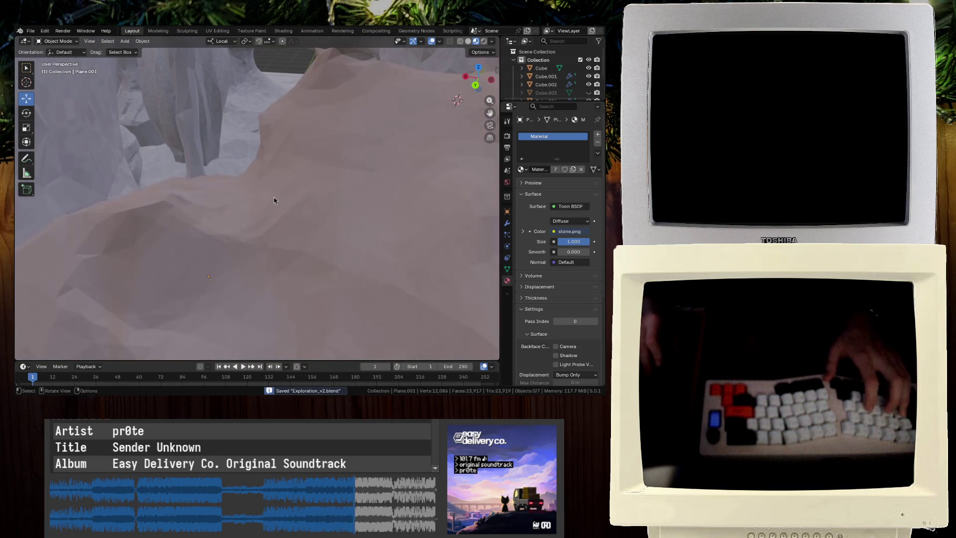
Place the 3D cursor on the mound and import the skeleton glTF 2.0 model
click(311, 231)
click(27, 82)
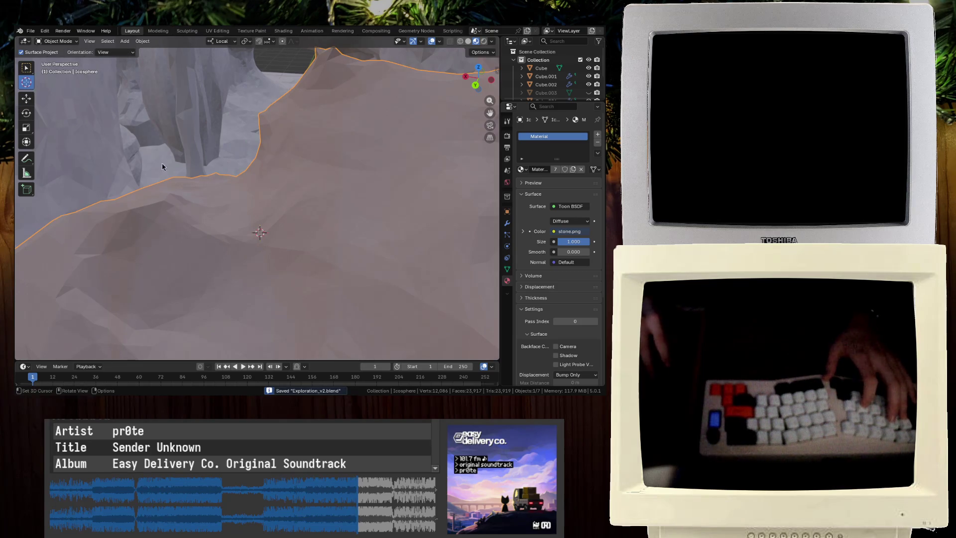
click(31, 30)
mouse_move(63, 148)
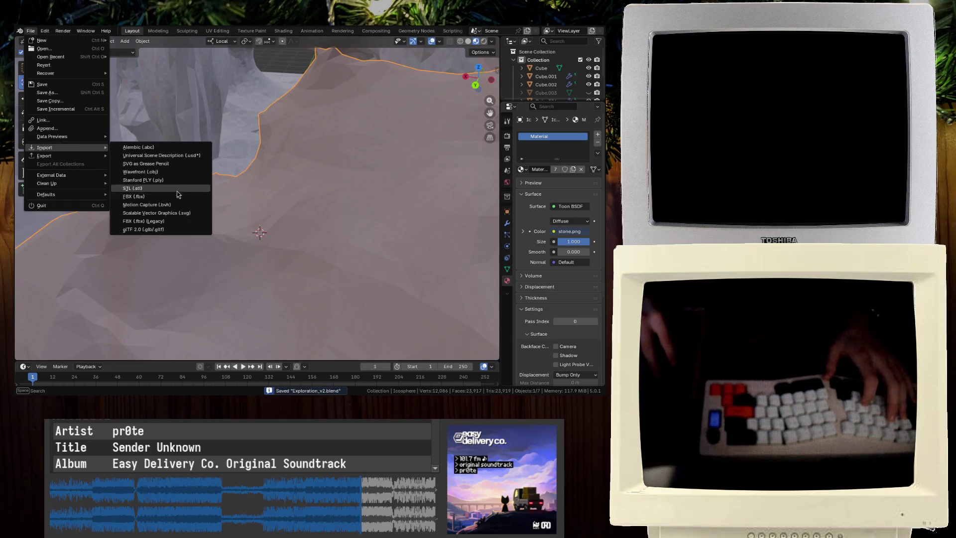
click(176, 229)
click(353, 227)
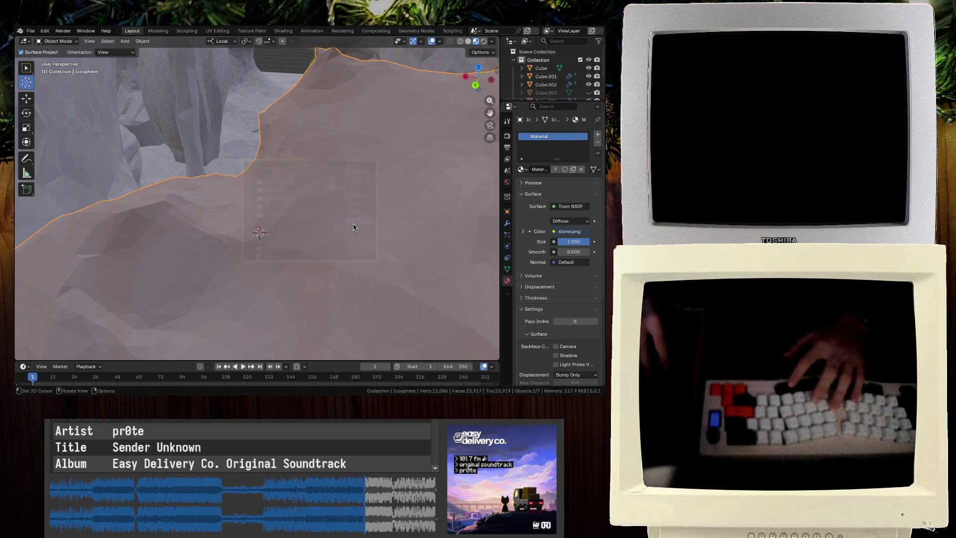
Move the imported skeleton along its axes and along Y in X-ray top view
key(Return)
key(g)
key(x)
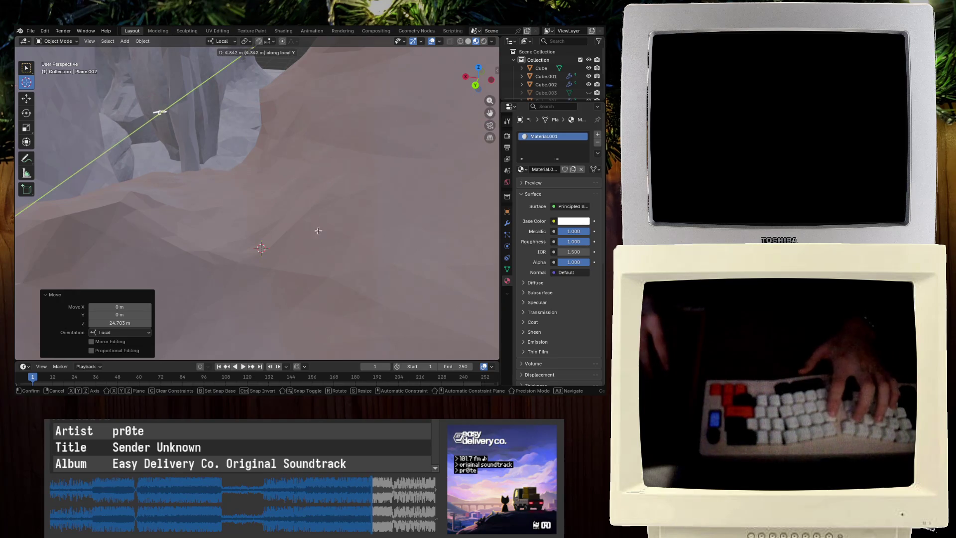
key(Return)
key(KP_7)
key(shift+z)
key(g)
key(y)
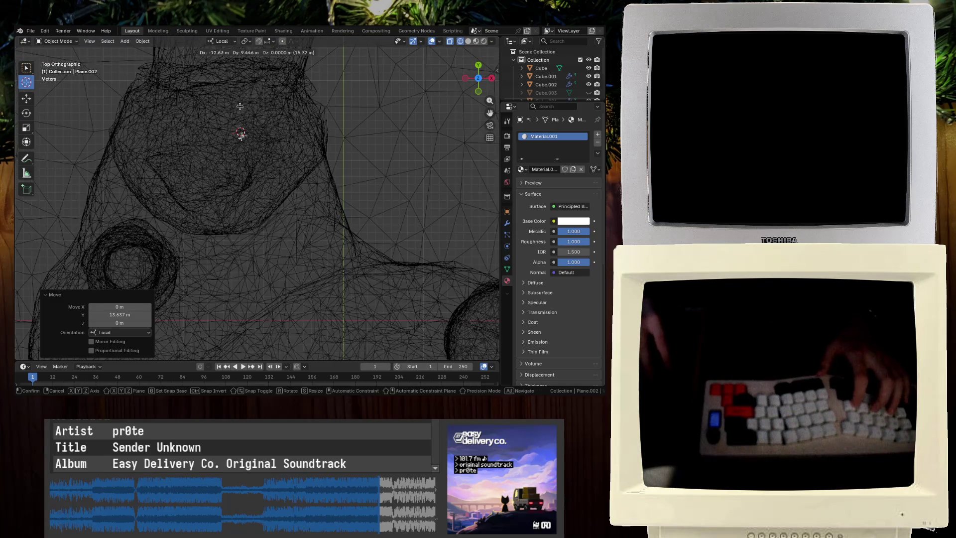
key(Return)
Adjust the skeleton's height and depth in front and side views
key(KP_1)
key(g)
key(Return)
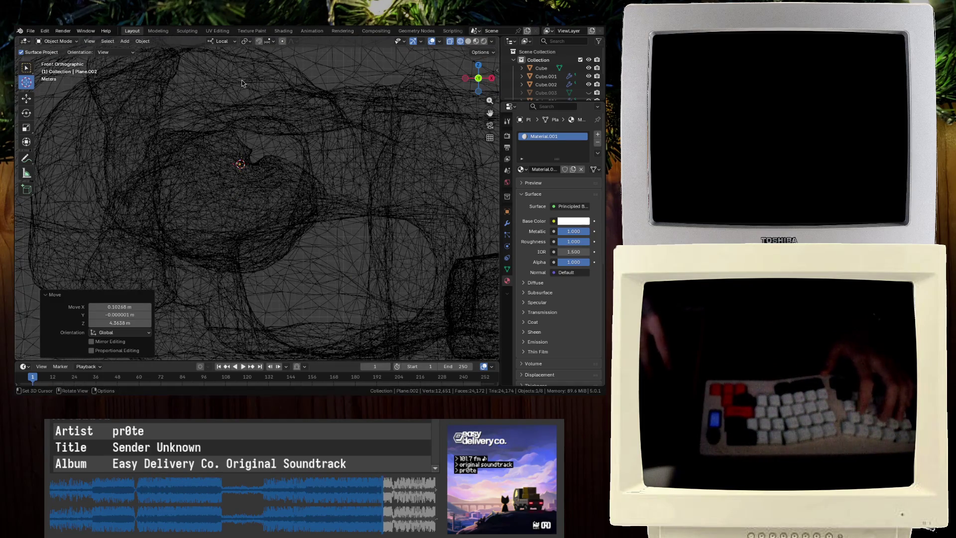
key(KP_3)
key(g)
key(Return)
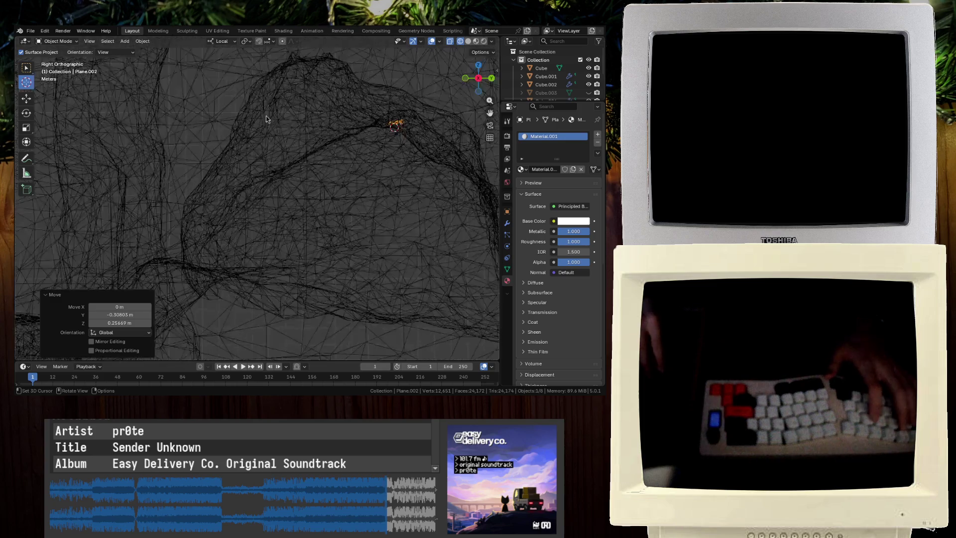
Turn off X-ray and nudge the skeleton onto the cave floor in perspective view
scroll(269, 140, up, 4)
key(shift+z)
mouse_move(328, 174)
middle_down()
mouse_move(346, 180)
mouse_move(363, 211)
middle_up()
key(g)
key(Return)
mouse_move(256, 197)
middle_down()
mouse_move(295, 205)
mouse_move(298, 224)
mouse_move(337, 264)
mouse_move(234, 254)
mouse_move(251, 224)
mouse_move(432, 223)
middle_up()
key(g)
key(Return)
key(g)
key(Return)
key(g)
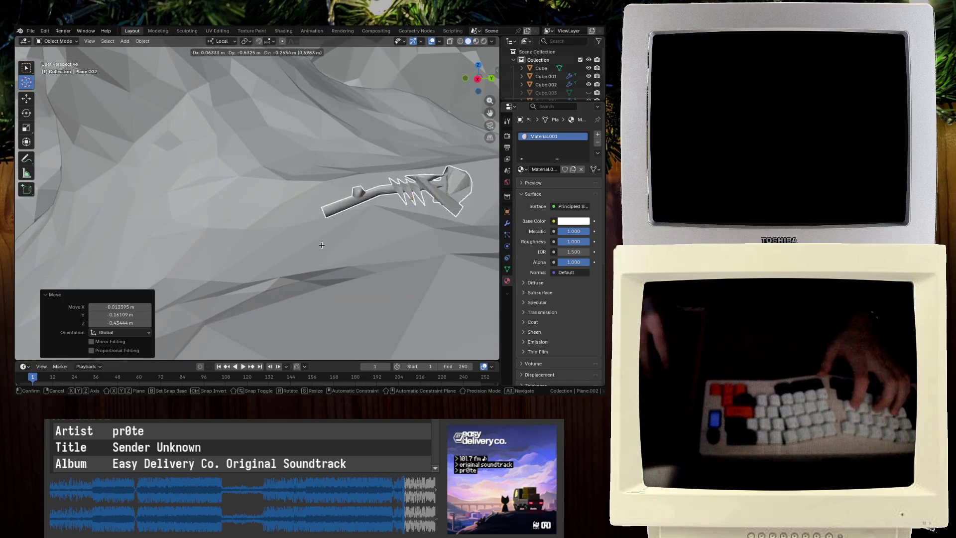
key(Return)
mouse_move(306, 246)
middle_down()
mouse_move(284, 226)
mouse_move(192, 235)
middle_up()
key(g)
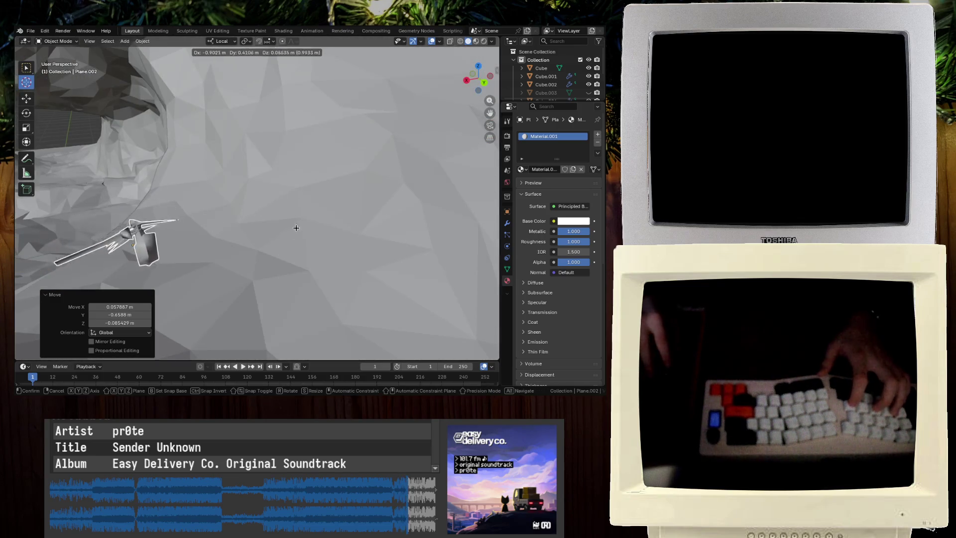
key(Return)
middle_drag(321, 233, 288, 203)
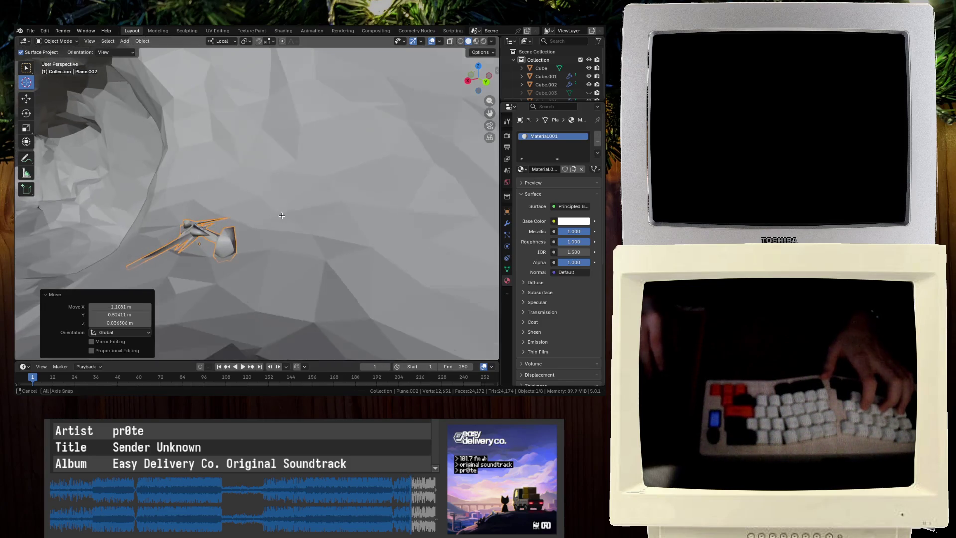
Tilt the skeleton around local X to -24.7° so it rests on the ground
key(r)
key(x)
key(x)
key(Return)
key(g)
key(Return)
key(r)
key(z)
key(z)
key(x)
key(x)
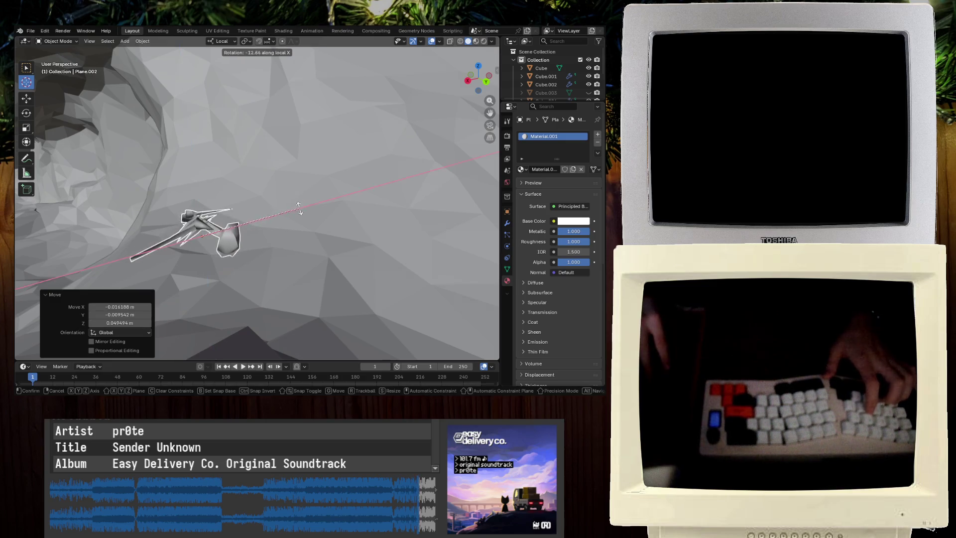
key(Return)
middle_drag(296, 230, 316, 228)
mouse_move(394, 142)
middle_down()
mouse_move(358, 149)
mouse_move(349, 189)
middle_up()
Preview the scene with its materials and lighting, then save the project
key(z)
click(335, 247)
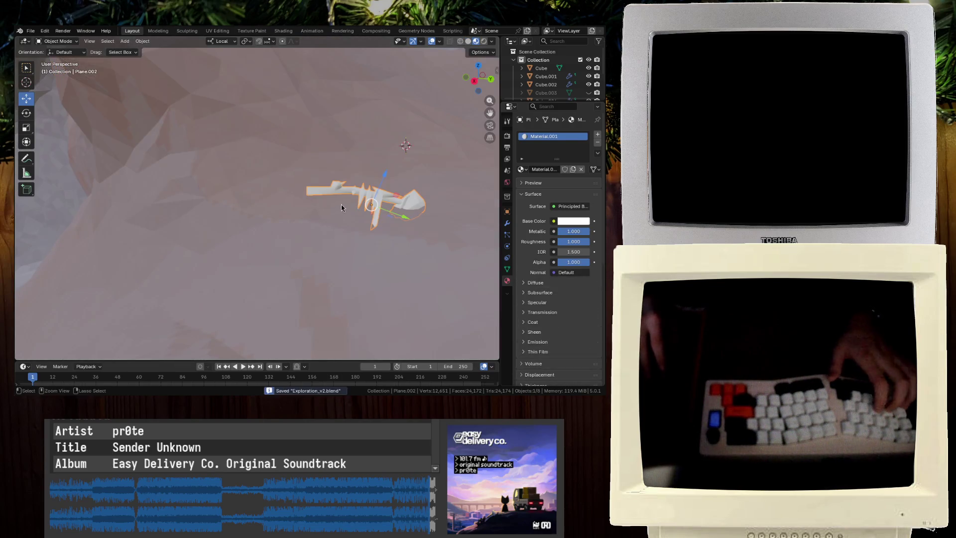
key(ctrl+s)
Duplicate the skeleton, turn the copy -128° about X, and drop it lower right on the floor
key(shift+d)
click(380, 92)
middle_drag(381, 92, 359, 114)
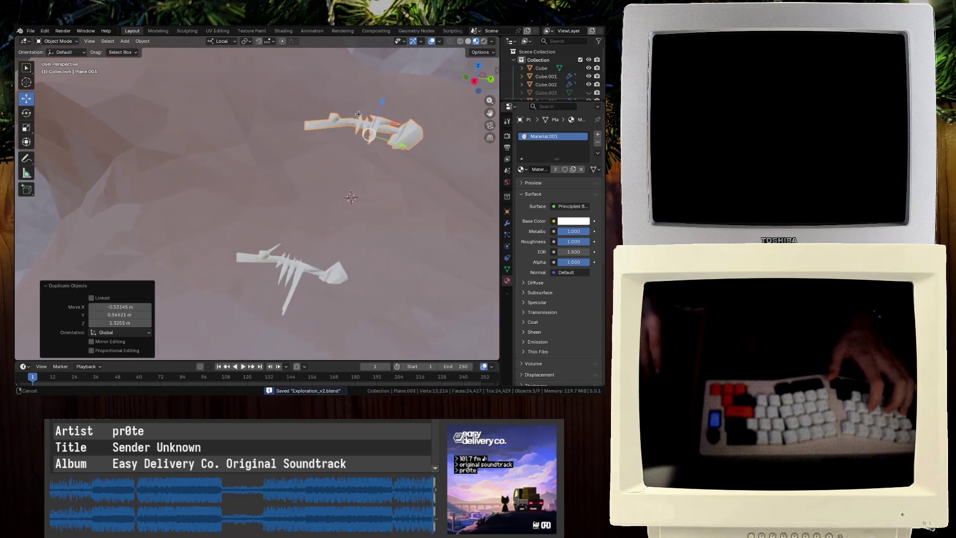
key(r)
key(x)
click(375, 183)
key(g)
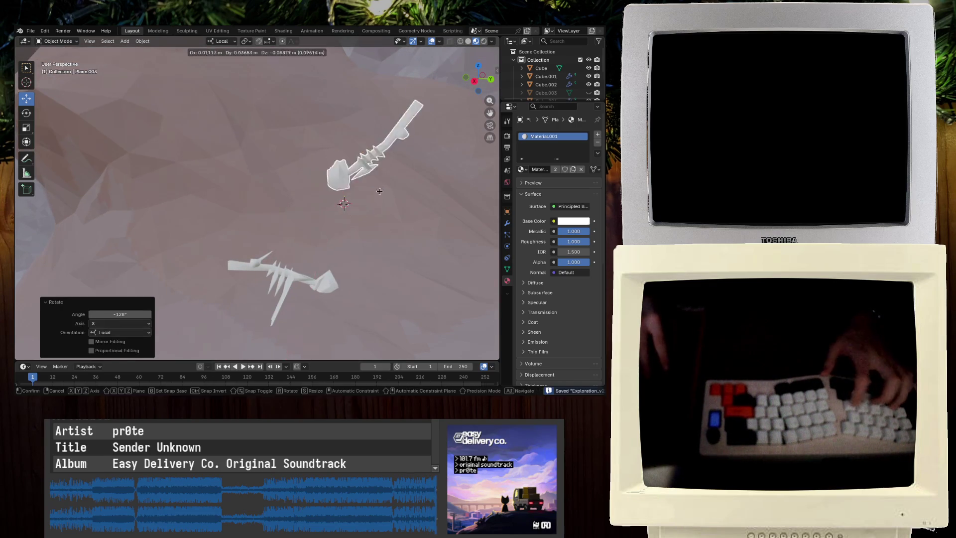
click(433, 294)
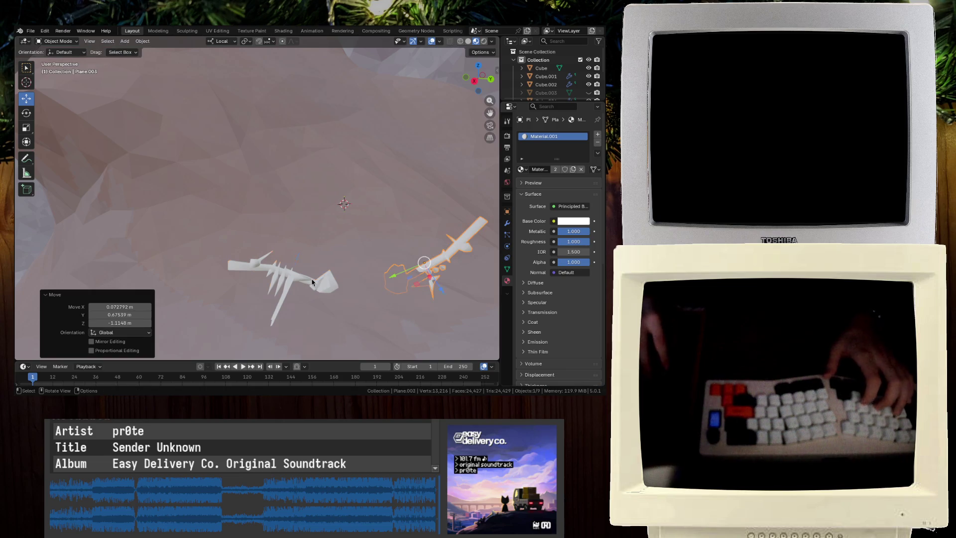
Scale the original skeleton up 1.9 times and rotate it to a new angle
click(312, 283)
key(s)
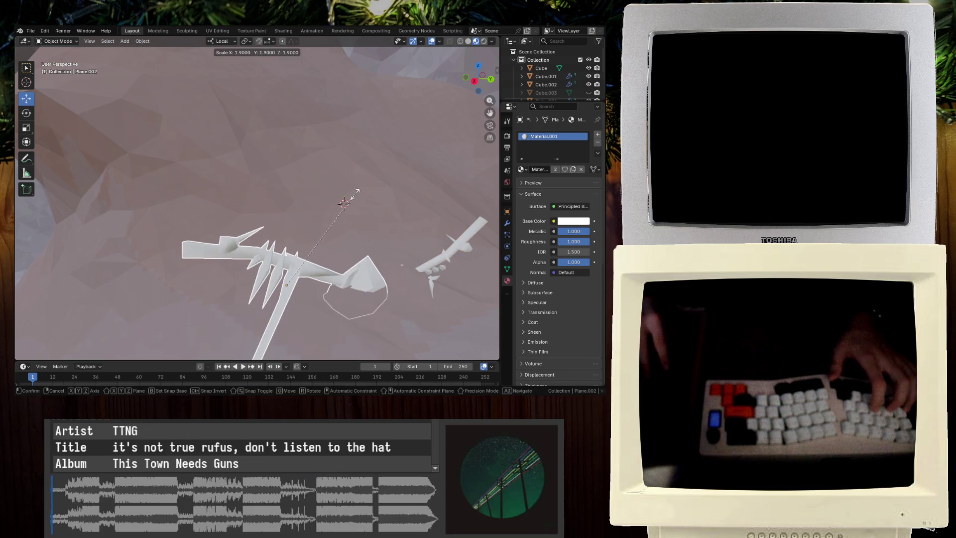
key(Escape)
key(r)
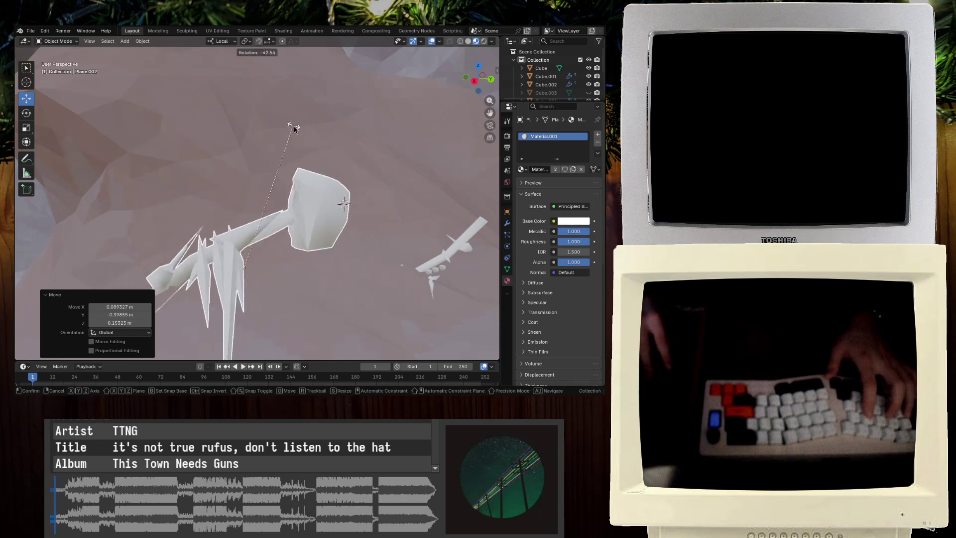
alt+middle_drag(319, 150, 330, 169)
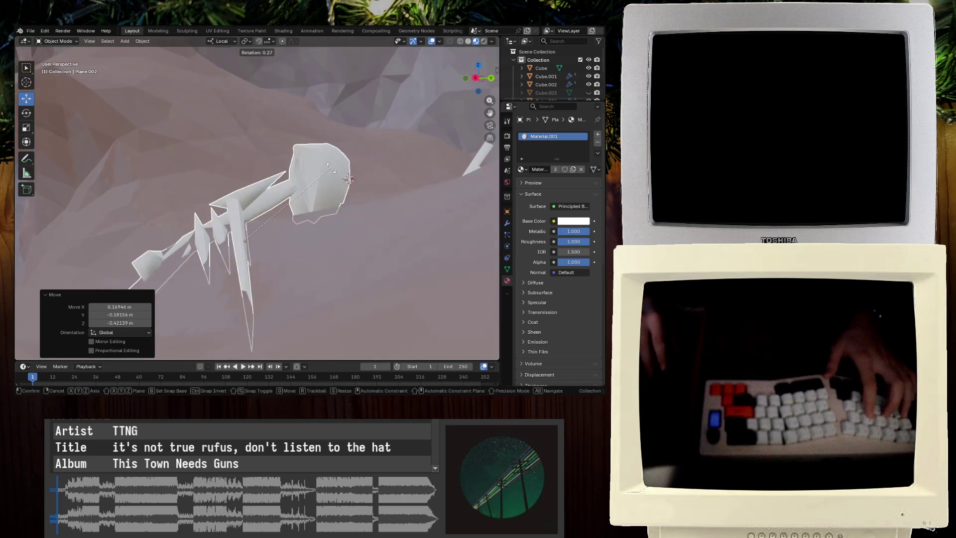
key(Return)
Orbit around the cave terrain, save the project, and move the view in among the rocks
click(431, 136)
mouse_move(431, 136)
middle_down()
mouse_move(356, 113)
mouse_move(365, 112)
mouse_move(336, 147)
mouse_move(367, 141)
mouse_move(346, 162)
middle_up()
key(ctrl+s)
middle_drag(272, 196, 283, 181)
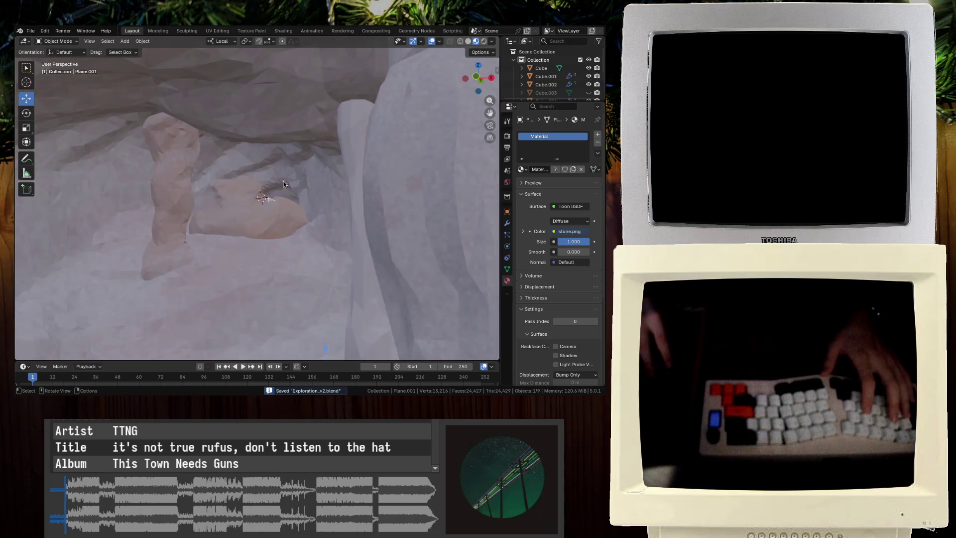
Move and rotate the enlarged skeleton repeatedly to bring it down onto the cave floor
click(268, 200)
mouse_move(277, 225)
middle_down()
mouse_move(271, 239)
mouse_move(302, 223)
mouse_move(268, 229)
middle_up()
key(g)
click(302, 223)
key(g)
click(116, 231)
mouse_move(115, 231)
middle_down()
mouse_move(220, 175)
mouse_move(229, 243)
mouse_move(298, 224)
middle_up()
key(r)
click(402, 213)
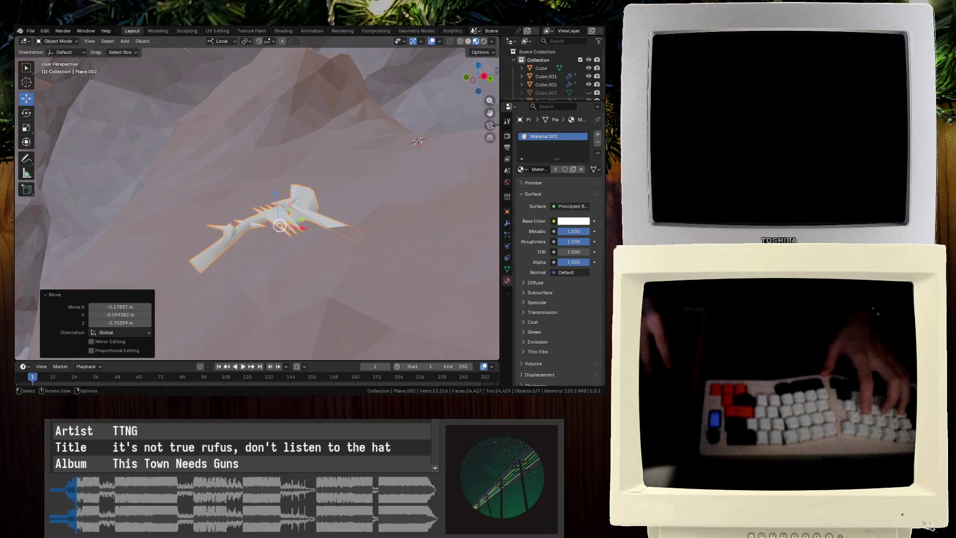
key(r)
click(379, 199)
key(g)
click(381, 190)
Shift the skeleton left and turn it 27.5°, undoing a stray local-X rotation
key(r)
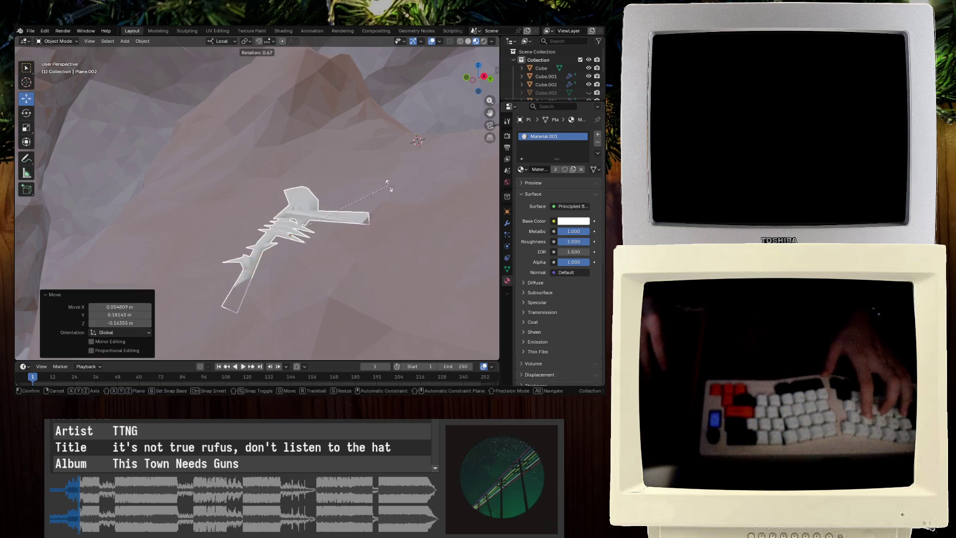
key(g)
middle_drag(393, 196, 333, 178)
click(298, 185)
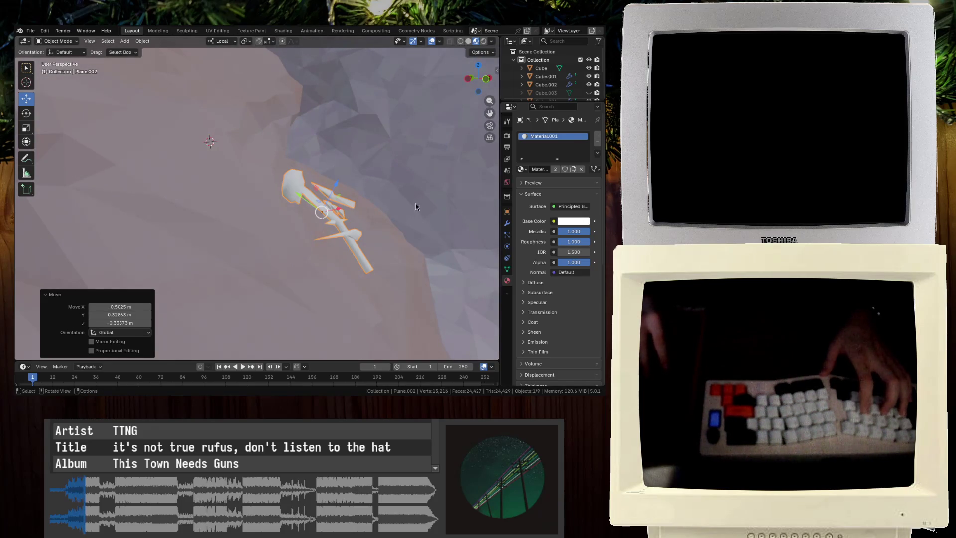
key(r)
click(402, 245)
middle_drag(402, 245, 319, 233)
key(r)
key(x)
key(x)
key(Escape)
key(ctrl+z)
mouse_move(347, 163)
middle_down()
mouse_move(256, 163)
mouse_move(212, 145)
middle_up()
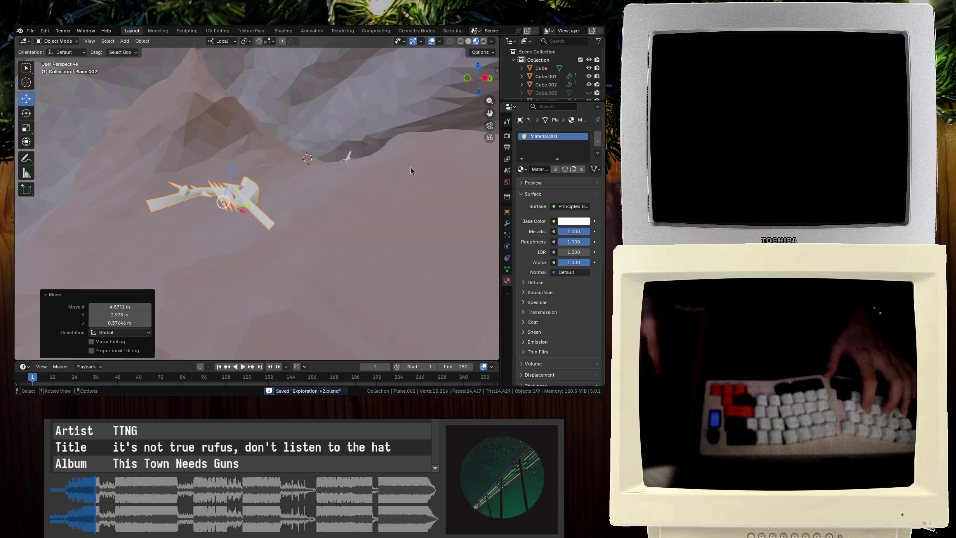
Toggle X-ray, give the skeleton a final position and rotation tweak, and save
key(alt+z)
key(g)
key(Return)
key(alt+z)
key(r)
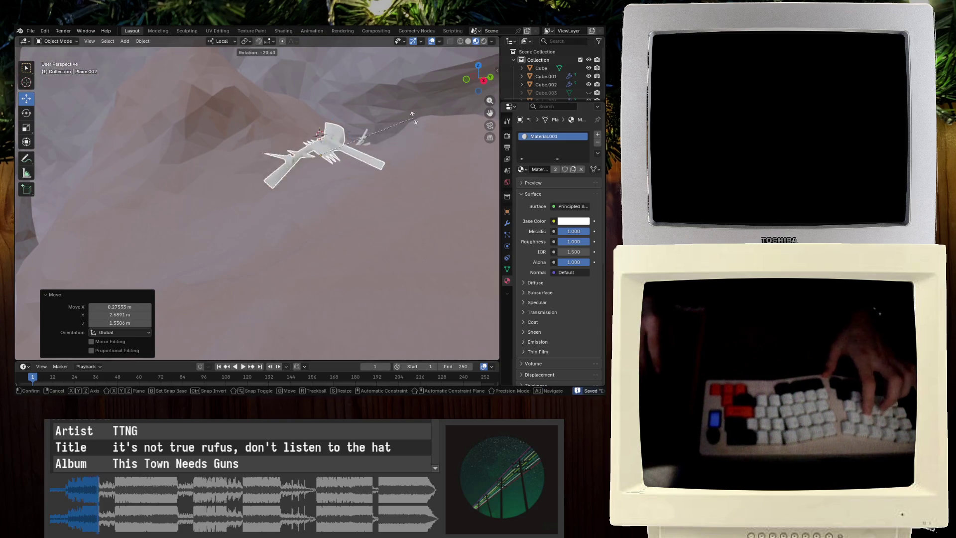
key(Escape)
key(ctrl+s)
Orbit and zoom around the cave to check the skeleton among the rocks, saving again
click(383, 124)
mouse_move(383, 124)
middle_down()
mouse_move(410, 137)
mouse_move(341, 178)
middle_up()
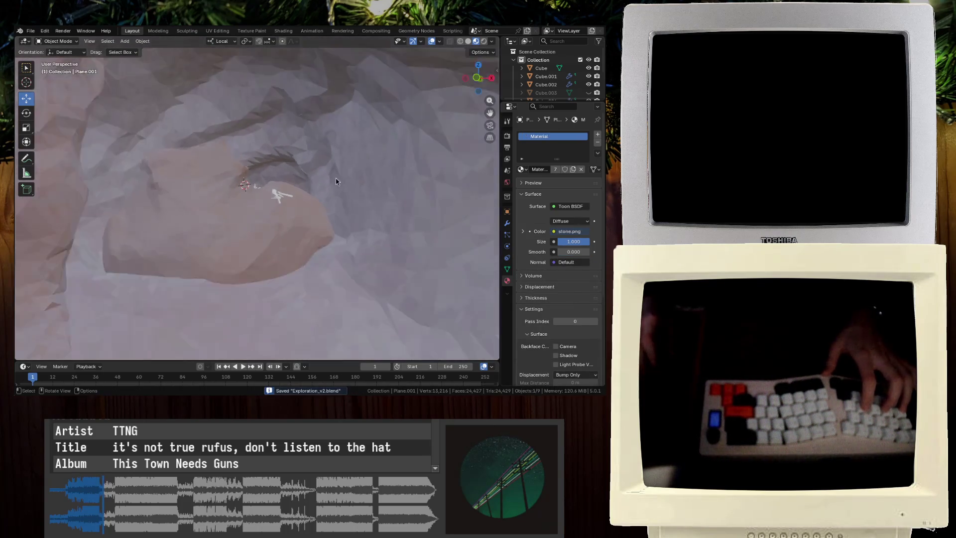
scroll(340, 177, down, 3)
scroll(307, 199, up, 3)
scroll(307, 199, down, 3)
middle_drag(284, 199, 264, 176)
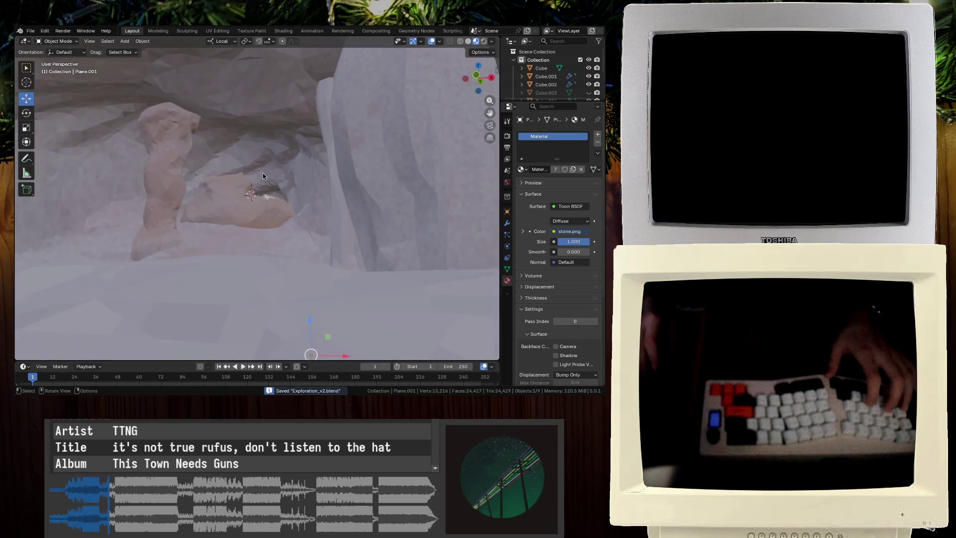
key(ctrl+s)
scroll(261, 179, up, 6)
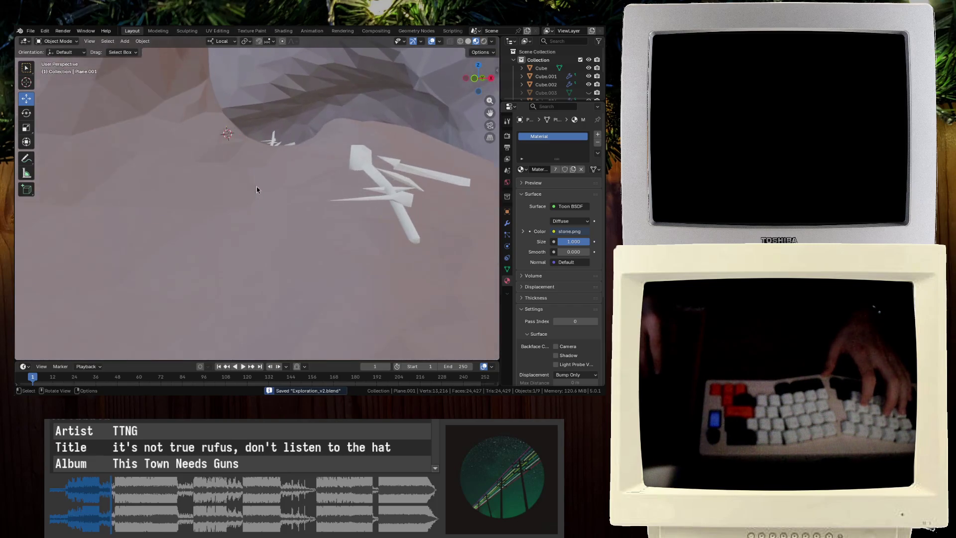
scroll(256, 194, down, 3)
click(264, 199)
In Edit Mode, select the duplicate skeleton's linked geometry and delete its 43 vertices
key(Tab)
click(327, 171)
key(l)
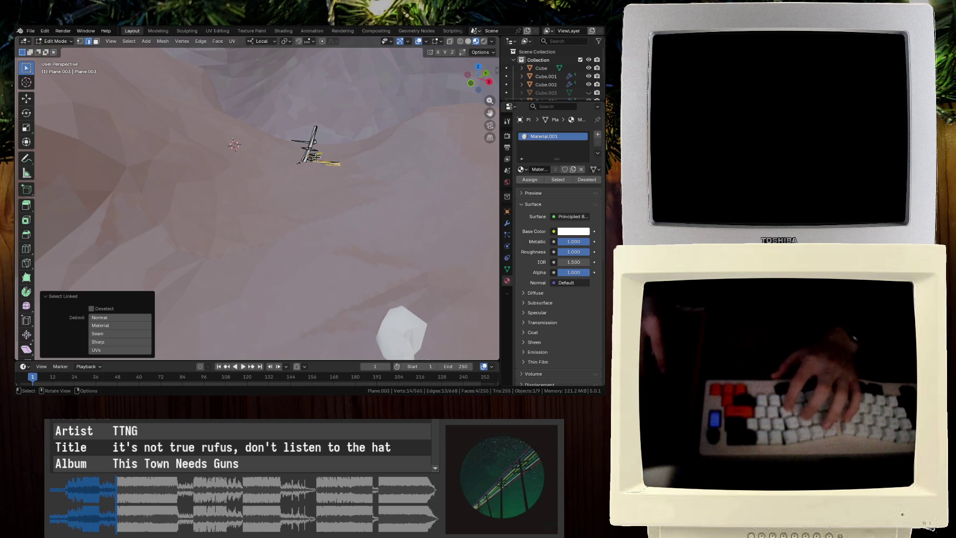
click(119, 317)
key(l)
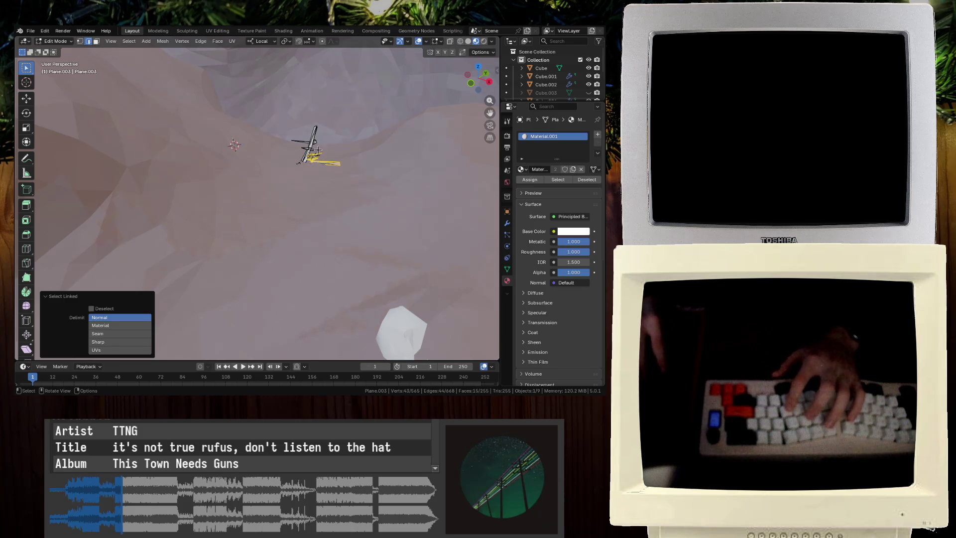
key(x)
click(316, 149)
middle_drag(317, 149, 286, 163)
Check the trimmed piece in orthographic view, then delete the whole Plane.003 object
key(KP_5)
key(KP_5)
scroll(294, 176, down, 5)
middle_drag(354, 143, 145, 241)
key(a)
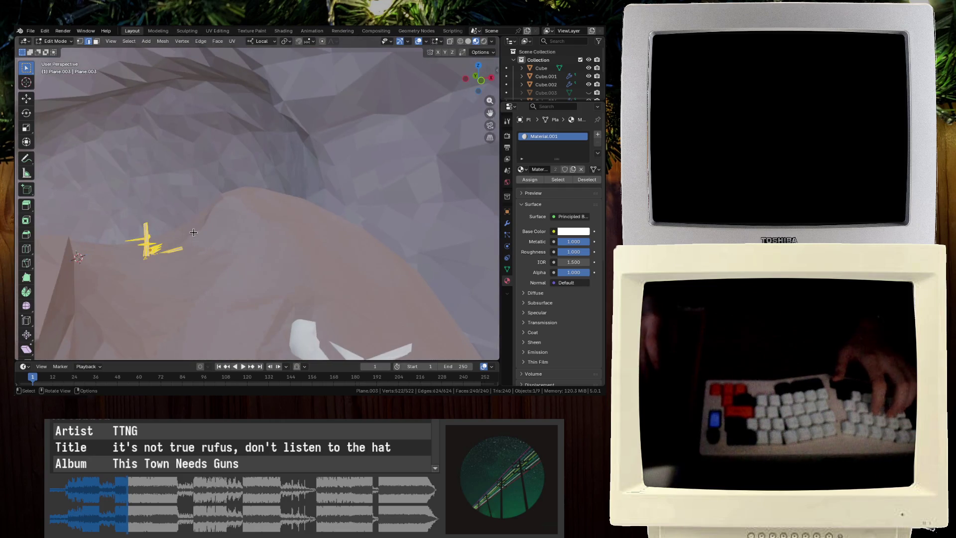
key(Tab)
key(Delete)
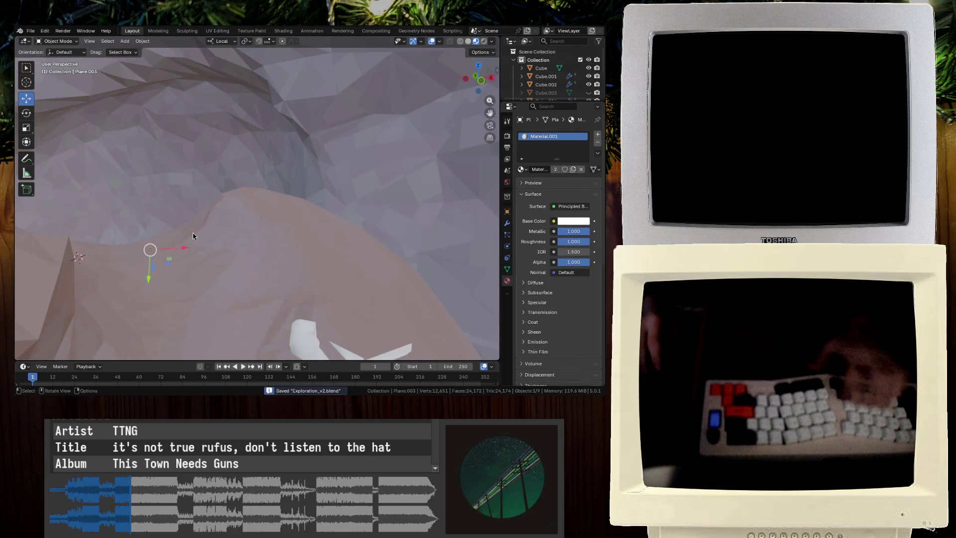
Save the cave file and choose an entry from the File menu
middle_drag(192, 232, 161, 229)
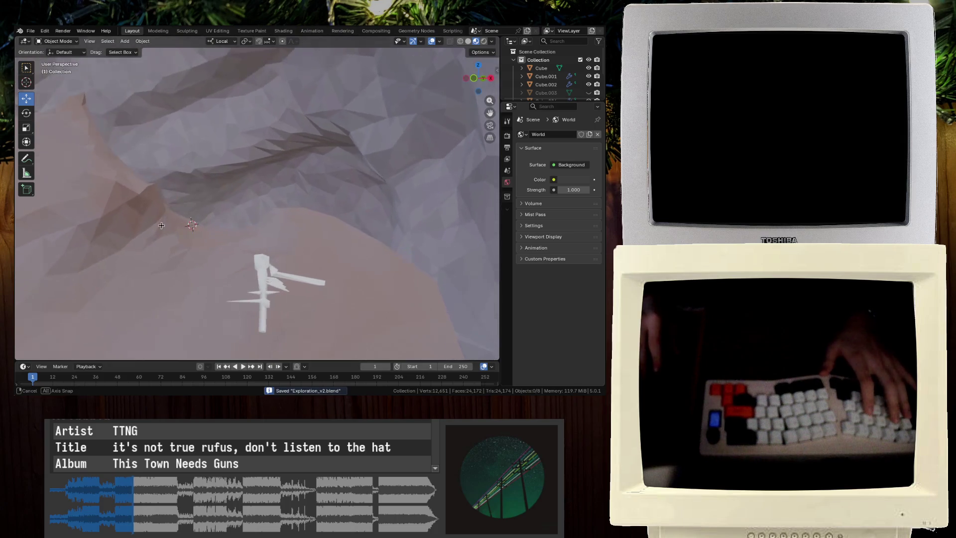
key(ctrl+s)
right_click(161, 230)
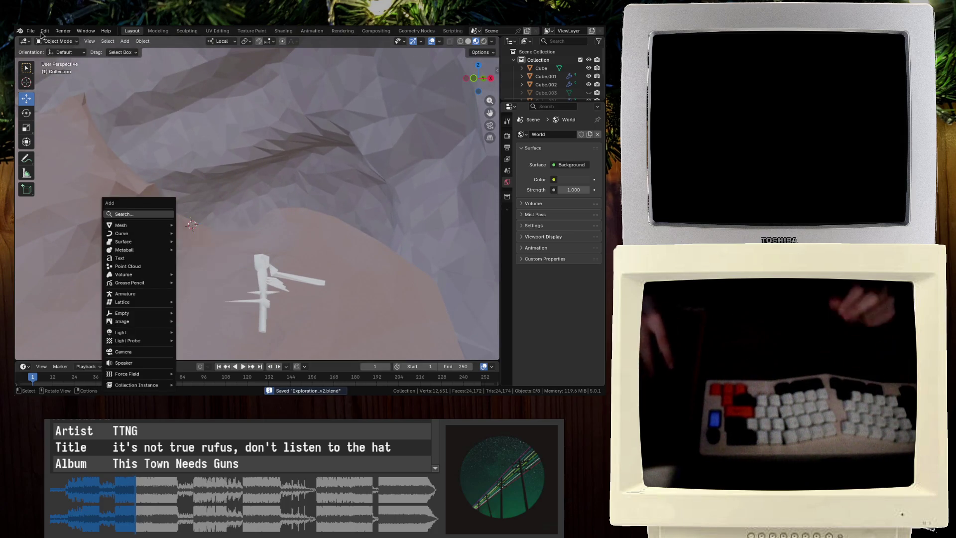
click(30, 31)
mouse_move(74, 147)
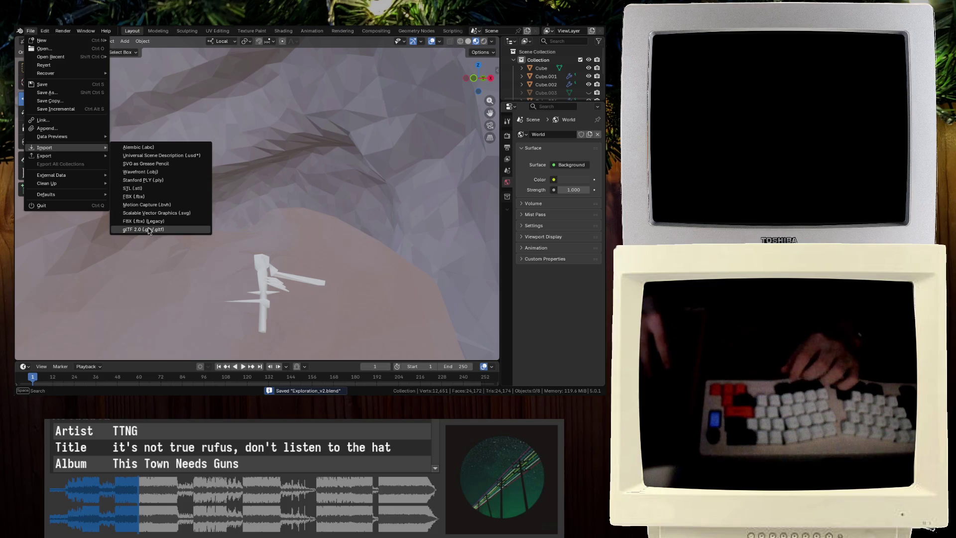
mouse_move(84, 174)
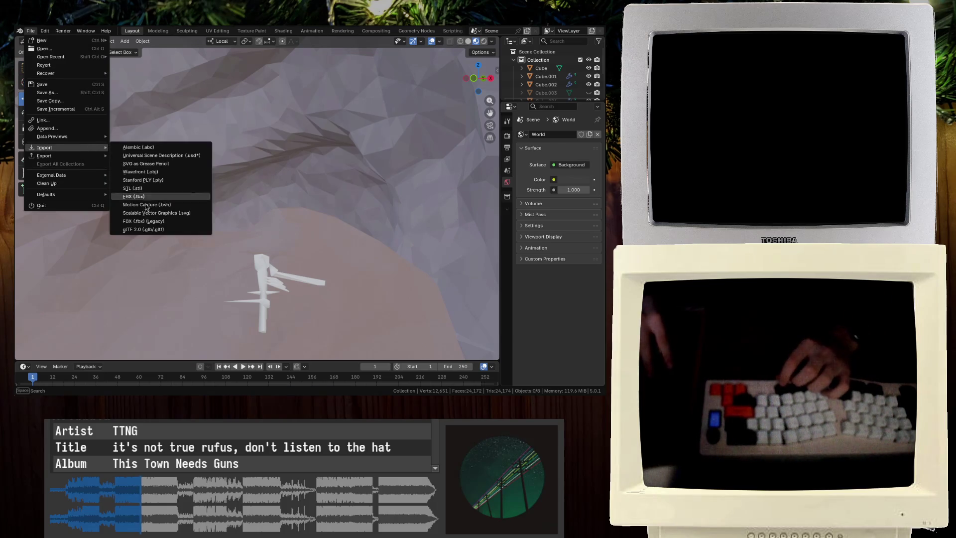
click(149, 194)
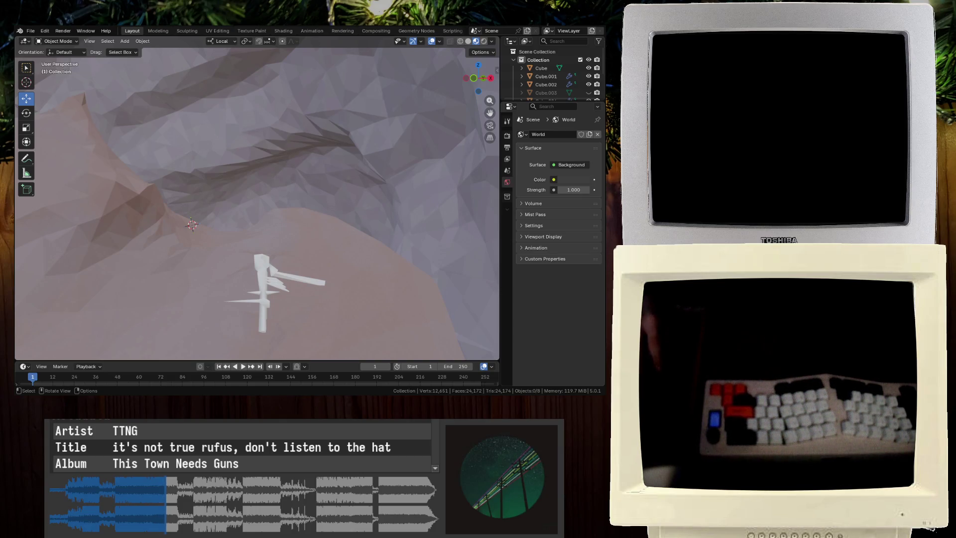
Bring Cube.005 into view, try moving it along Z, then remove it and save
key(ctrl+z)
scroll(213, 199, down, 8)
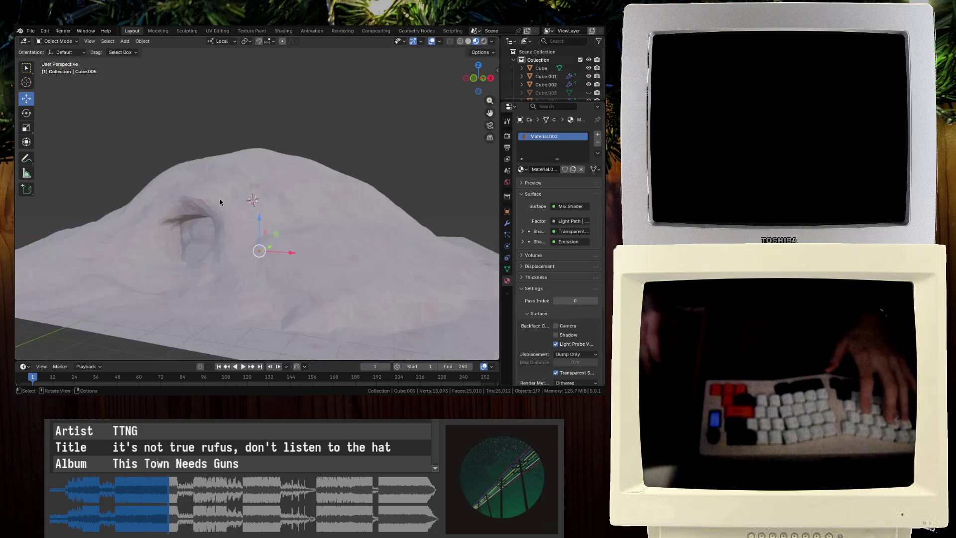
mouse_move(259, 250)
mouse_down()
mouse_move(249, 250)
mouse_move(276, 166)
mouse_up()
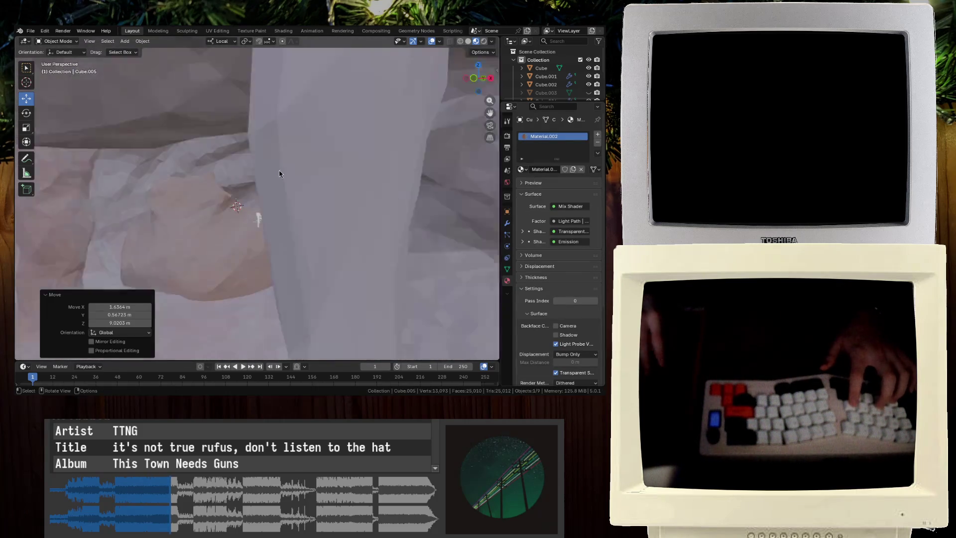
key(g)
key(z)
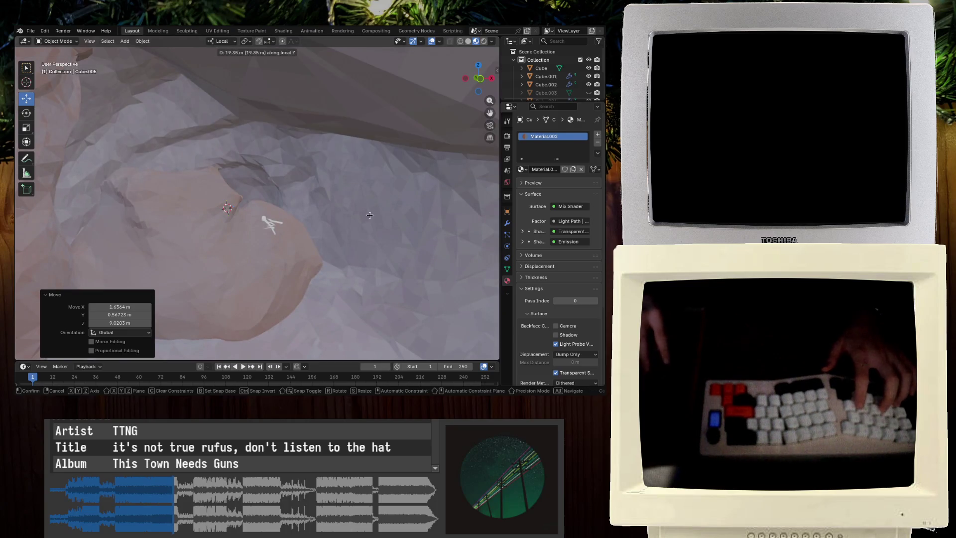
key(Escape)
key(ctrl+z)
key(ctrl+z)
key(ctrl+s)
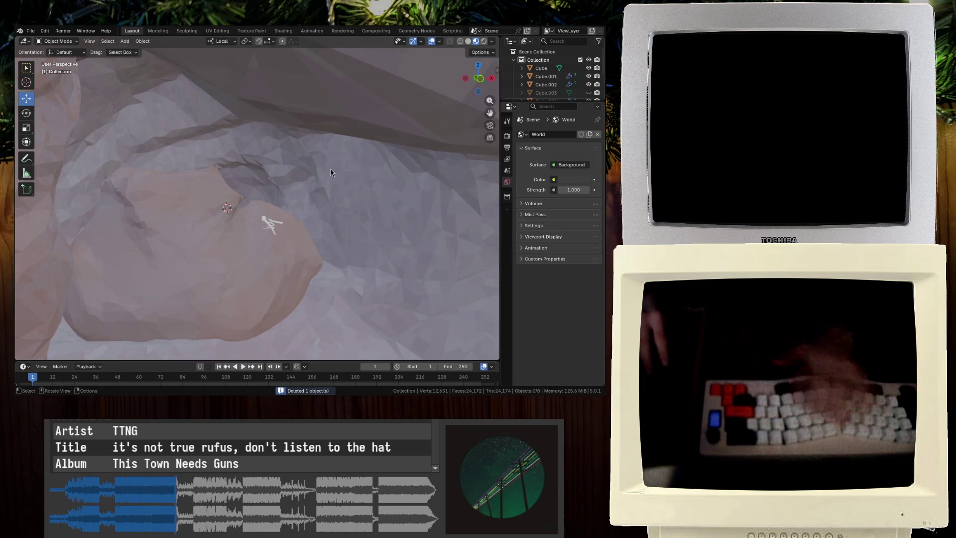
scroll(321, 194, up, 4)
click(282, 254)
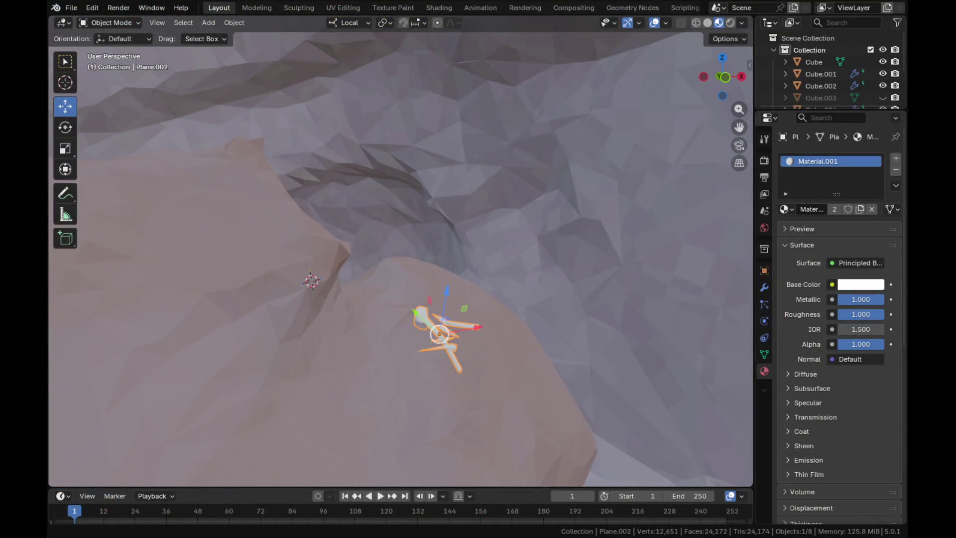
Inspect the Cube.004 rock pillar, then walk the viewpoint forward into the cave and maximize the 3D view
scroll(506, 234, down, 10)
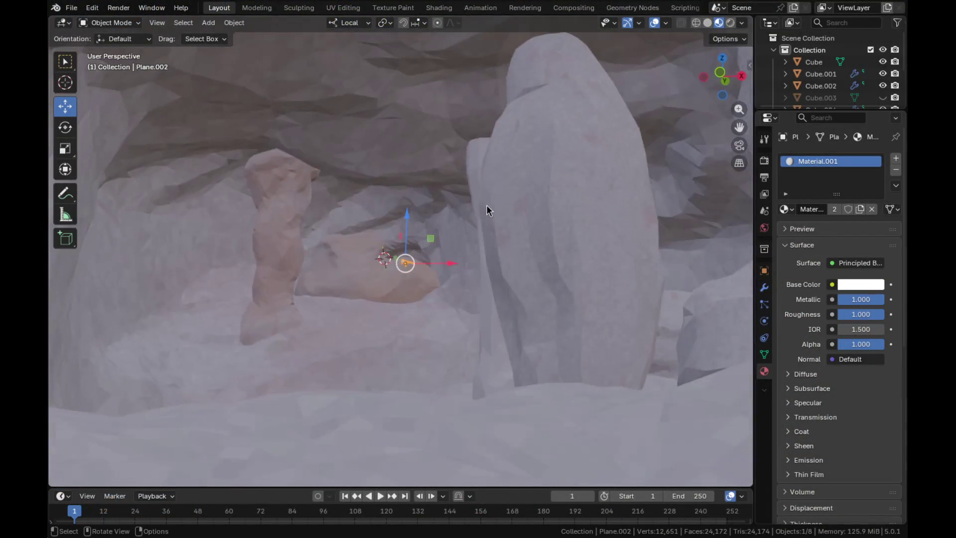
scroll(486, 205, up, 3)
click(519, 183)
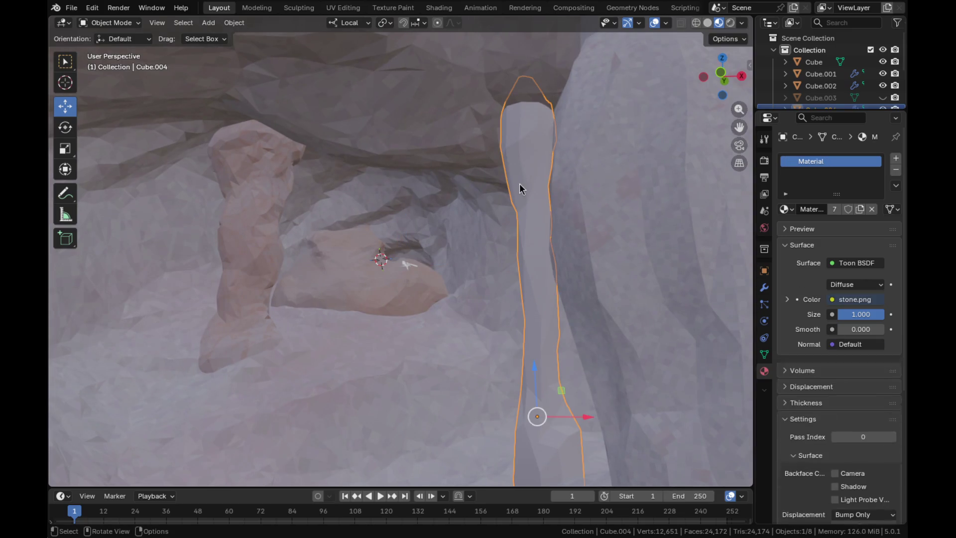
click(68, 362)
scroll(72, 360, down, 10)
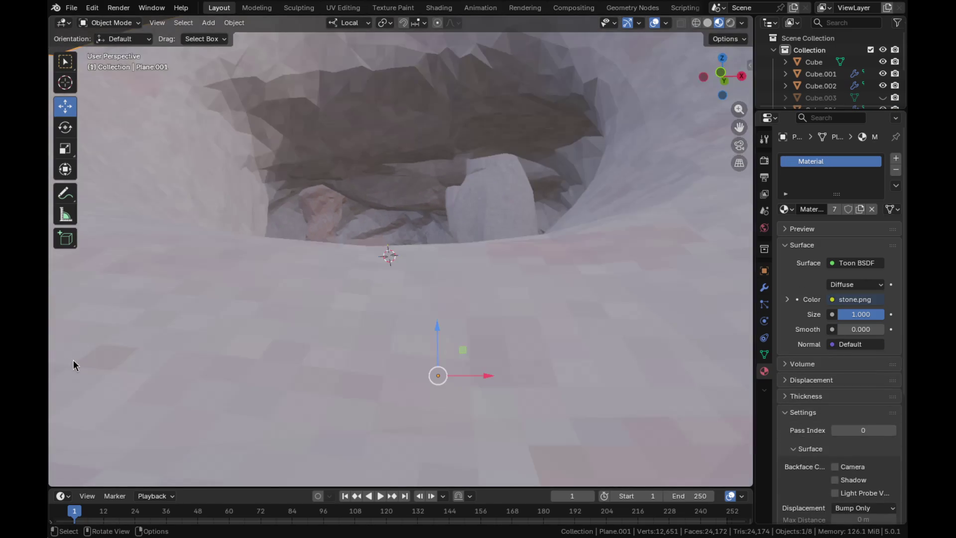
click(94, 337)
scroll(341, 270, up, 10)
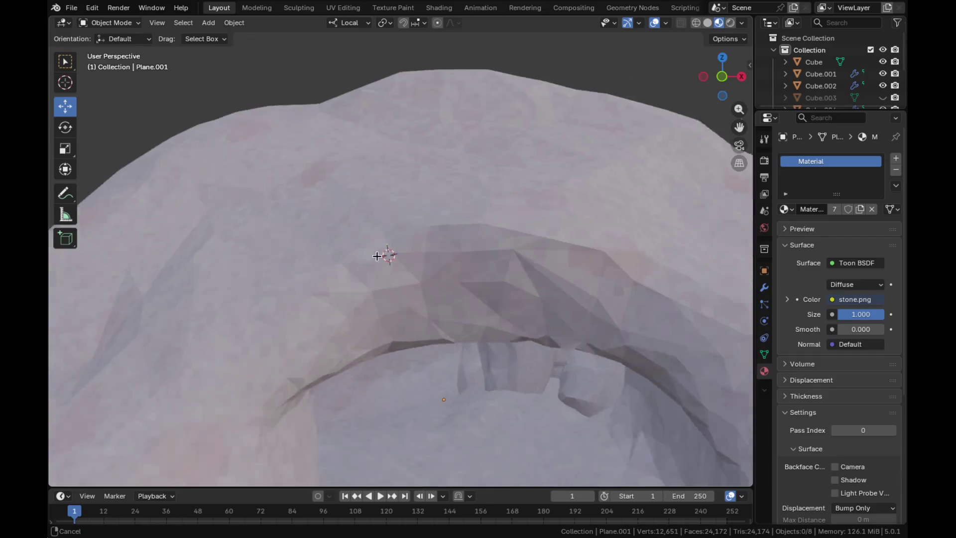
key(shift+grave)
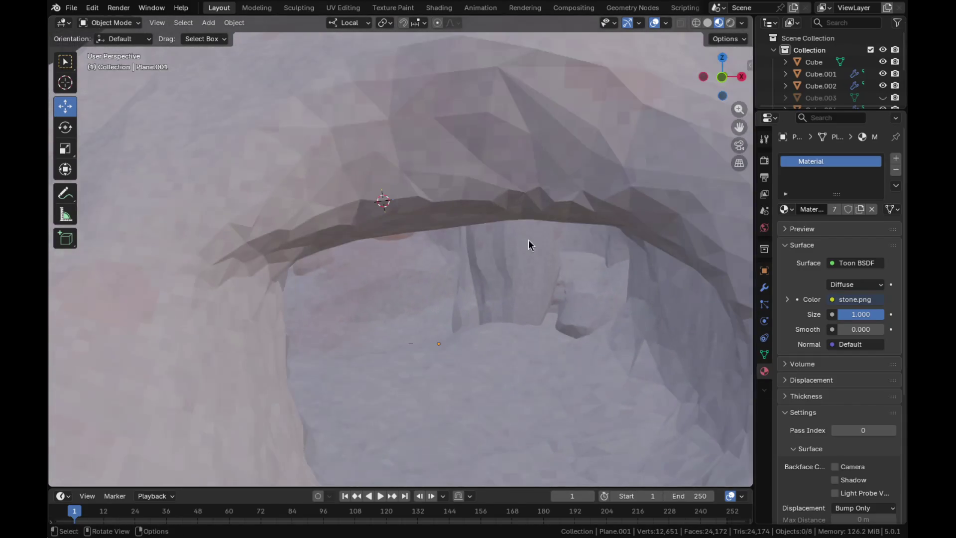
key(w)
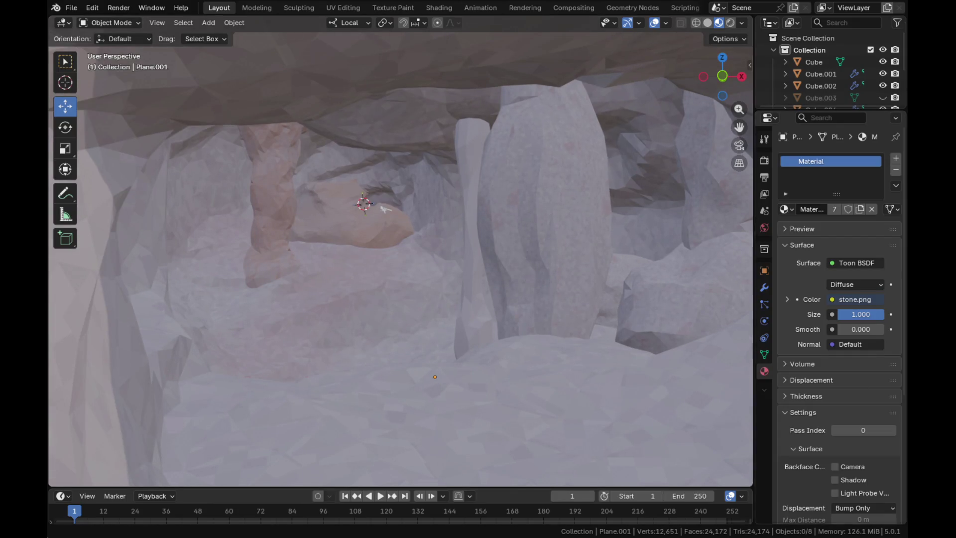
key(ctrl+space)
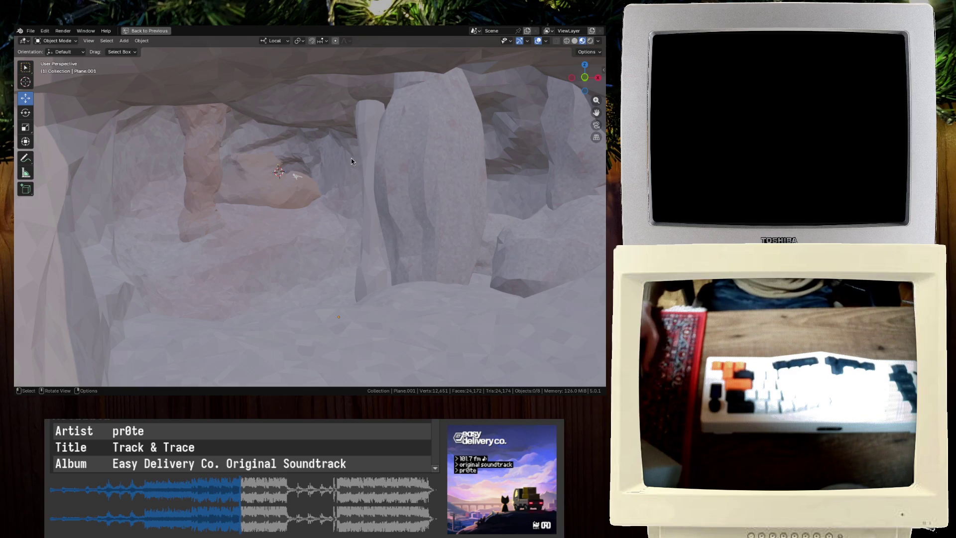
Restore the full layout, save, and select rocks Cube.001, Cube.002 and Cube.004
scroll(299, 196, up, 3)
key(ctrl+space)
key(ctrl+s)
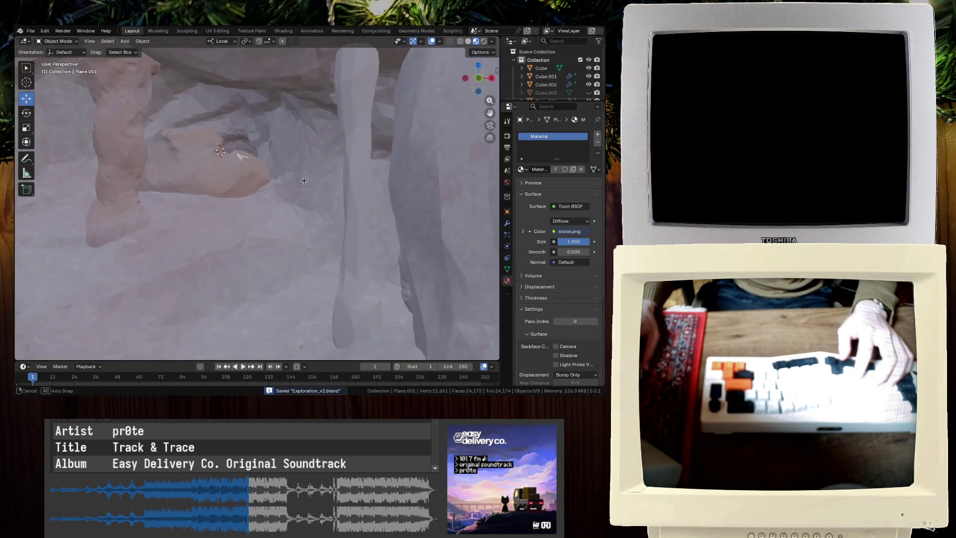
click(307, 207)
scroll(307, 208, down, 5)
shift+click(441, 214)
key(ctrl+s)
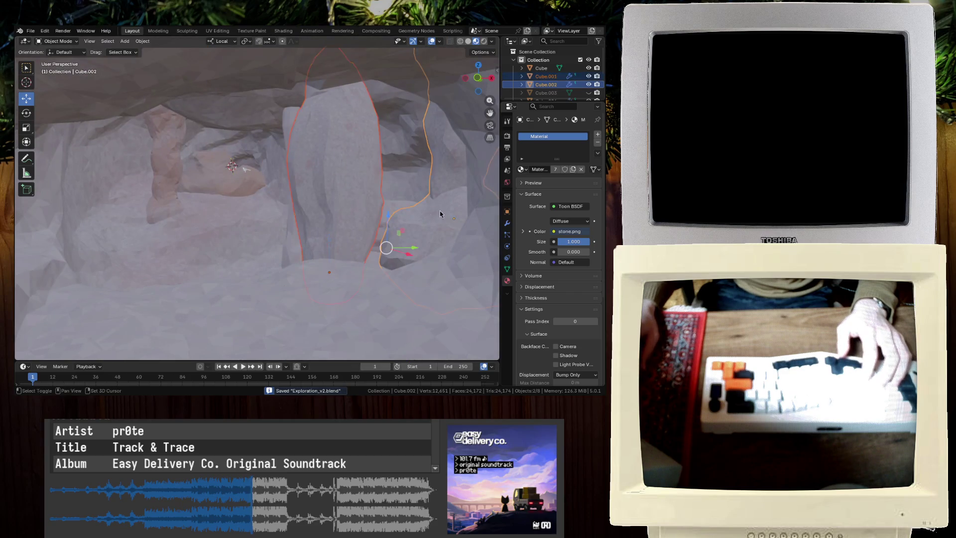
shift+click(294, 250)
In UV Editing, move the rock's UV island up-right on the stone texture and save
click(186, 31)
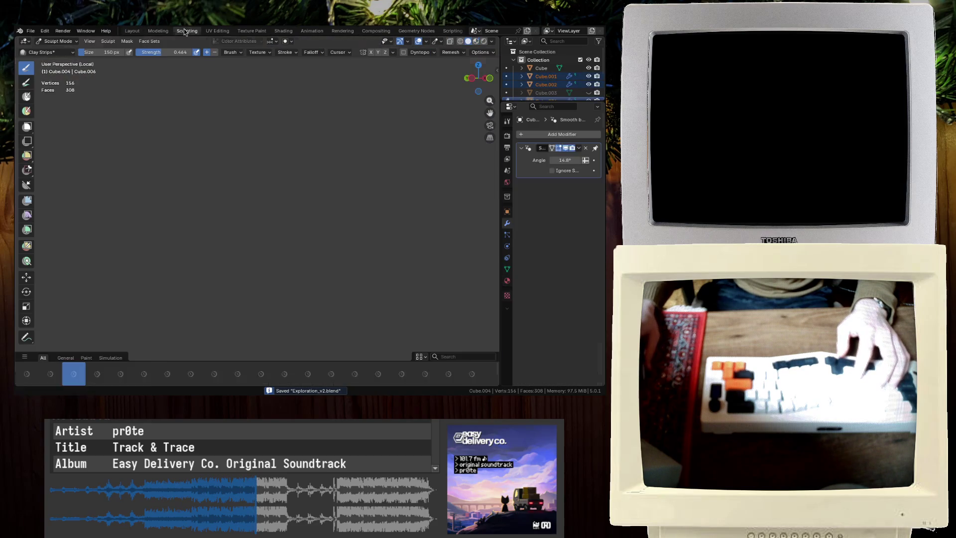
click(216, 31)
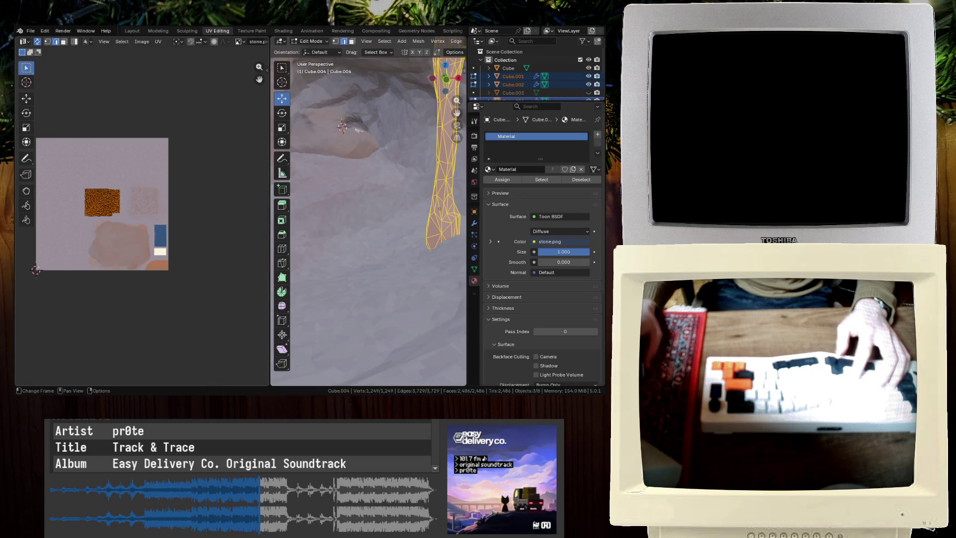
key(g)
click(192, 150)
key(Tab)
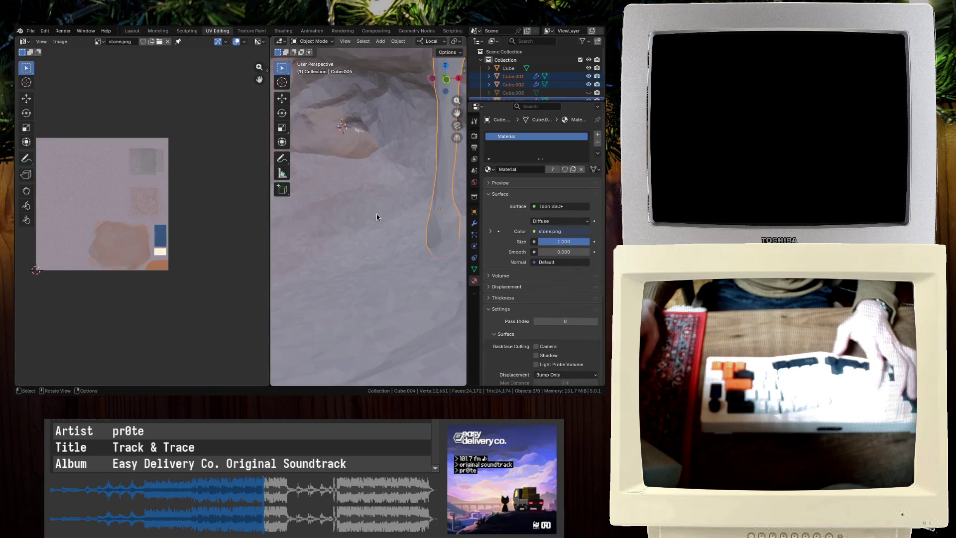
key(ctrl+s)
click(132, 31)
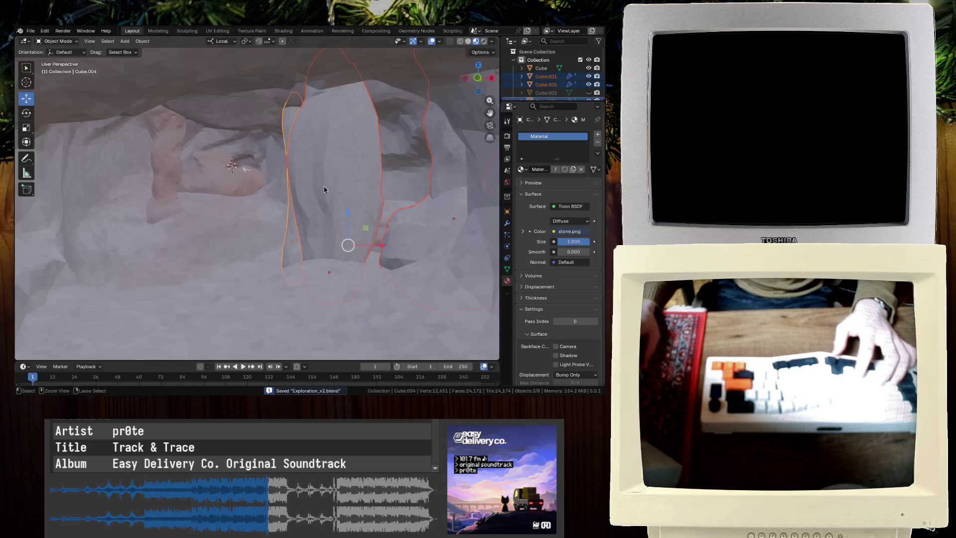
Shift the Cylinder's UV island by 0.474 × 0.295 onto the top-right orange patch, then save
click(286, 293)
mouse_move(287, 293)
middle_down()
mouse_move(269, 247)
mouse_move(277, 252)
mouse_move(295, 206)
middle_up()
click(279, 250)
key(Tab)
click(217, 31)
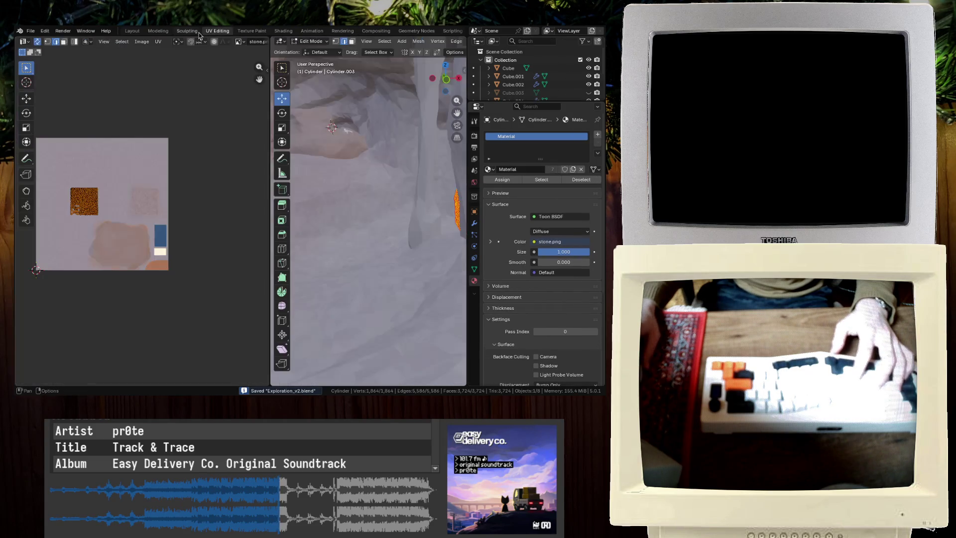
key(g)
click(218, 143)
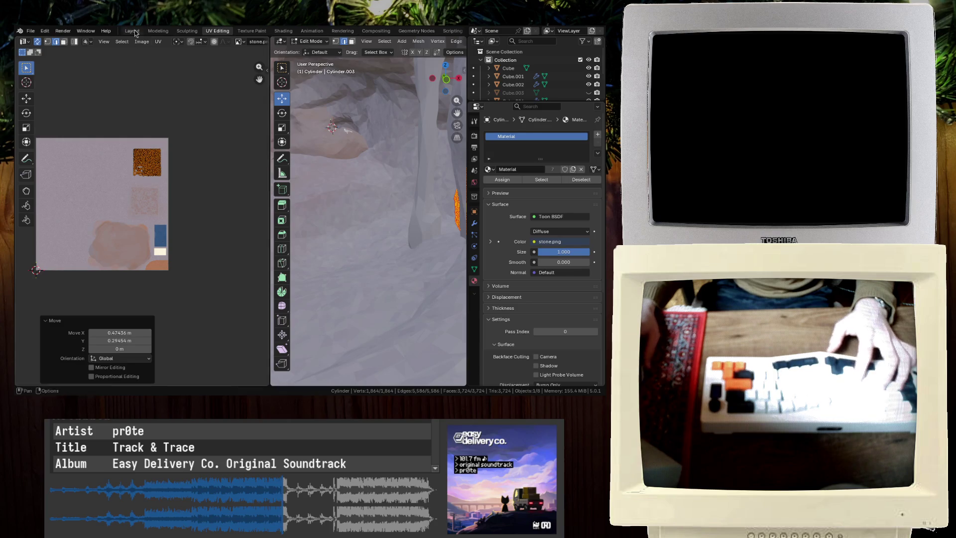
click(132, 31)
key(ctrl+s)
scroll(294, 184, down, 5)
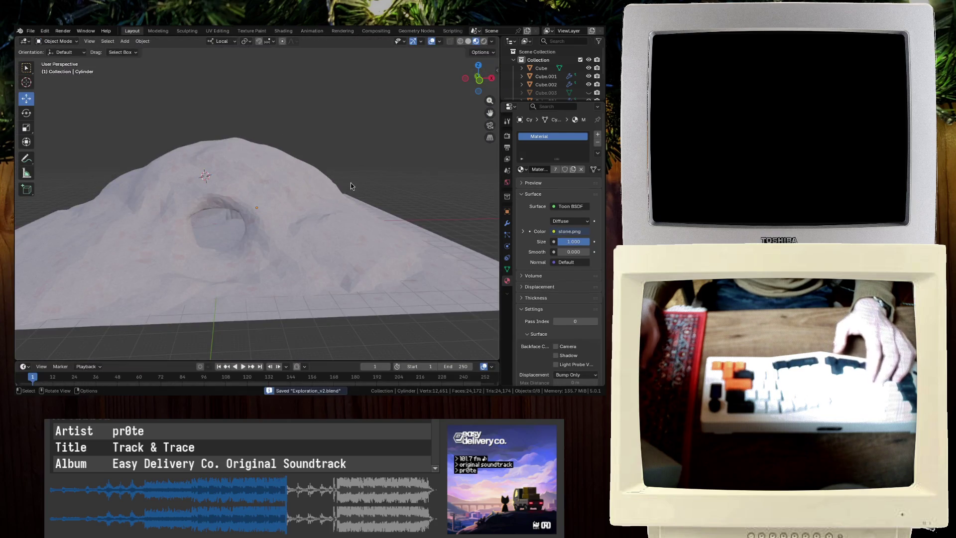
scroll(223, 182, up, 6)
middle_drag(246, 155, 239, 166)
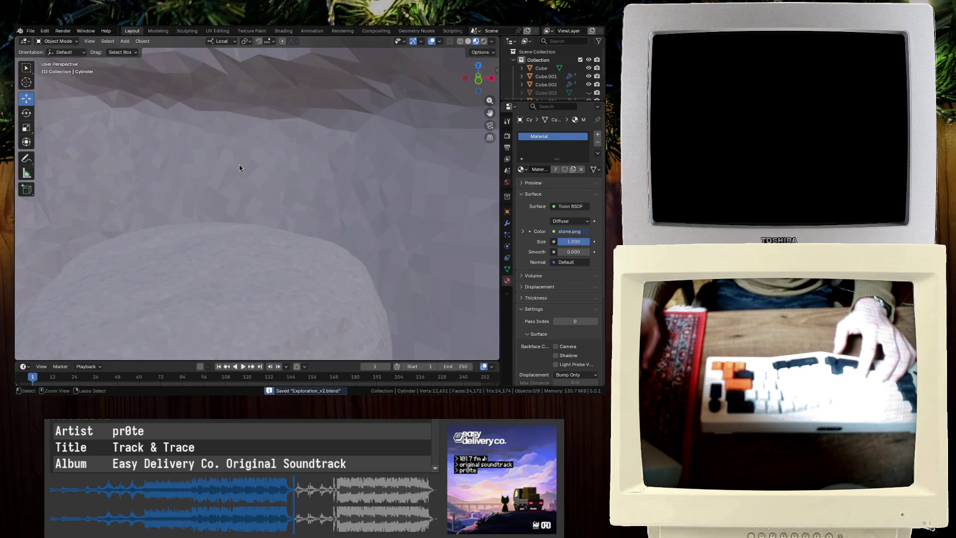
Save Exploration_v2.blend in Blender
click(30, 31)
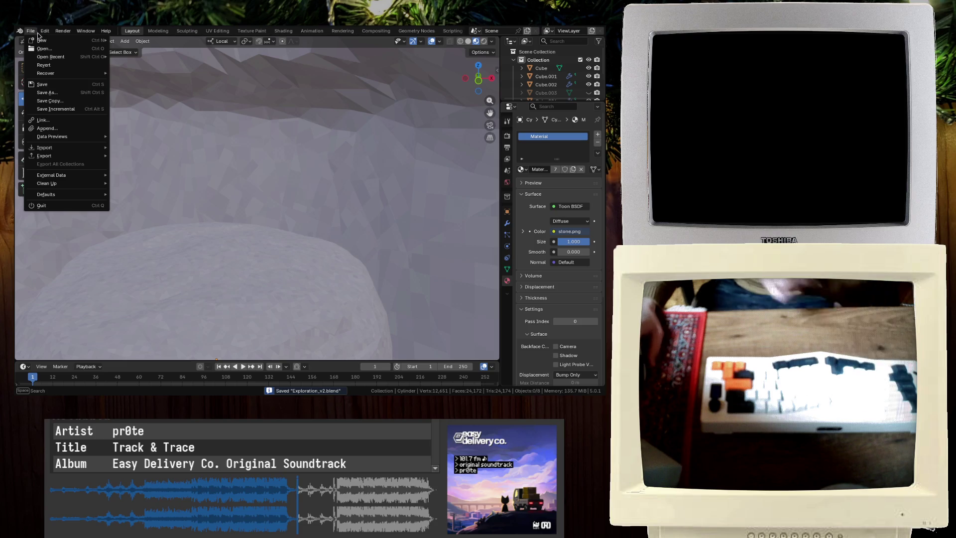
mouse_move(31, 57)
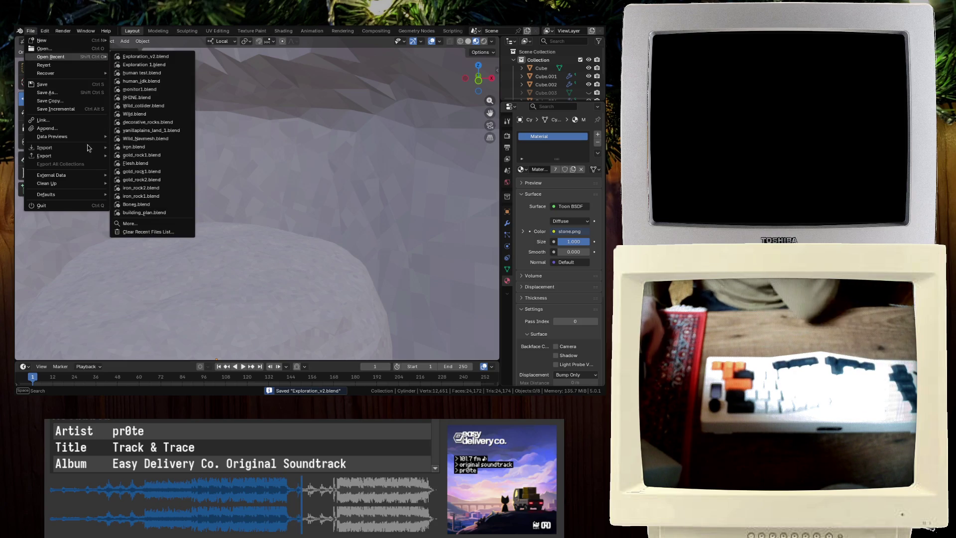
key(Escape)
click(32, 33)
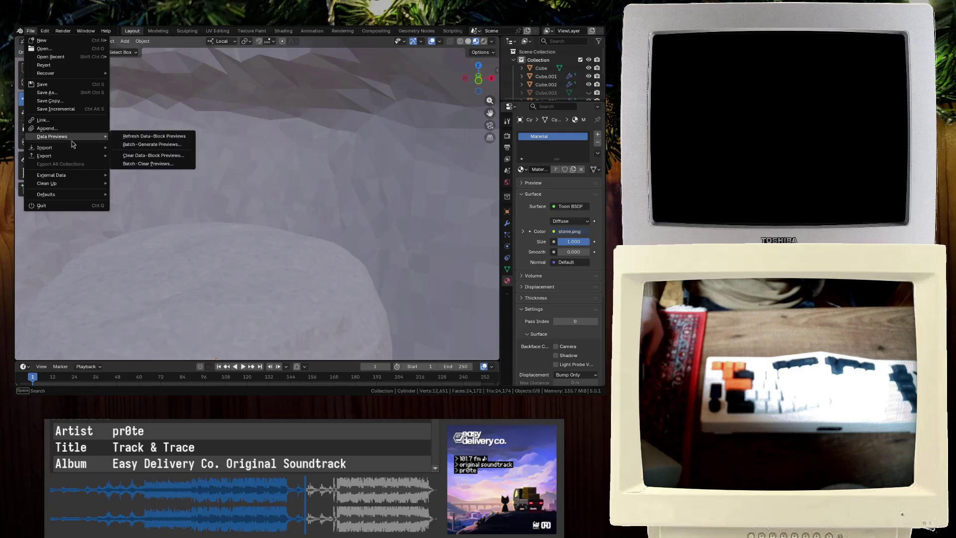
scroll(272, 240, up, 3)
key(ctrl+s)
Start exporting the cave scene from the File > Export menu
click(40, 54)
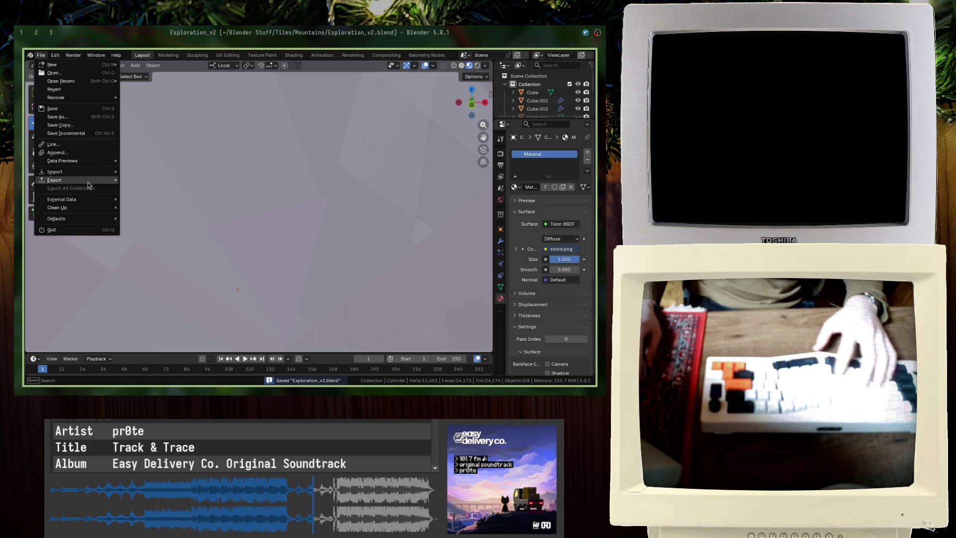
mouse_move(74, 189)
click(171, 255)
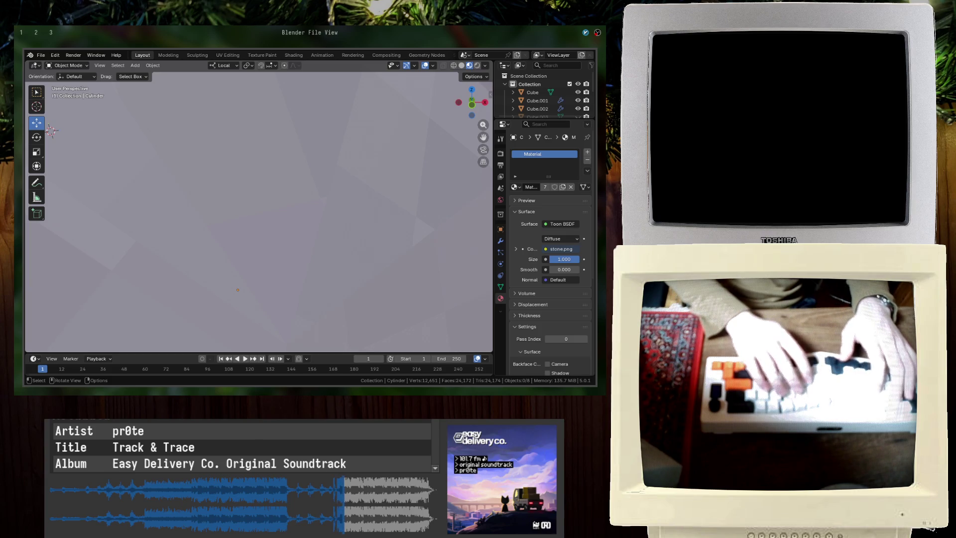
key(alt+Tab)
key(alt+Tab)
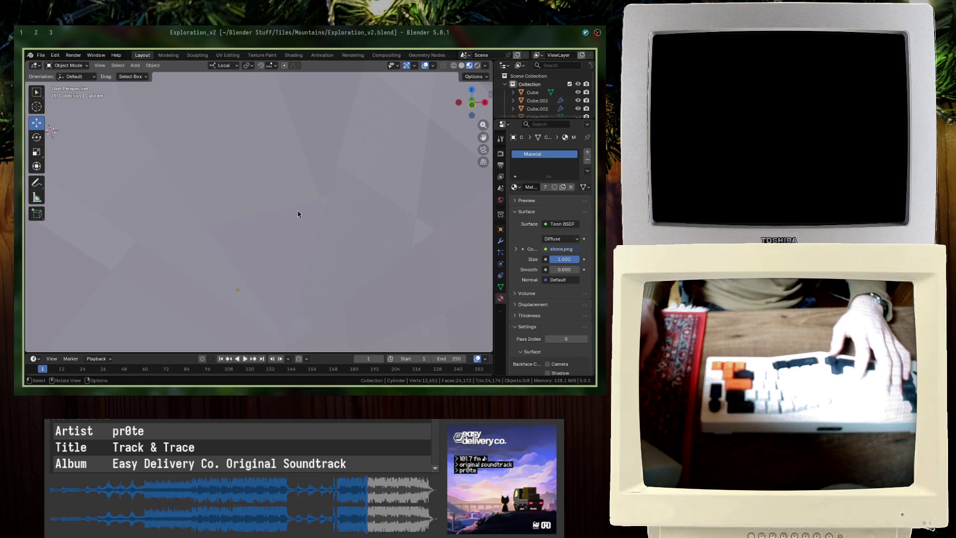
Save Exploration_v2.blend again and switch to Godot showing scatter_wild.tscn
scroll(311, 219, down, 5)
key(ctrl+s)
key(alt+Tab)
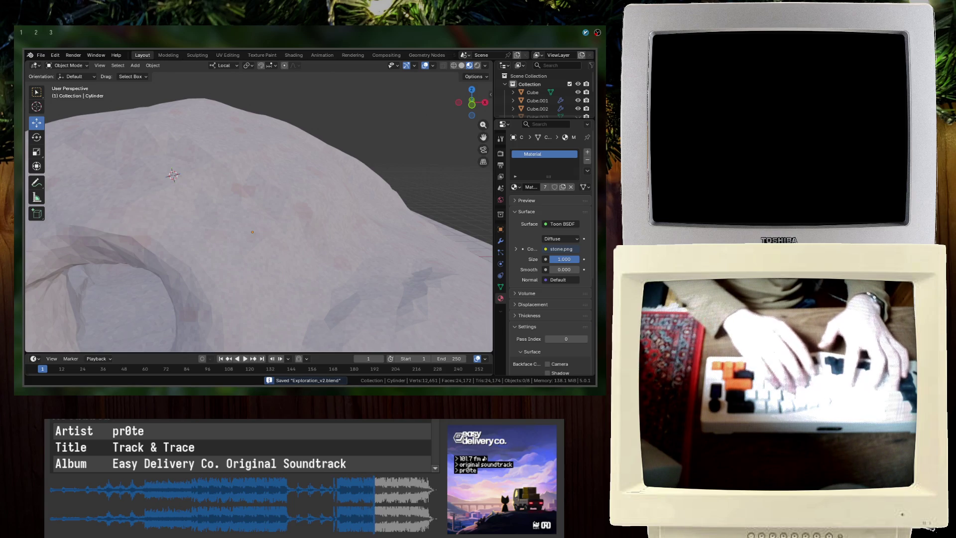
key(alt+Tab)
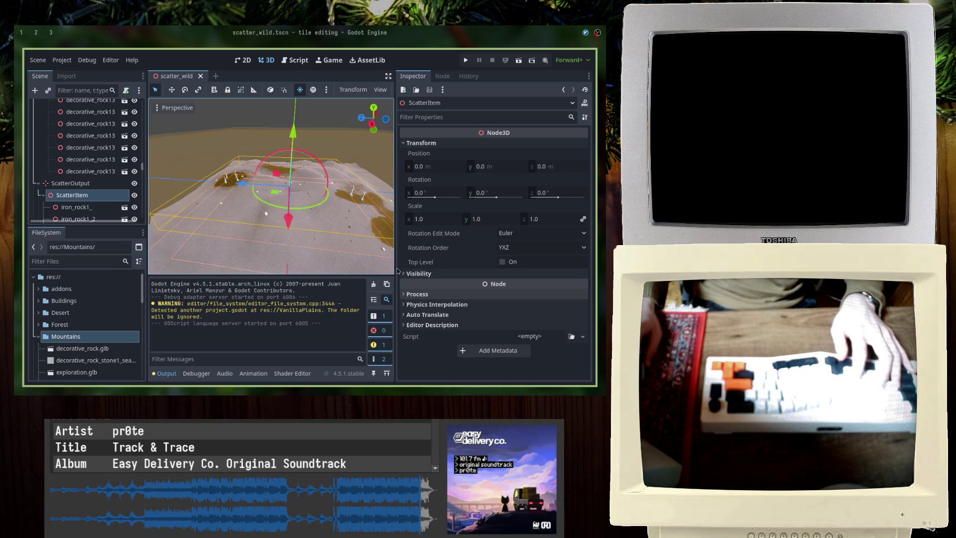
Drag the Inspector divider right, then collapse the Mountains FileSystem folder and the wild scene node
drag(397, 270, 498, 271)
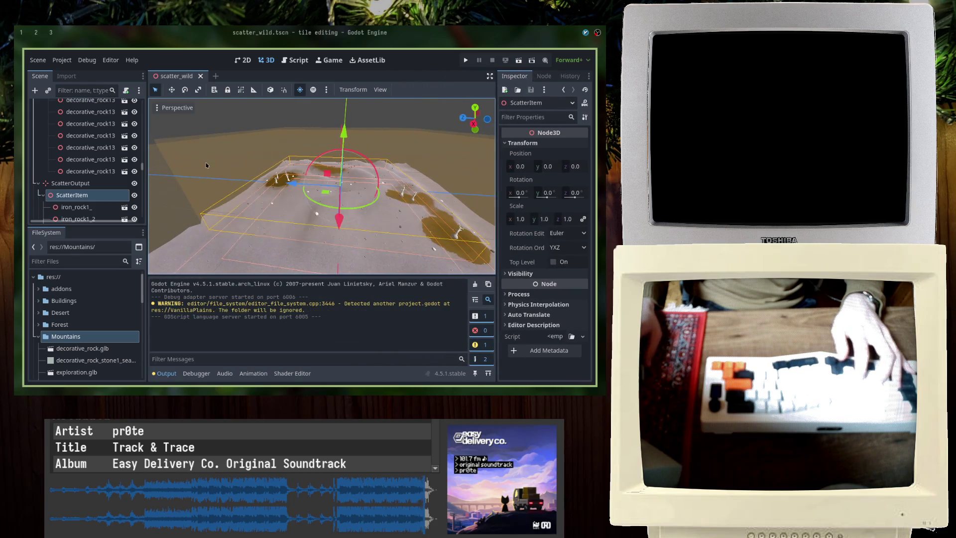
click(38, 337)
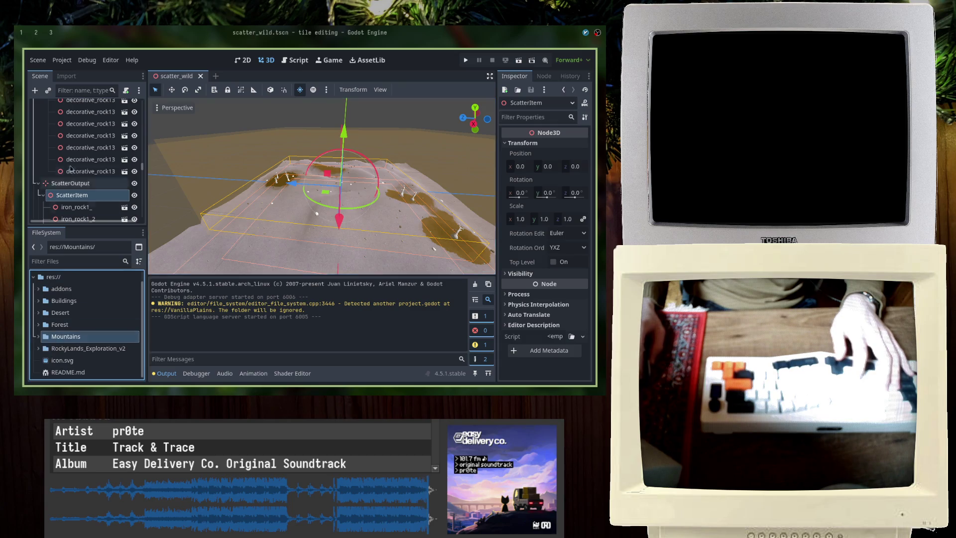
scroll(50, 171, up, 5)
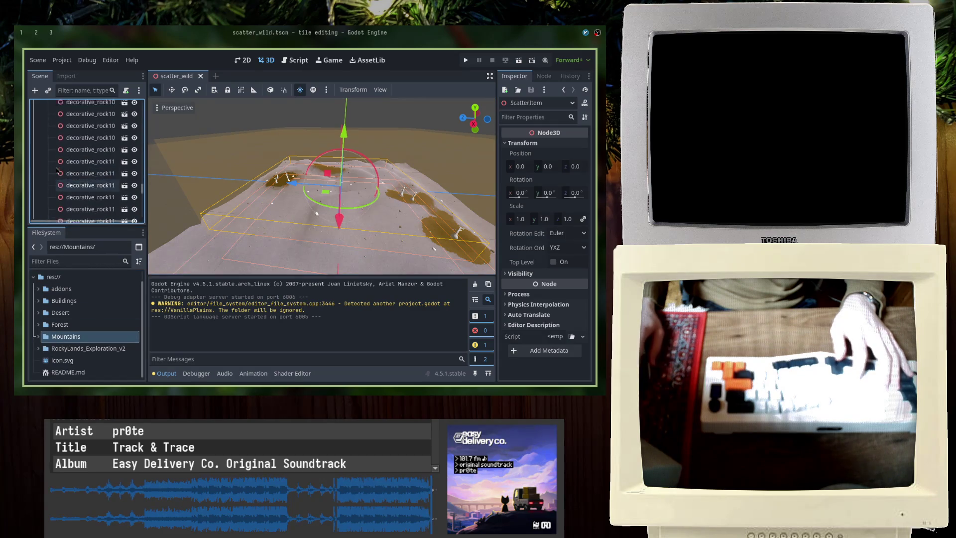
scroll(100, 149, up, 10)
click(38, 201)
scroll(56, 168, down, 3)
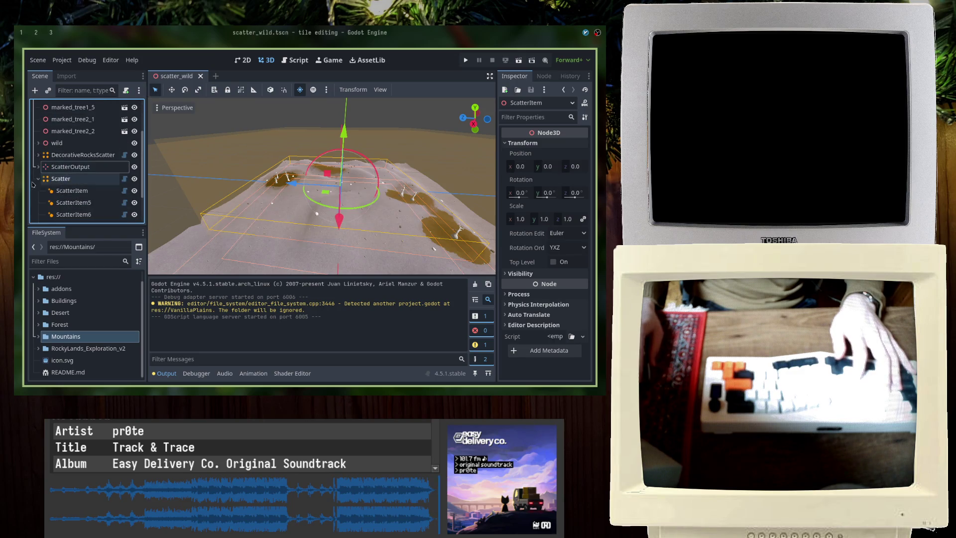
scroll(55, 159, up, 5)
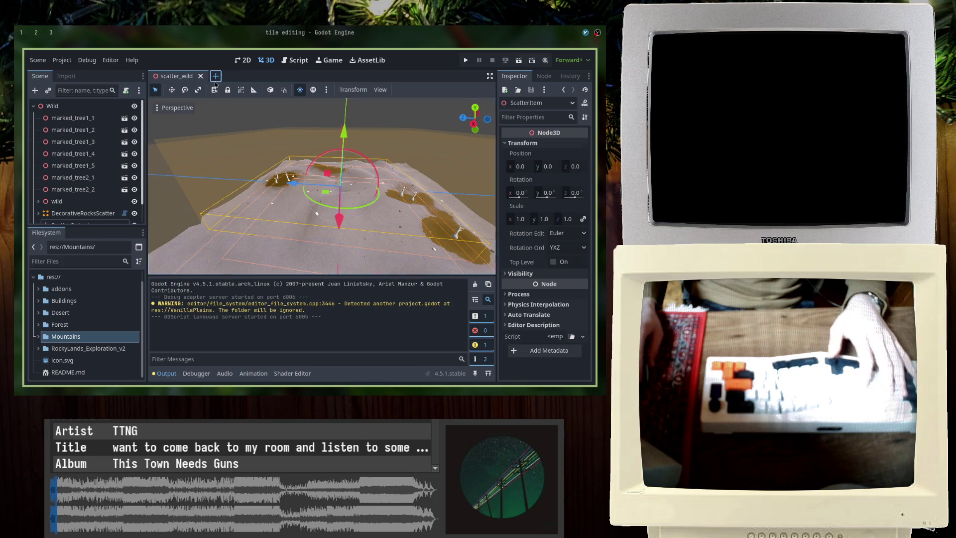
Create a new 3D scene and save it as Exploration.tscn in RockyLands_Exploration_v2
click(216, 79)
click(60, 133)
key(ctrl+s)
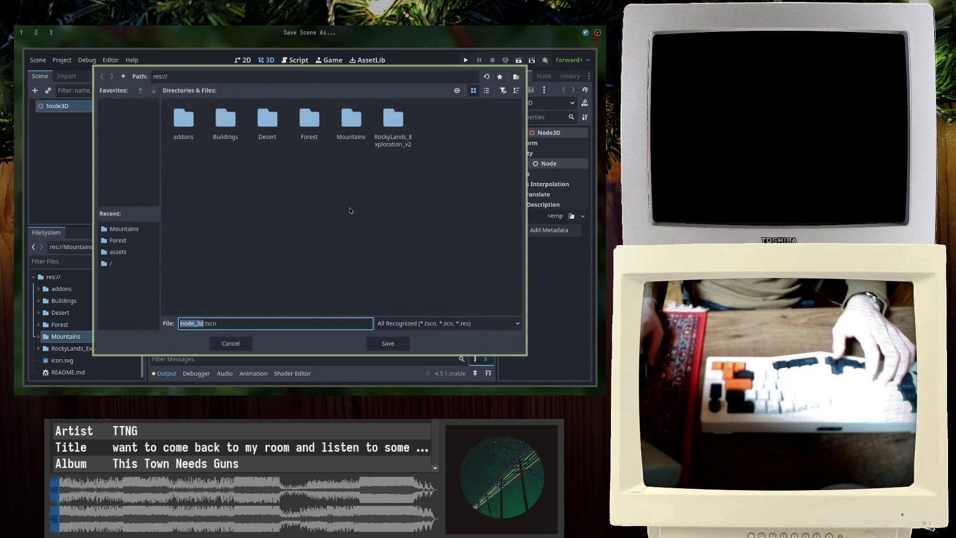
double_click(390, 127)
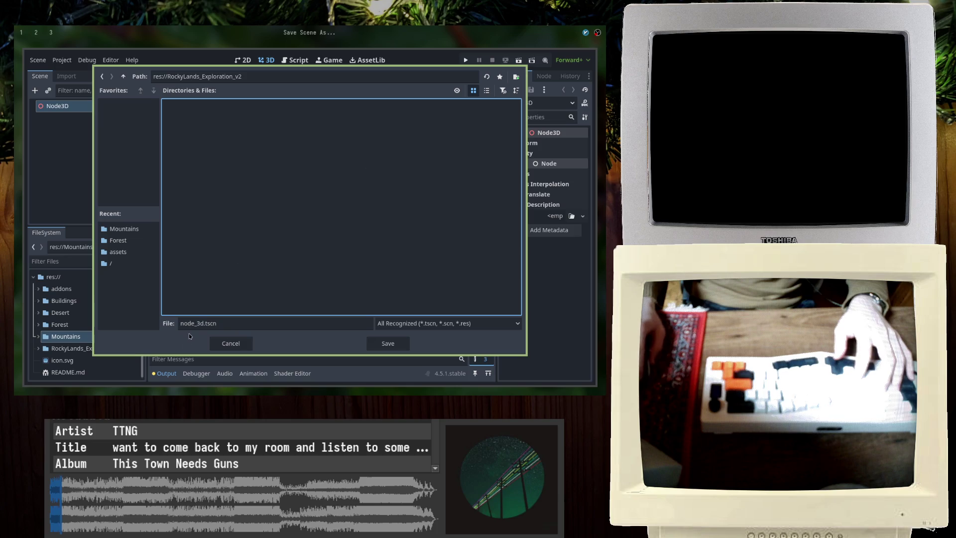
text(Exploration)
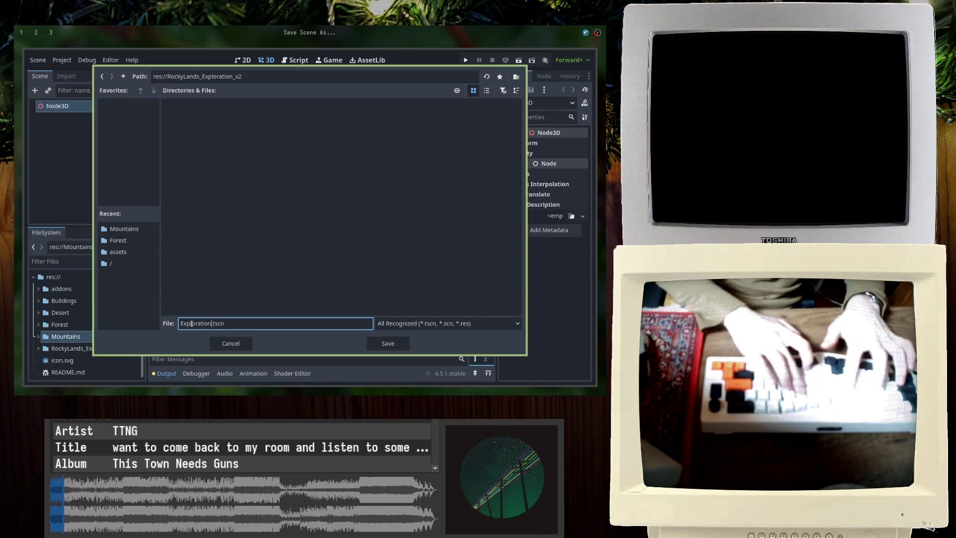
key(Return)
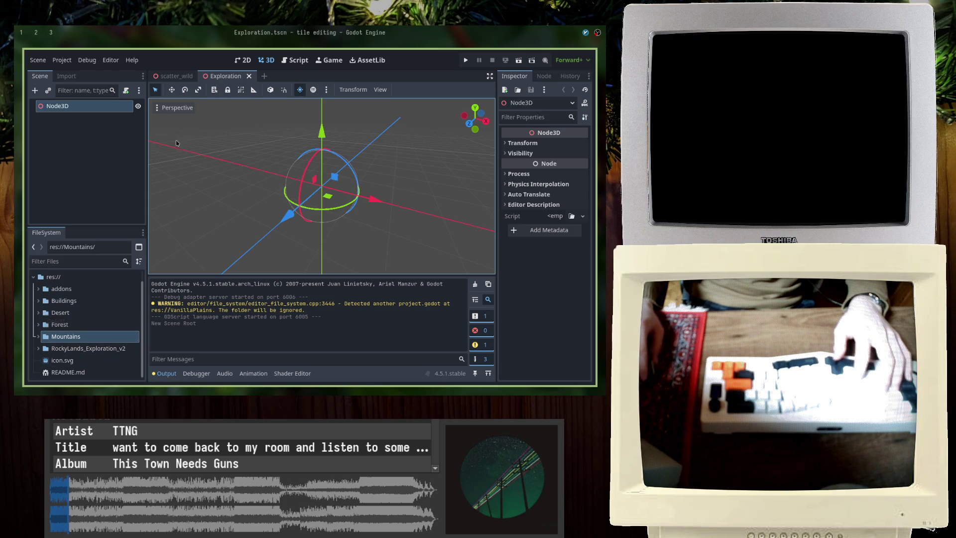
Return to scatter_wild and collapse ScatterOutput with its iron rock items
key(ctrl+Tab)
scroll(74, 141, down, 3)
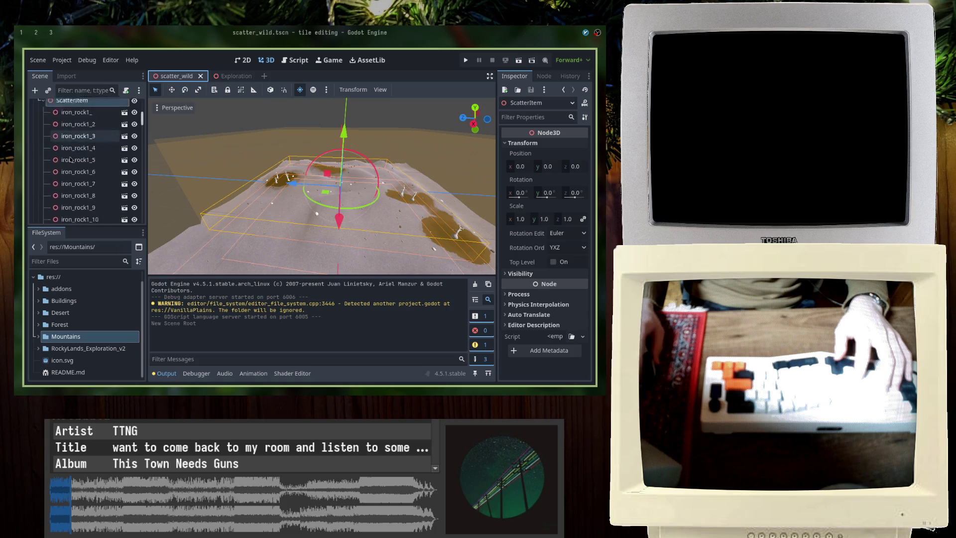
click(39, 150)
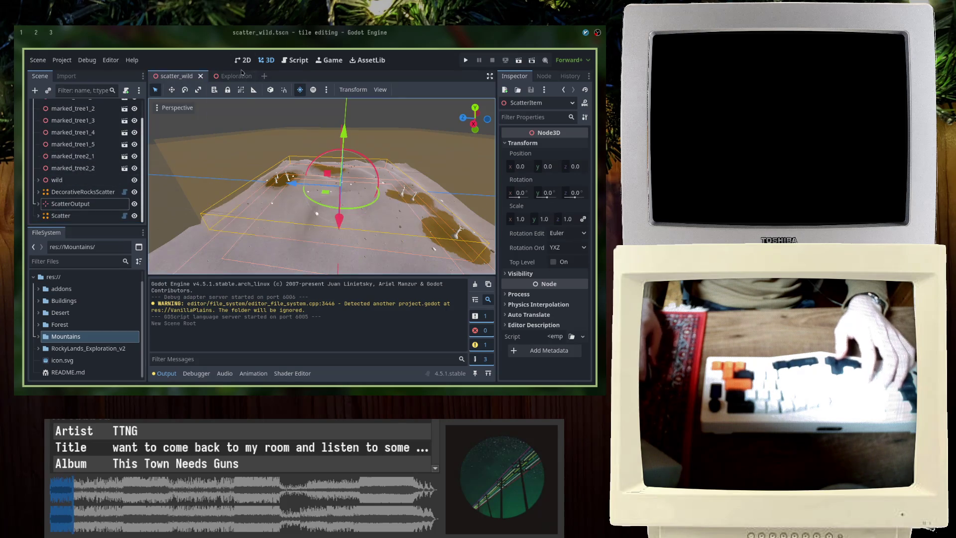
In the Exploration scene, filter FileSystem for 'exploration' and drop Exploration_v2.glb under Node3D
click(235, 76)
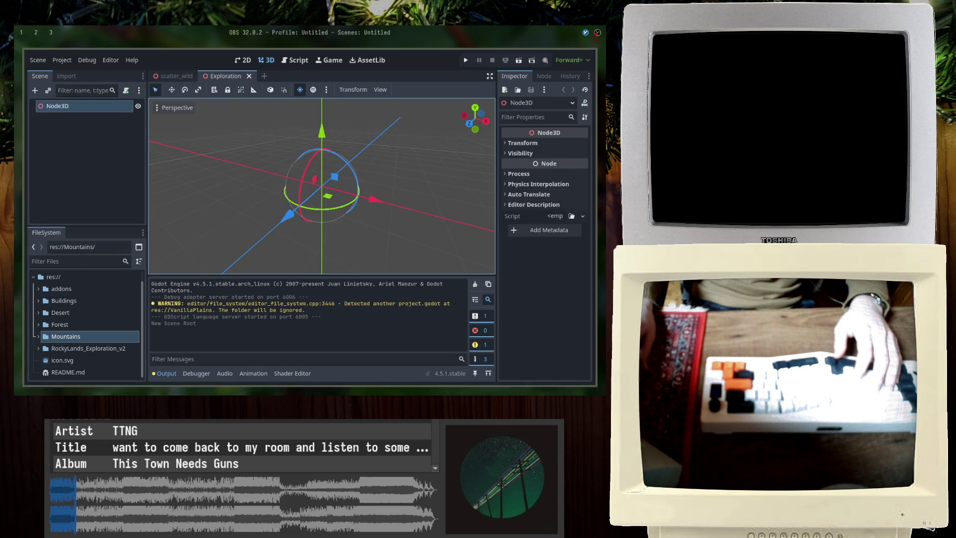
click(75, 260)
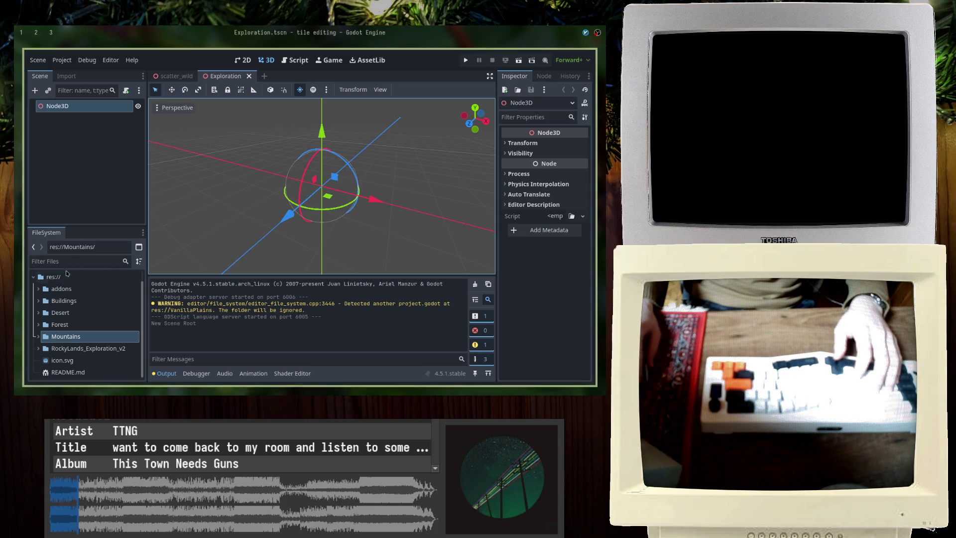
text(exploration)
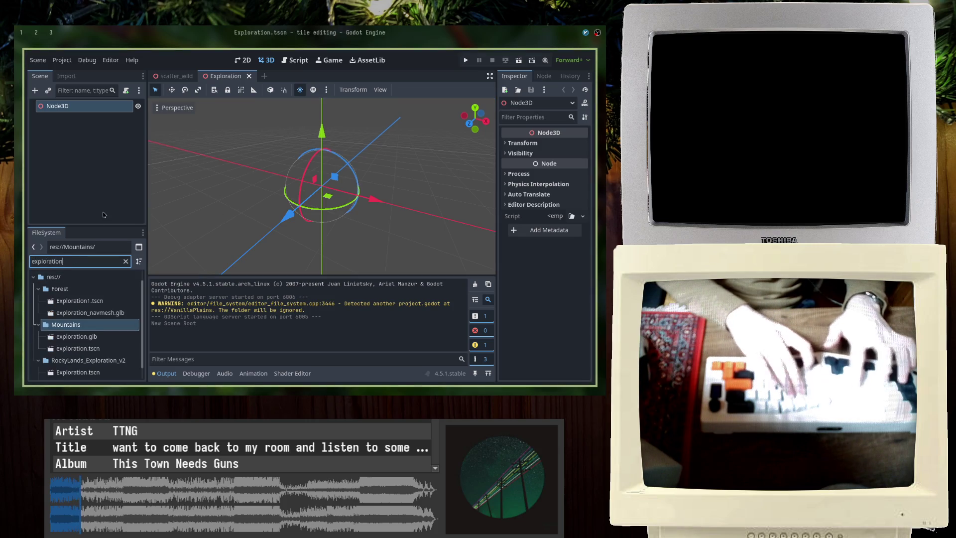
scroll(83, 347, down, 1)
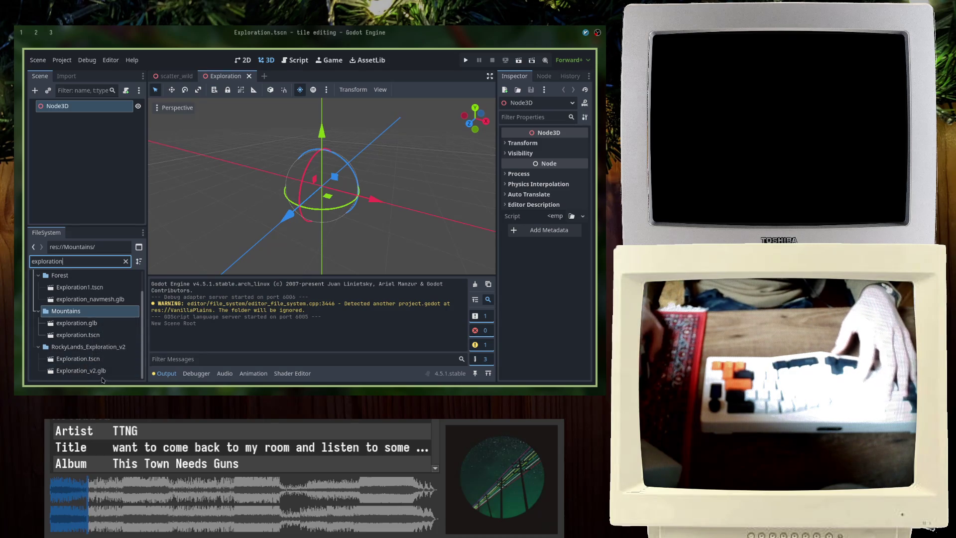
mouse_move(80, 370)
mouse_down()
mouse_move(72, 193)
mouse_move(85, 106)
mouse_up()
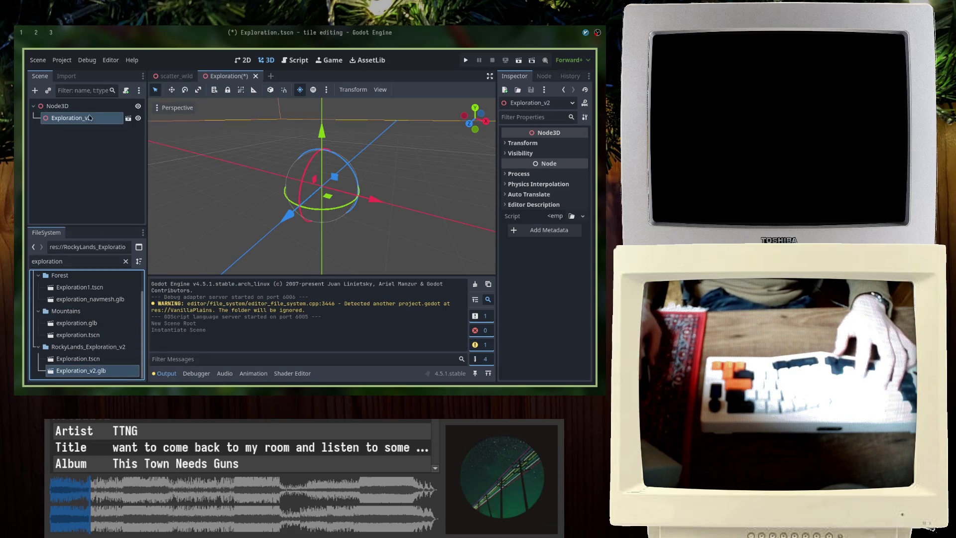
Orbit to look down on the terrain and select the Exploration_v2 instance
scroll(359, 201, down, 5)
scroll(360, 201, down, 3)
mouse_move(359, 201)
middle_down()
mouse_move(322, 156)
mouse_move(324, 174)
mouse_move(320, 168)
mouse_move(425, 157)
mouse_move(355, 214)
middle_up()
scroll(323, 155, down, 3)
scroll(346, 166, down, 3)
click(425, 158)
click(424, 158)
scroll(379, 195, down, 3)
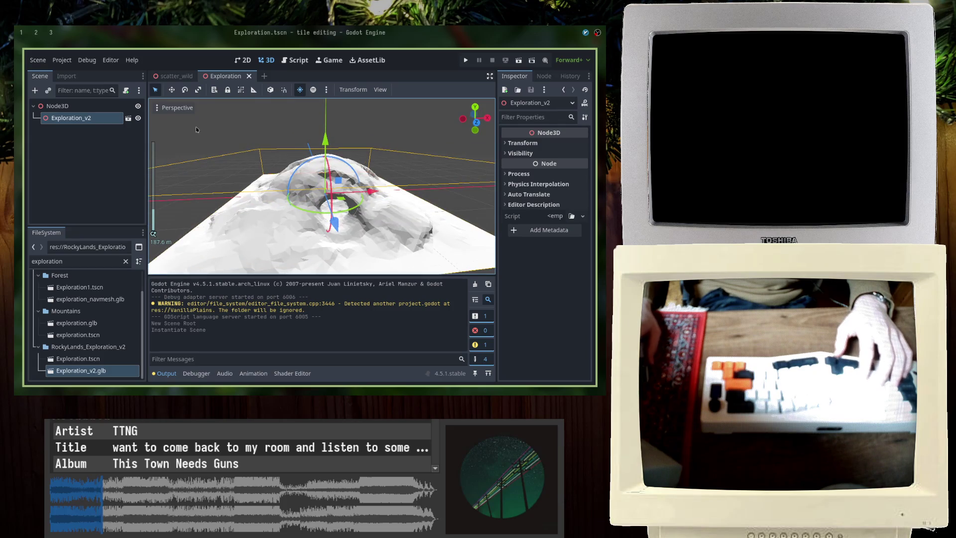
Open Exploration_v2.glb's imported scene despite the warning and select the Plane_001 mesh
click(128, 118)
click(310, 223)
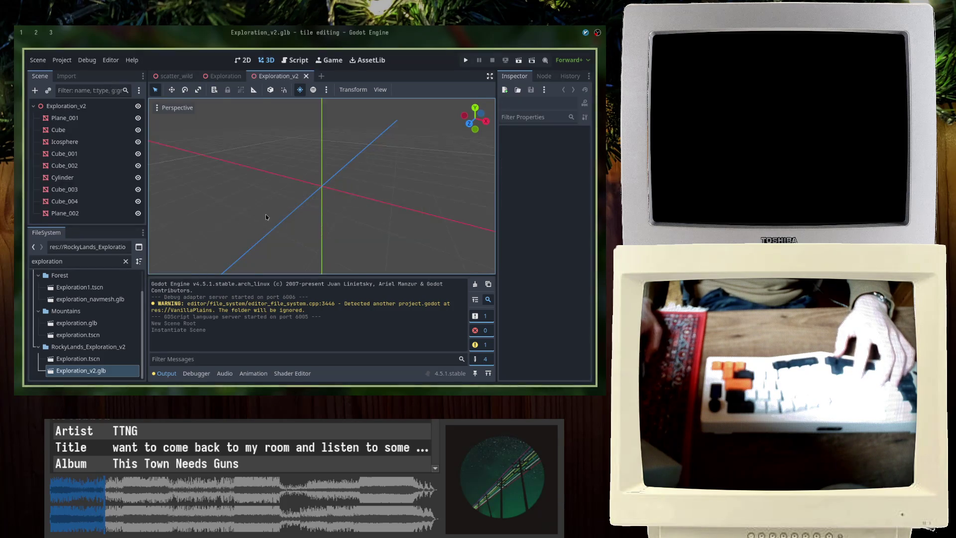
scroll(293, 176, down, 10)
scroll(293, 176, up, 5)
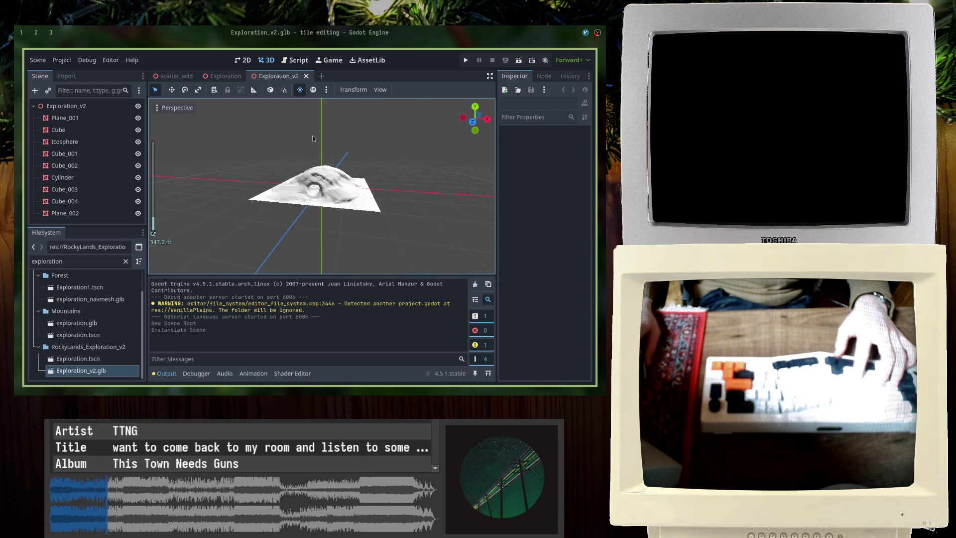
click(299, 182)
scroll(348, 199, up, 5)
Inspect Plane_001's mesh and Surface 0 material, then close the Exploration_v2 tab
click(562, 165)
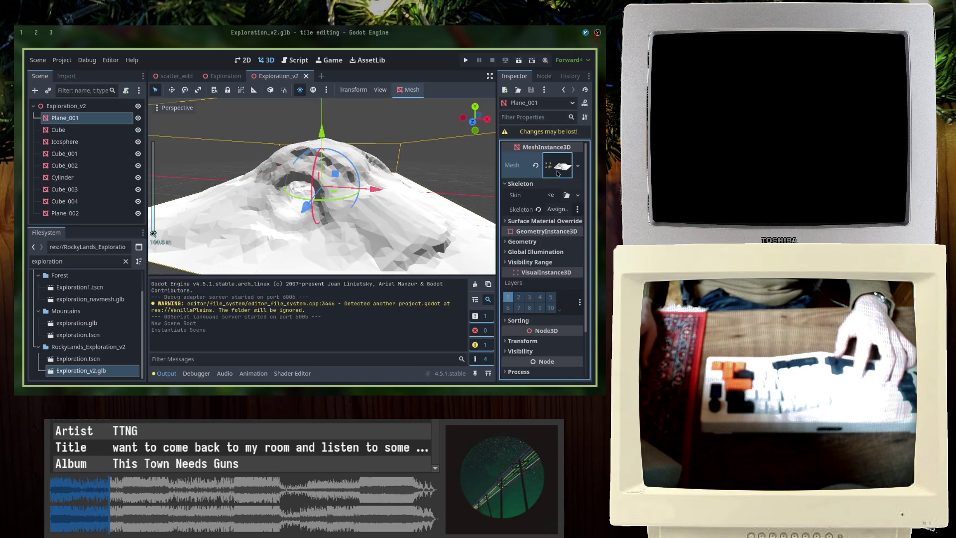
scroll(548, 199, down, 5)
click(561, 189)
click(562, 190)
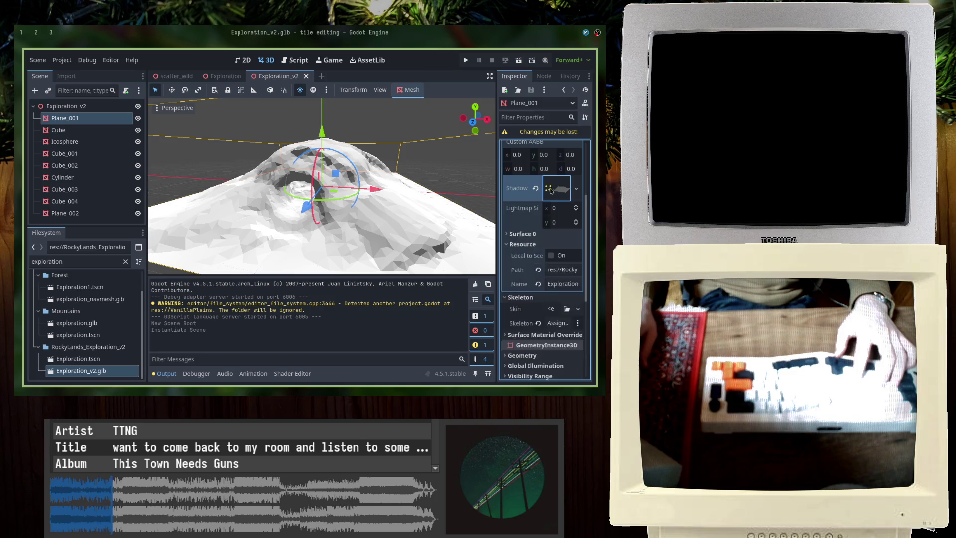
click(522, 233)
click(558, 177)
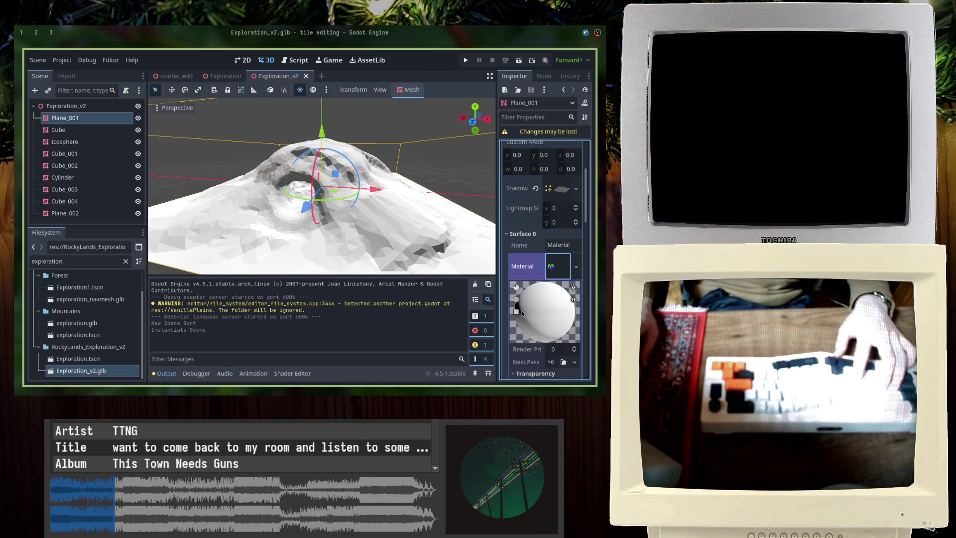
click(532, 285)
scroll(544, 307, down, 3)
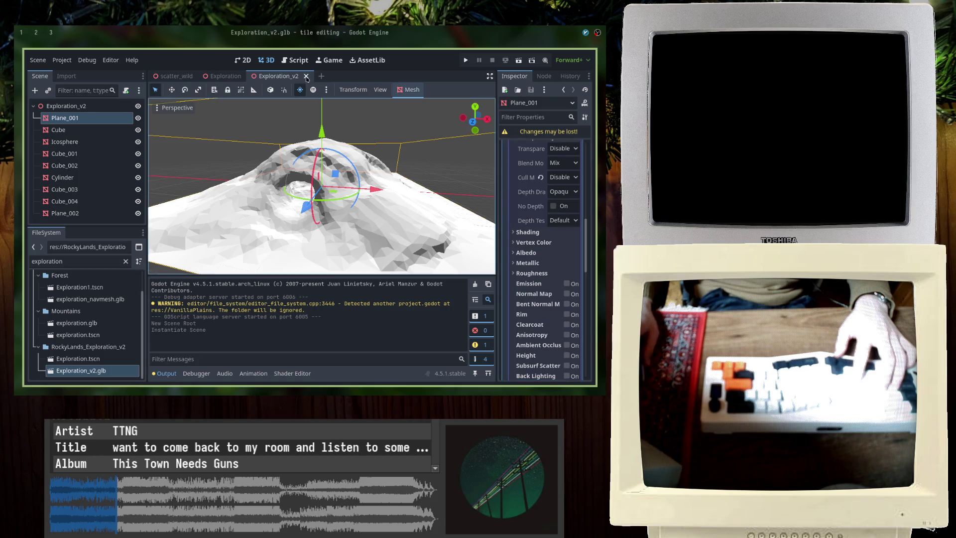
click(306, 76)
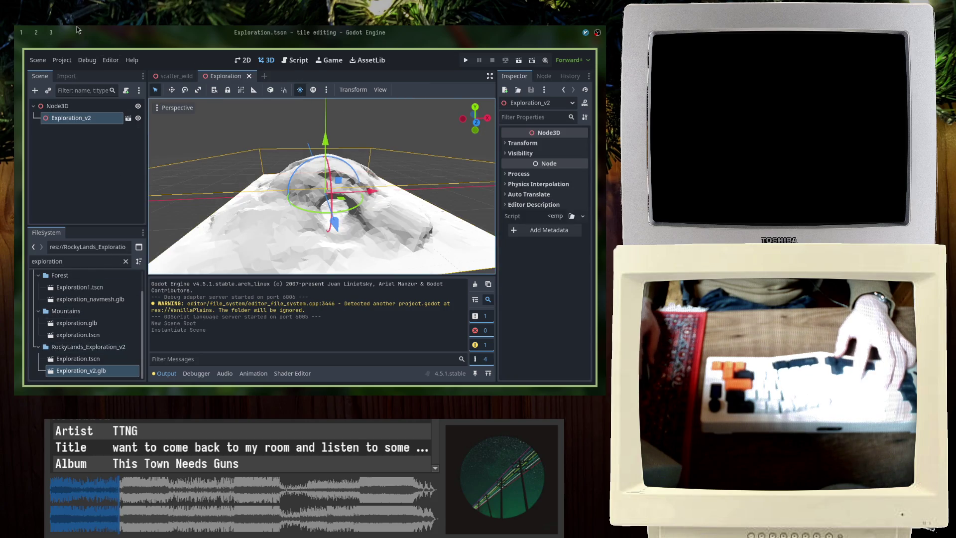
click(50, 32)
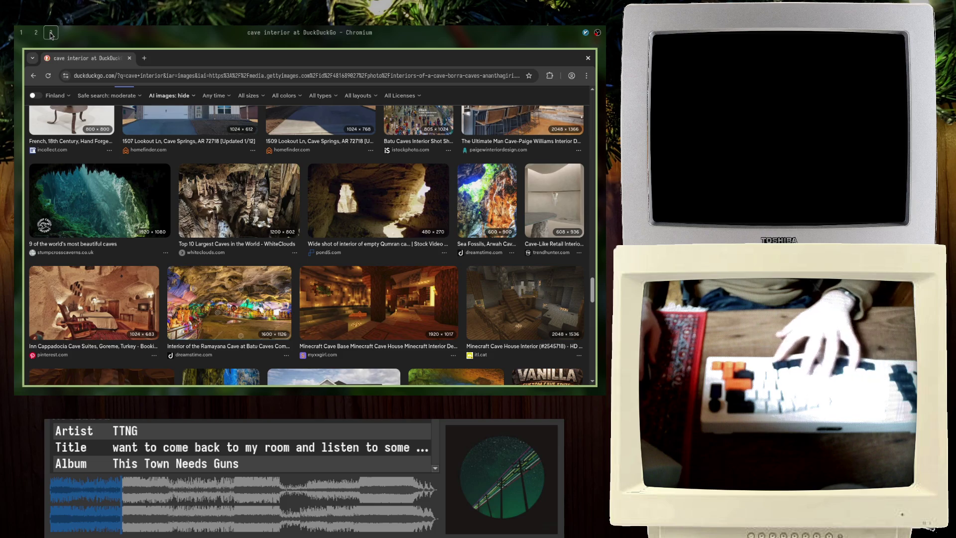
Switch workspaces from the cave image results back to the Godot editor
click(50, 32)
click(49, 32)
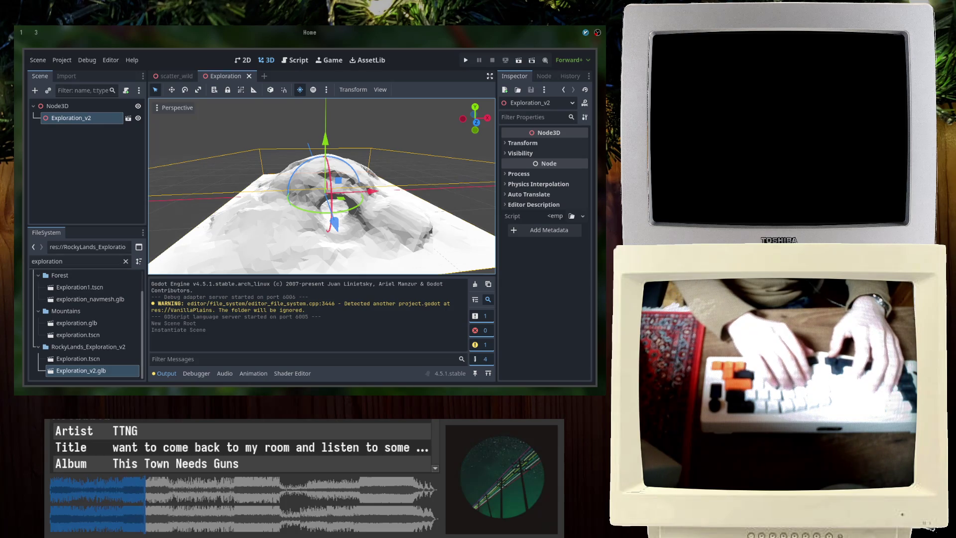
Browse into godot_projects/tile_editing and search for 'stone'
key(Return)
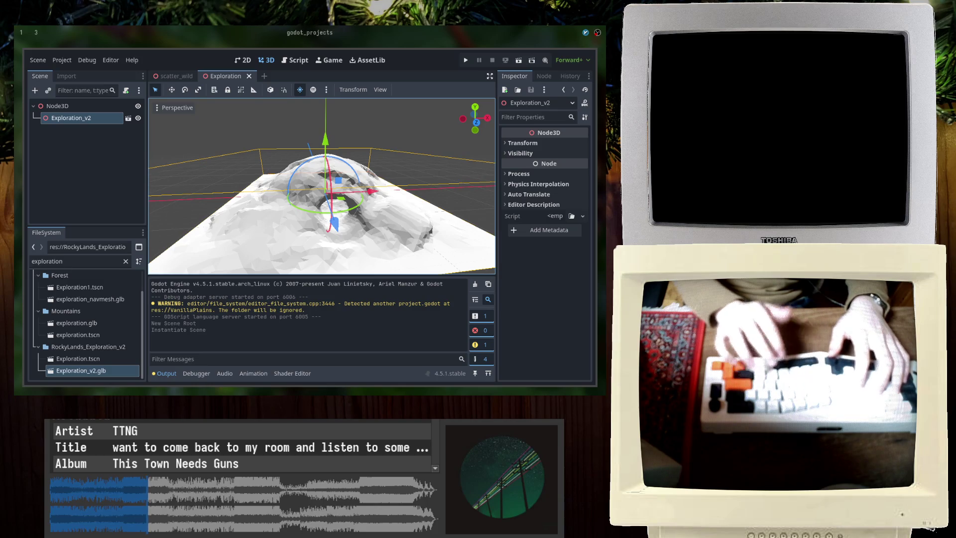
key(Return)
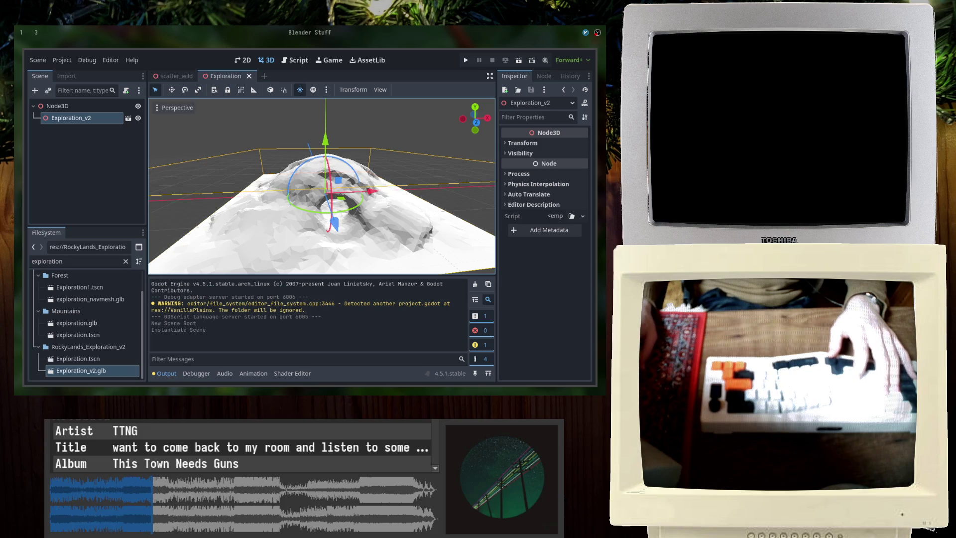
text(stone)
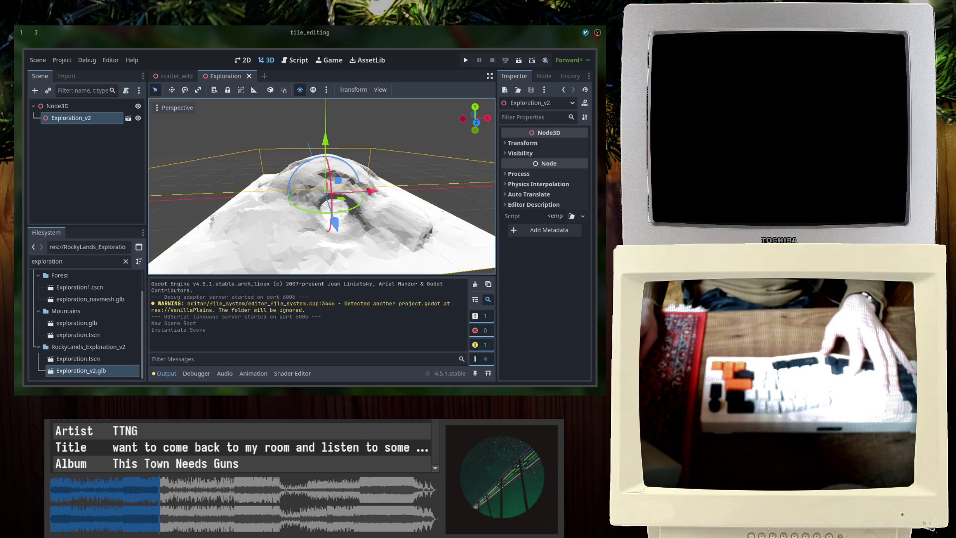
click(78, 123)
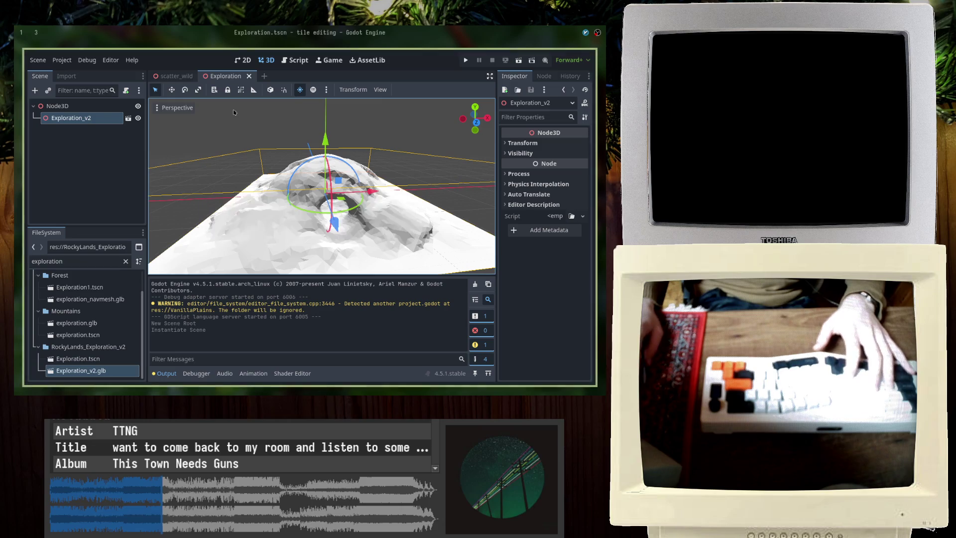
Delete the Exploration_v2 node and reimport Exploration_v2.glb
key(Delete)
click(320, 218)
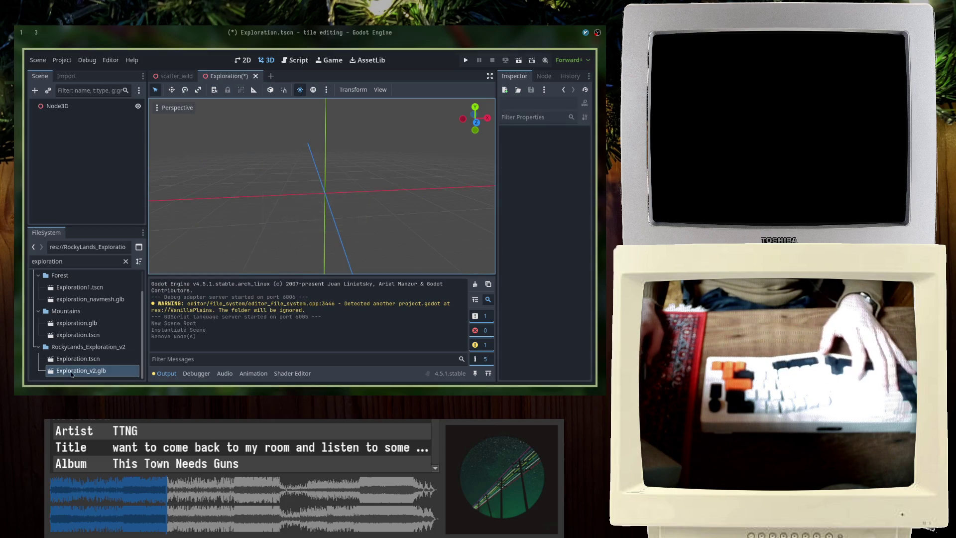
right_click(76, 370)
click(130, 349)
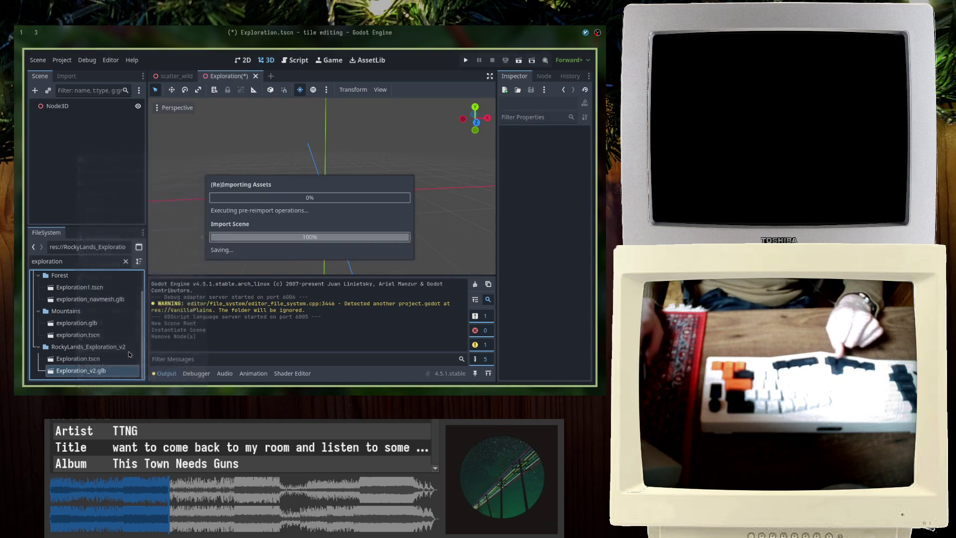
Add the reimported Exploration_v2 under Node3D and make it local
drag(80, 372, 72, 177)
drag(66, 376, 74, 112)
scroll(213, 186, up, 5)
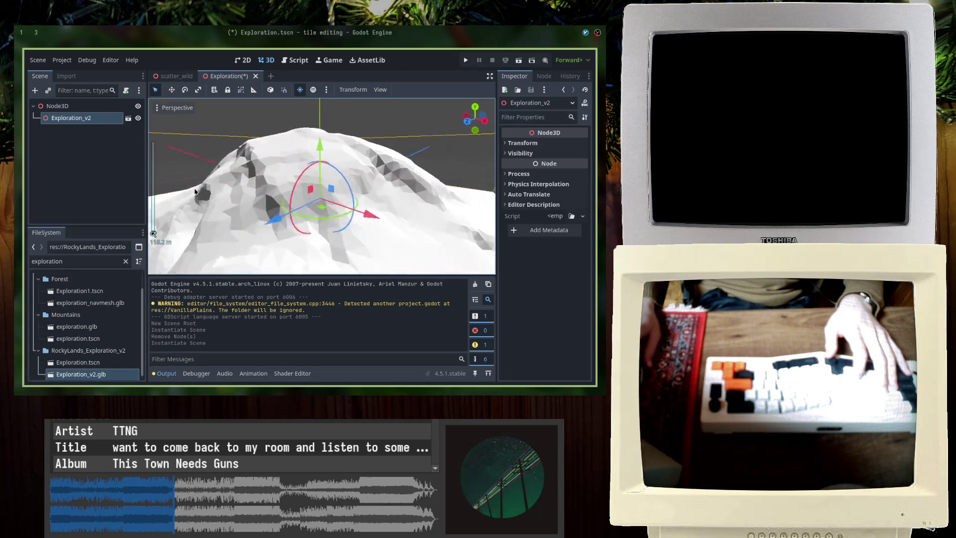
scroll(213, 186, down, 5)
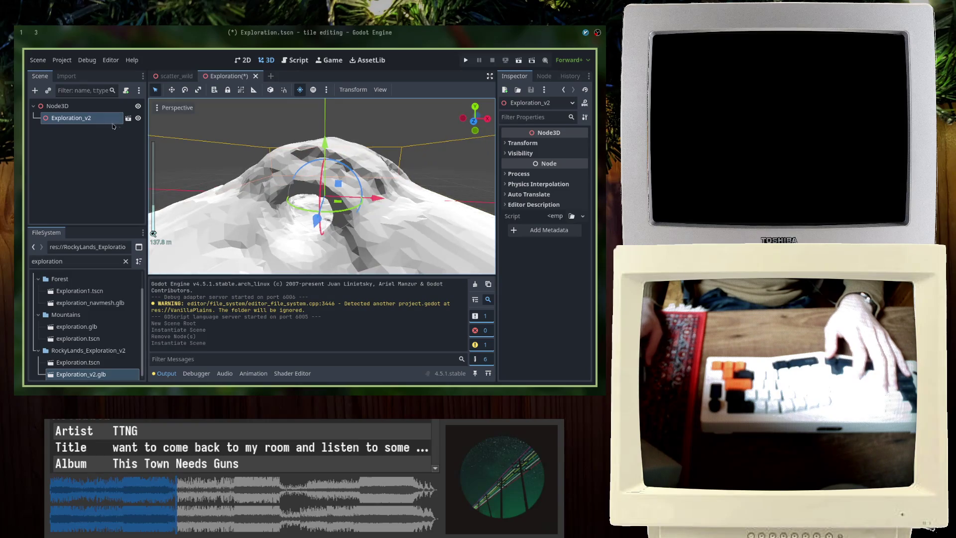
right_click(106, 120)
click(139, 333)
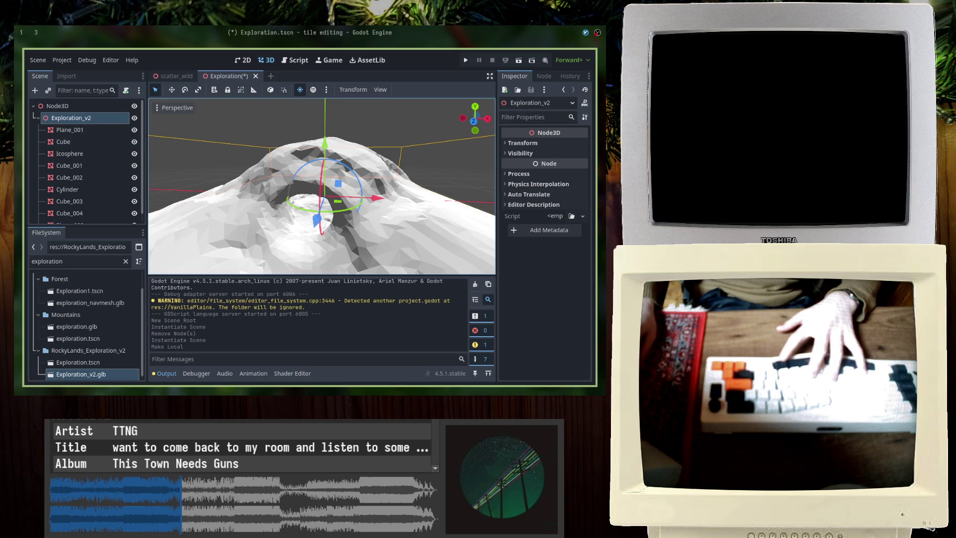
Save the Exploration scene and select the Cube mesh
key(alt+Tab)
key(alt+Tab)
key(ctrl+s)
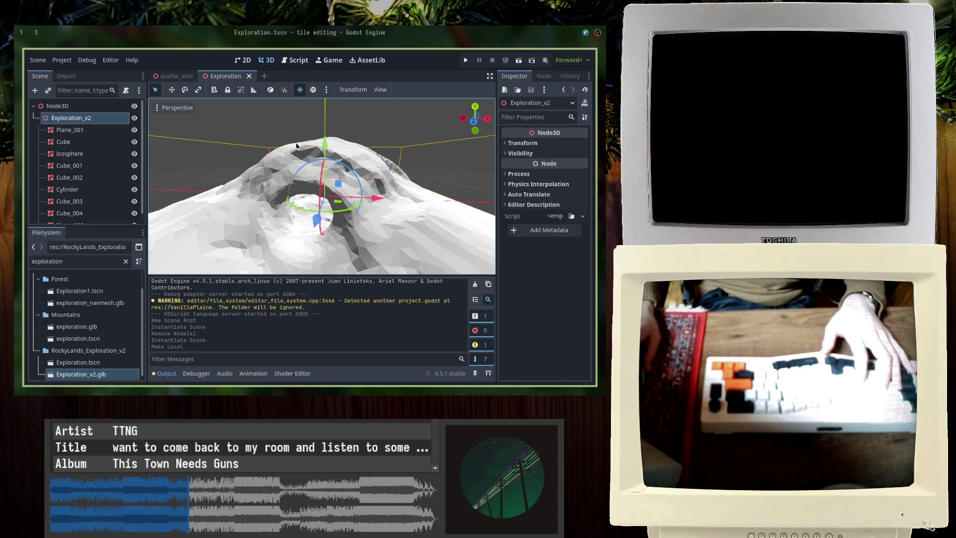
click(67, 142)
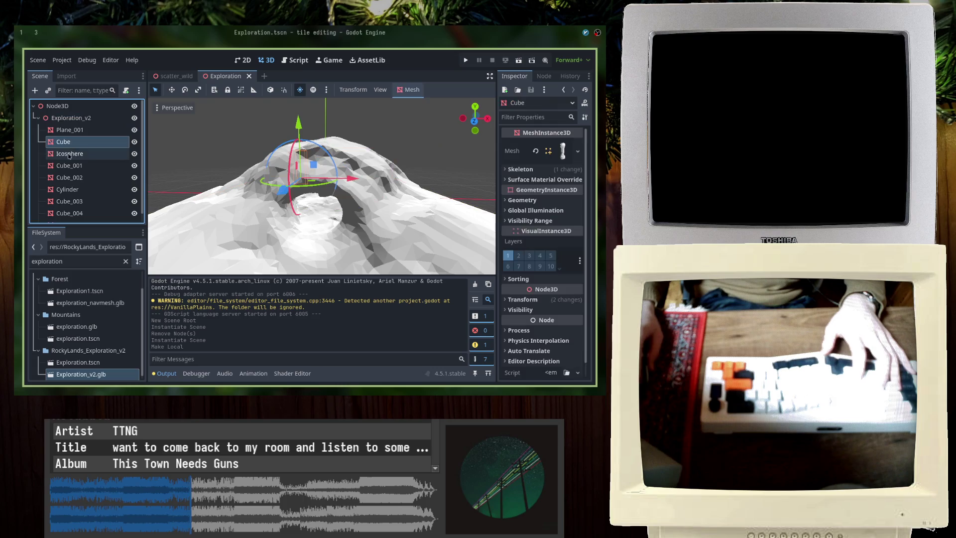
scroll(232, 181, up, 5)
middle_drag(232, 181, 304, 169)
Expand the Cube's Mesh > Surface 0 material to its Albedo settings
click(556, 151)
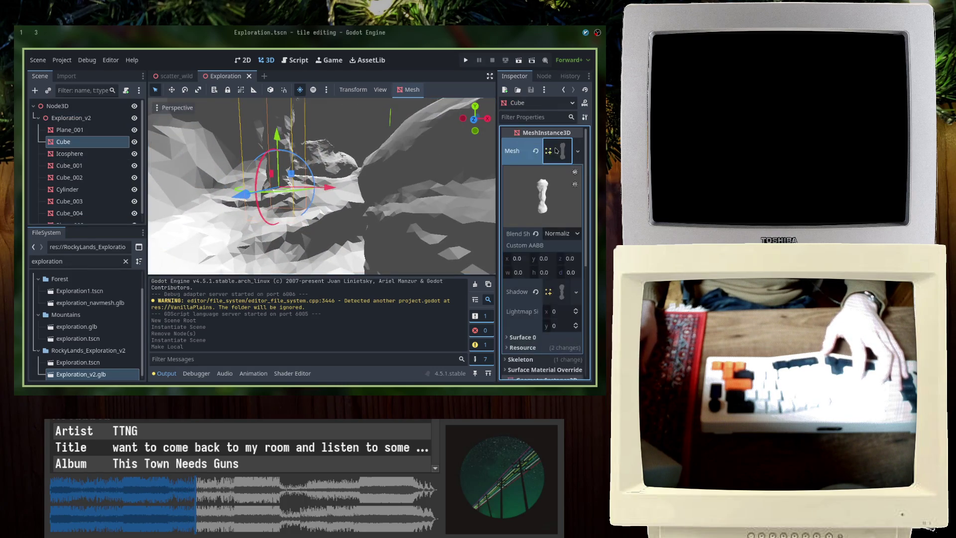
scroll(558, 289, down, 2)
click(522, 274)
click(563, 307)
scroll(516, 289, down, 5)
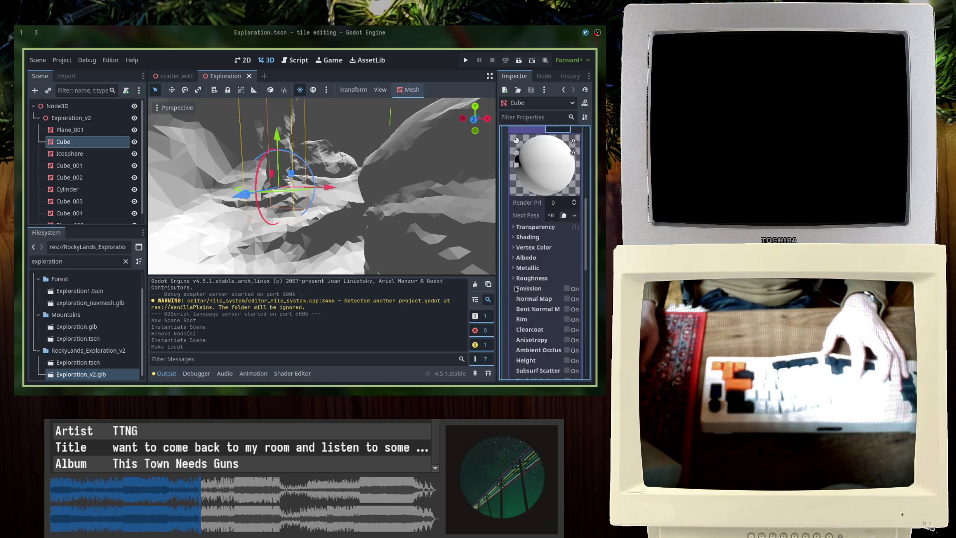
click(542, 256)
scroll(79, 356, down, 1)
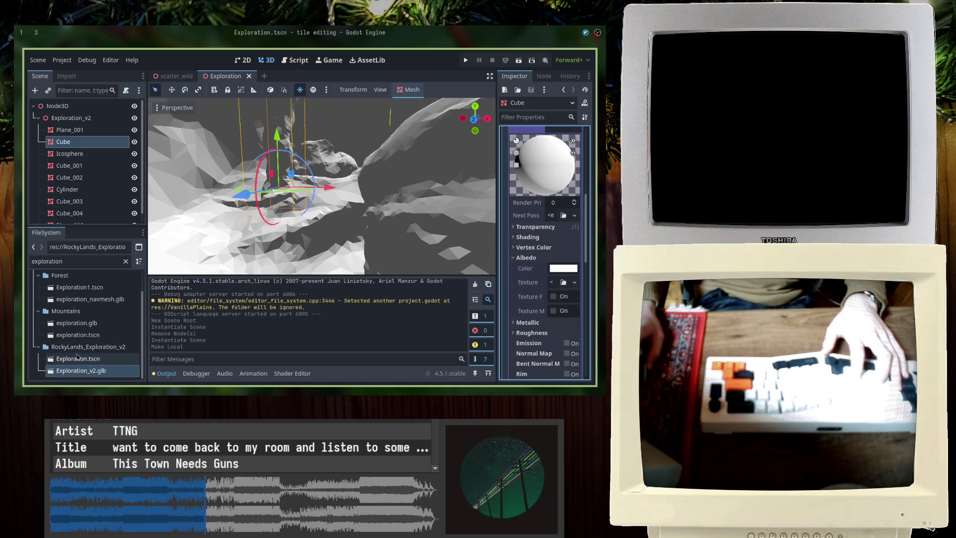
Filter FileSystem for stone.png and set it as the Cube material's albedo texture
double_click(110, 261)
text(s)
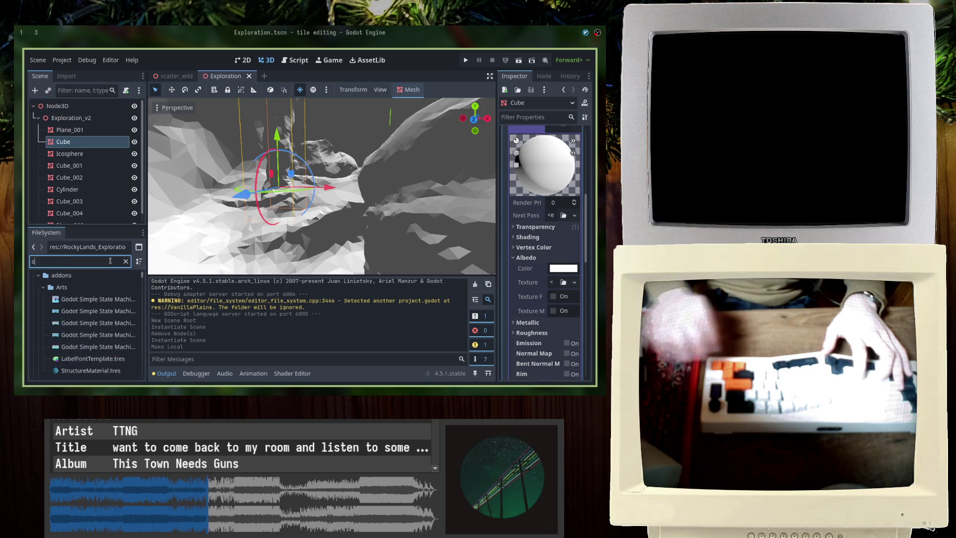
text(tone.png)
scroll(78, 379, down, 3)
click(75, 372)
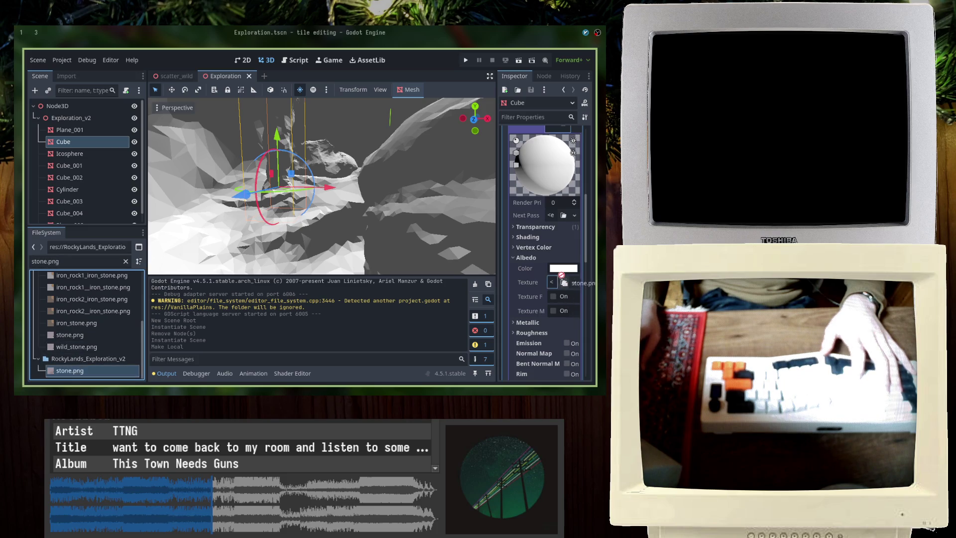
drag(554, 283, 554, 283)
scroll(232, 183, down, 5)
scroll(230, 172, down, 5)
click(38, 118)
right_click(54, 107)
Add a DirectionalLight3D under Node3D and save the scene
click(80, 116)
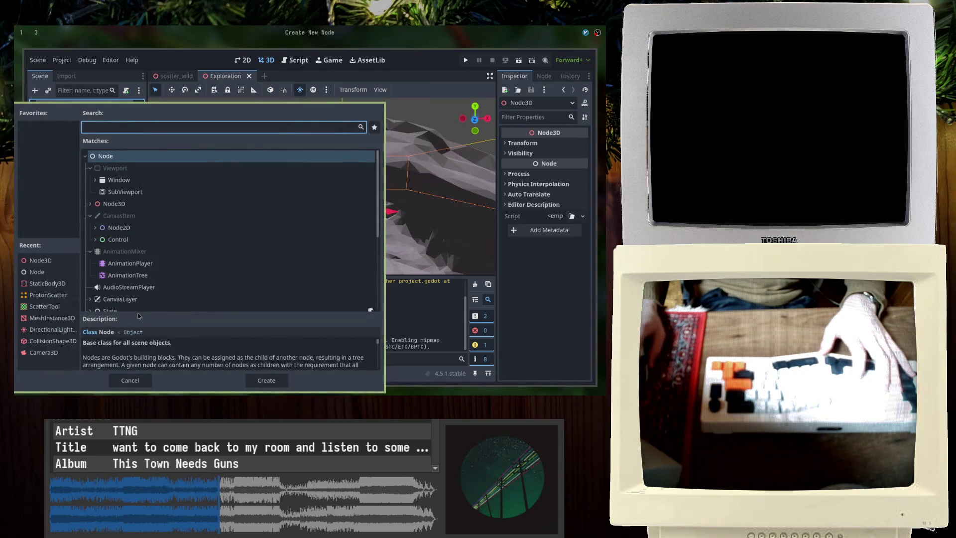
double_click(72, 333)
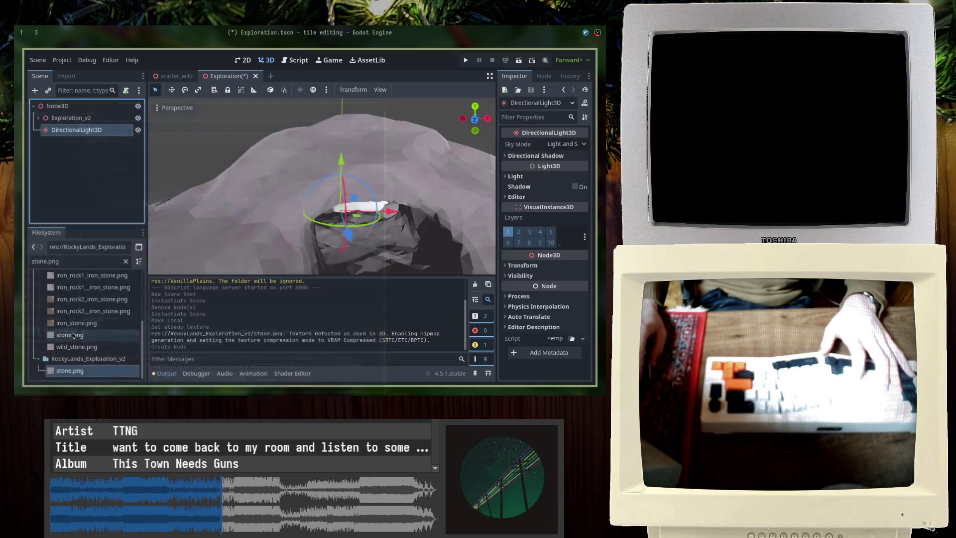
scroll(303, 169, up, 3)
key(ctrl+s)
Hide the output panel and narrow the side docks to widen the 3D viewport
scroll(324, 199, up, 10)
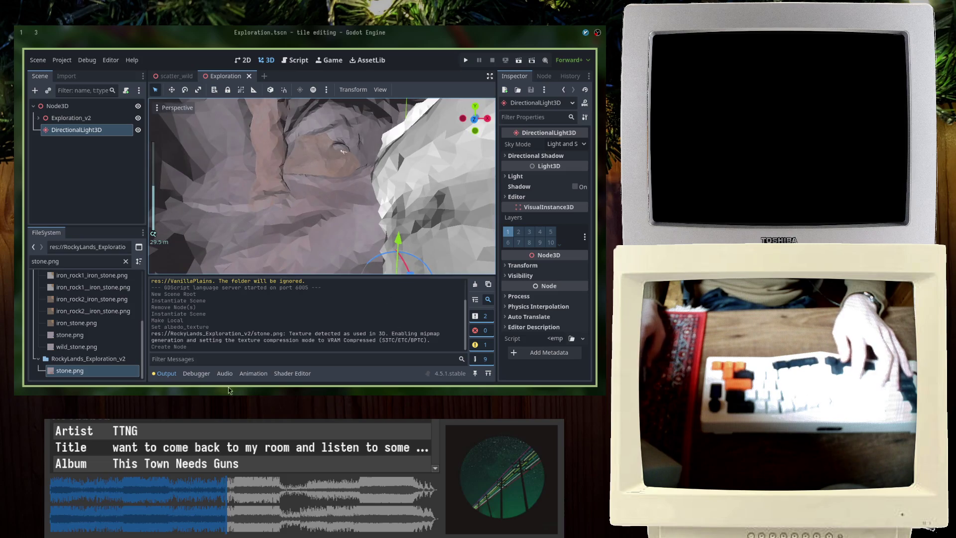
click(166, 373)
scroll(318, 224, up, 5)
drag(147, 133, 128, 132)
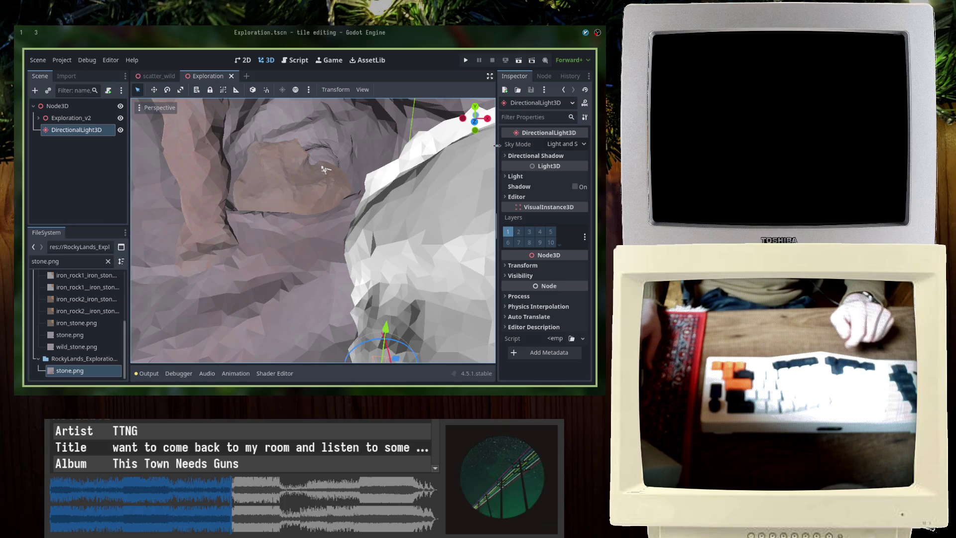
drag(497, 145, 520, 143)
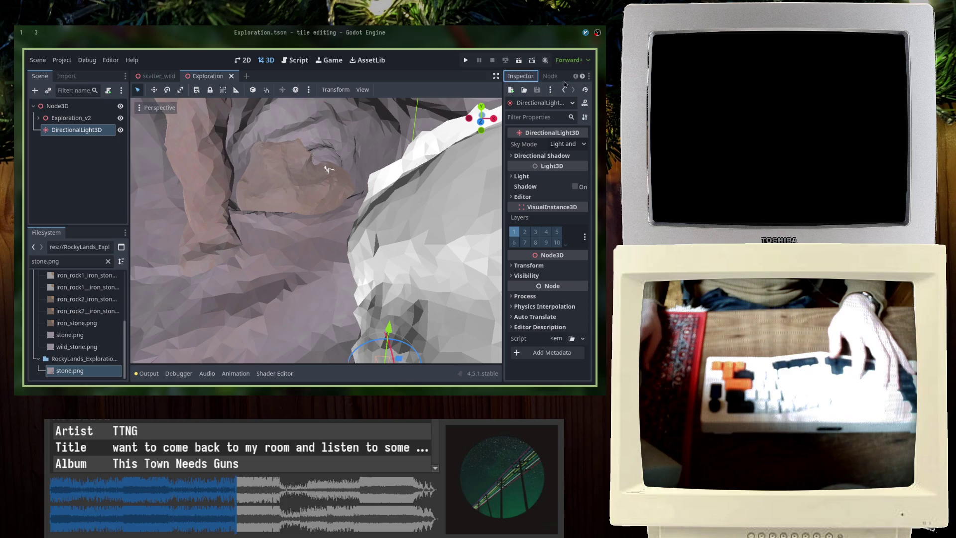
Select Plane_001, save again, frame the Exploration_v2 model and select the directional light
click(366, 149)
scroll(276, 307, down, 10)
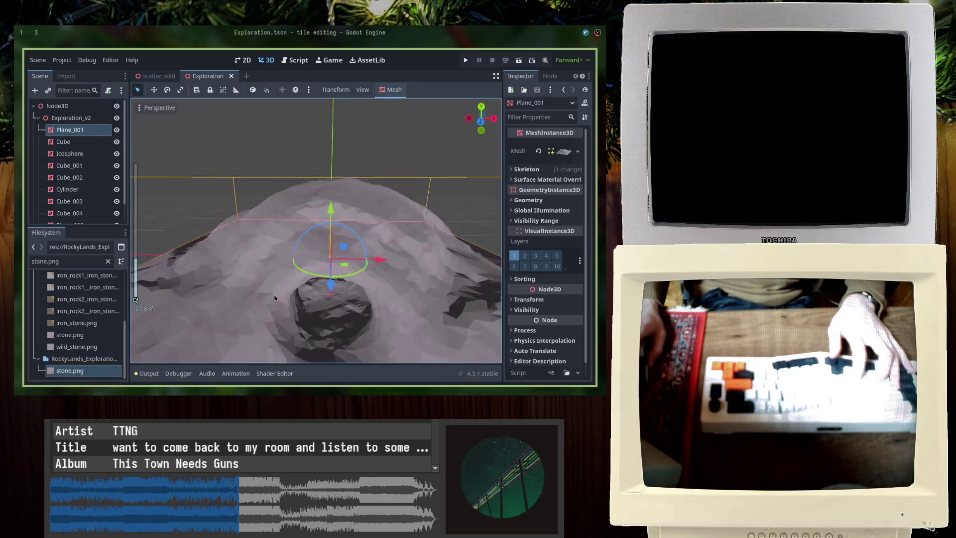
key(ctrl+s)
scroll(284, 290, up, 15)
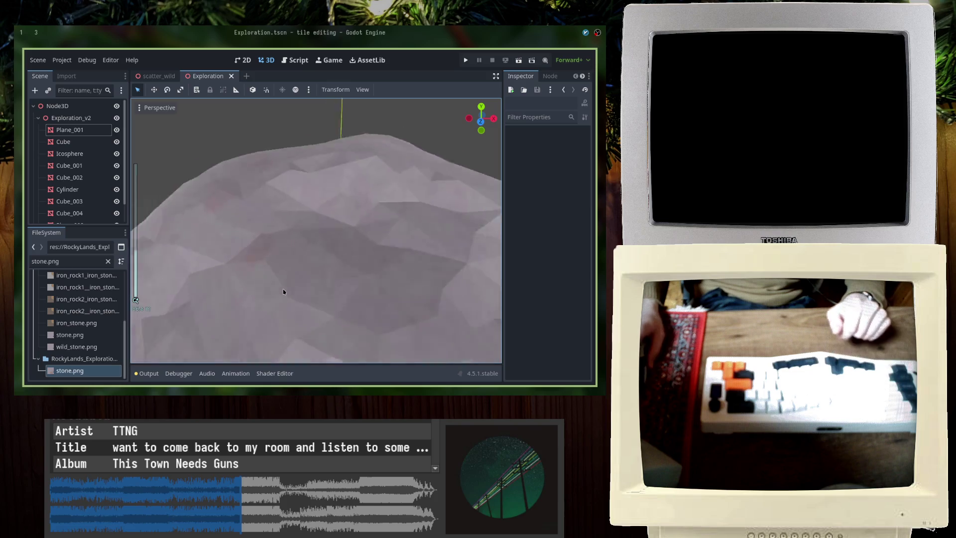
click(39, 118)
key(f)
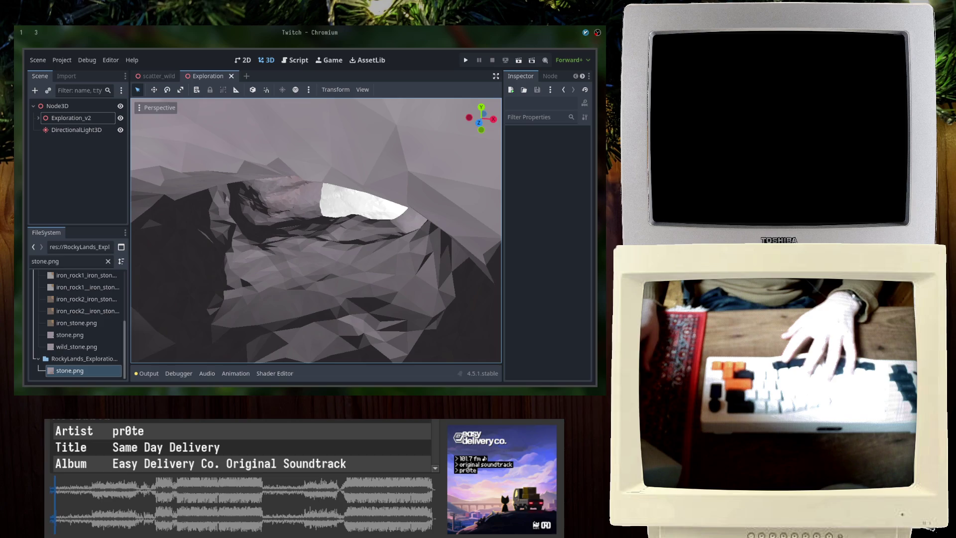
scroll(273, 195, up, 5)
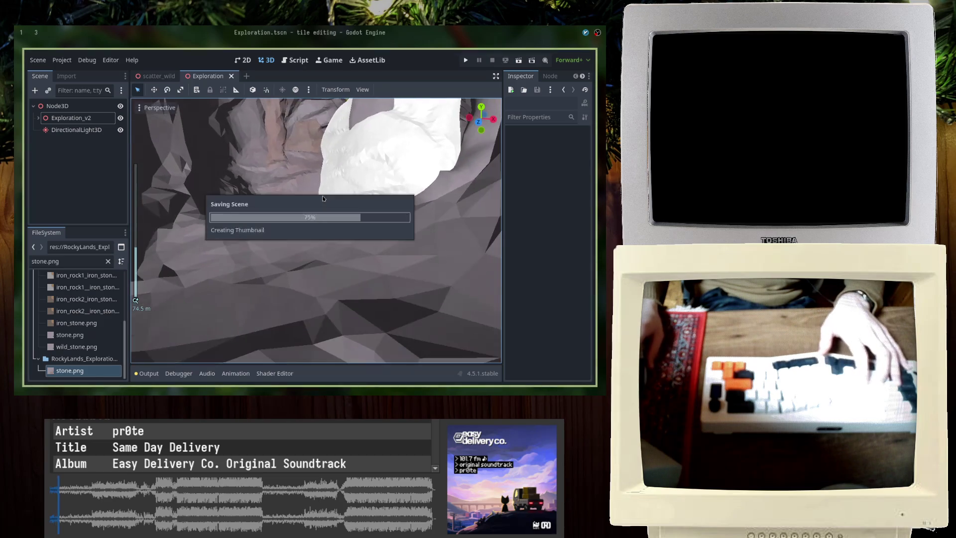
click(76, 130)
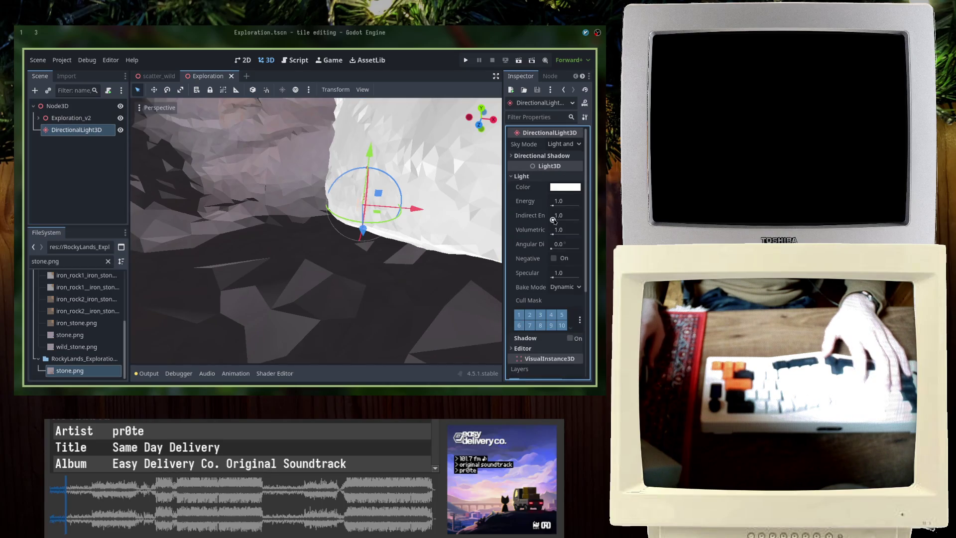
Revert the DirectionalLight3D's indirect energy to 1.0 and adjust its volumetric fog energy
key(ctrl+z)
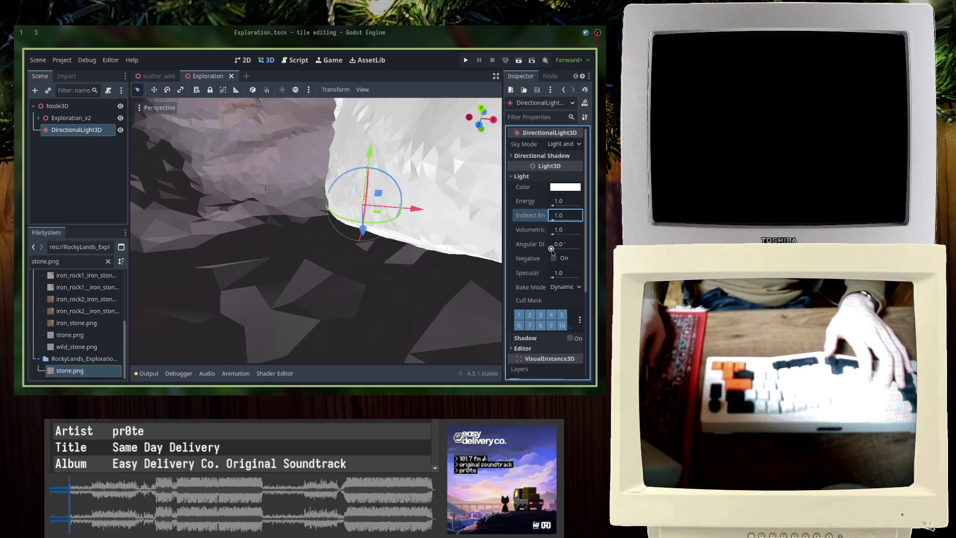
drag(553, 236, 556, 235)
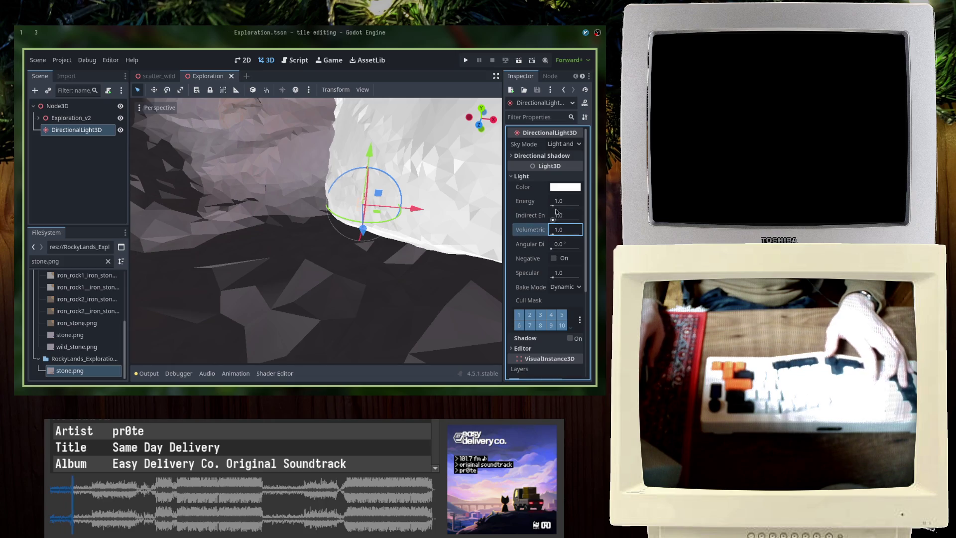
click(552, 201)
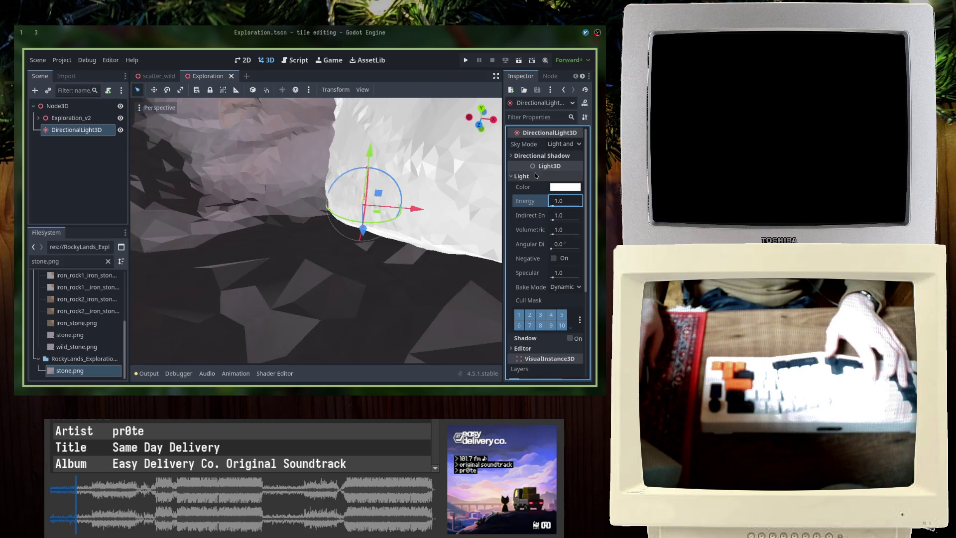
click(542, 155)
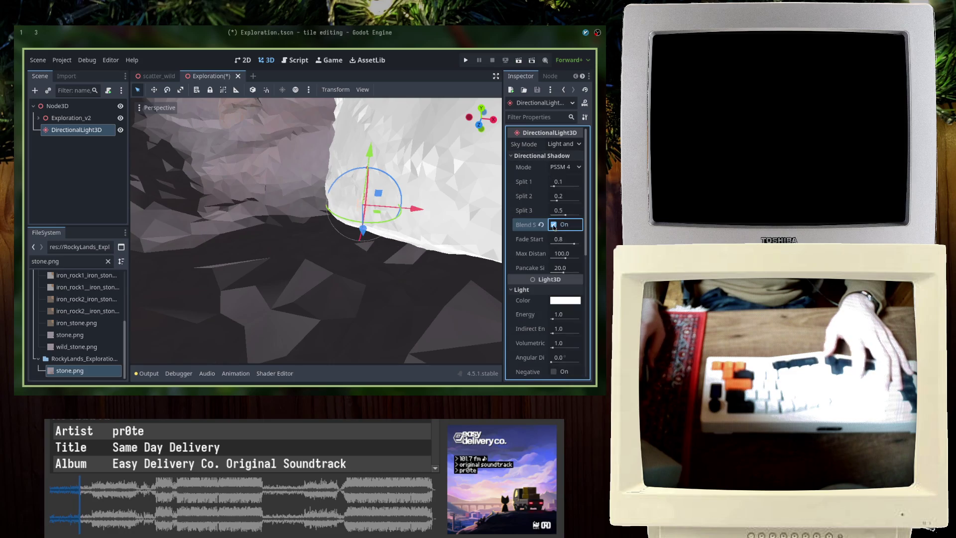
click(542, 156)
Try Sky Only, then set the light's Sky Mode to Light and Sky and save
click(571, 144)
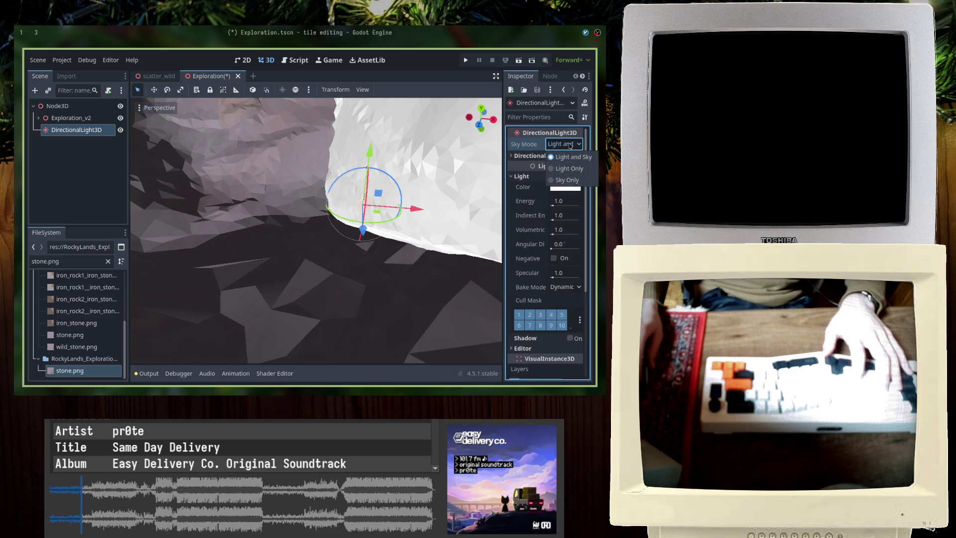
click(558, 179)
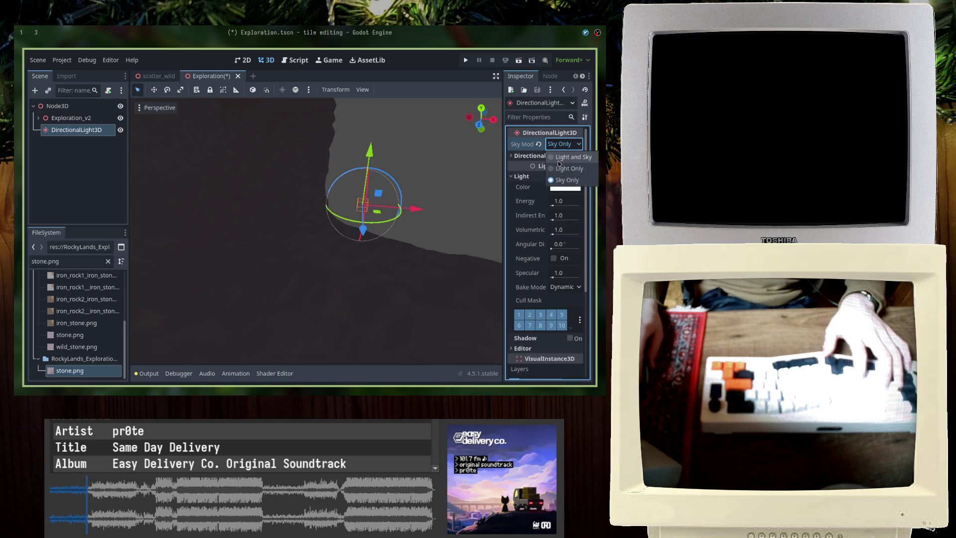
click(572, 157)
click(521, 176)
key(ctrl+s)
Toggle the light's shadows on and back off, then save the scene
click(523, 197)
click(530, 198)
click(575, 186)
click(583, 186)
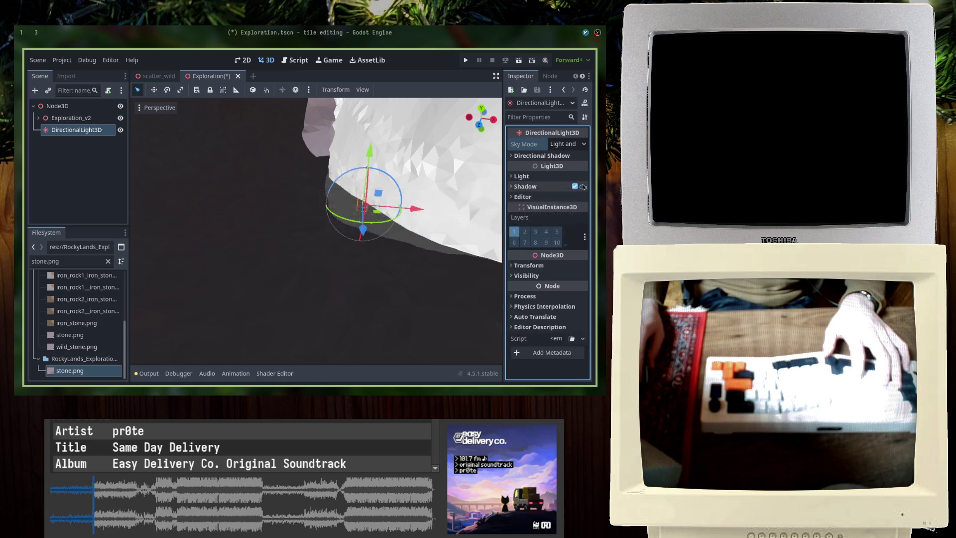
click(583, 187)
key(ctrl+s)
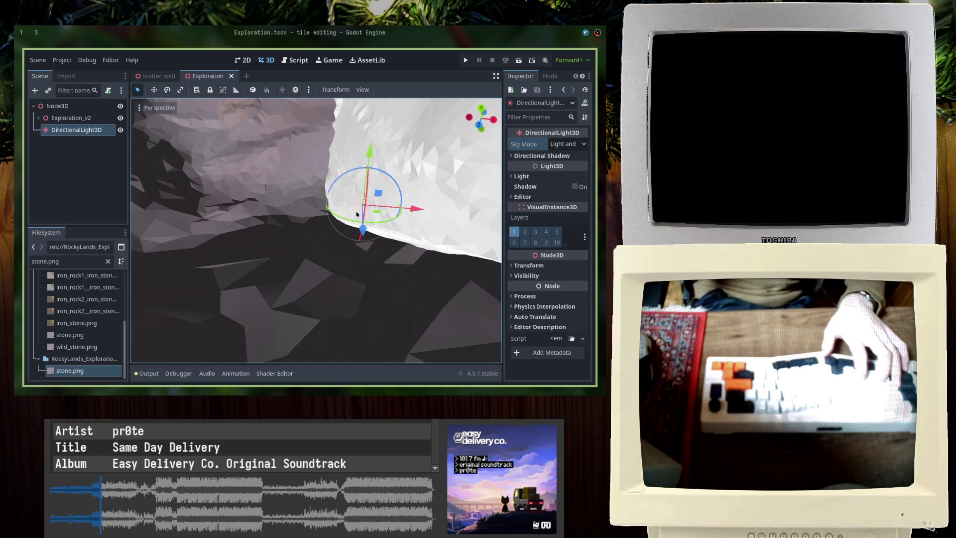
Tilt the DirectionalLight3D about 16 degrees, return the view into the cave, and save
scroll(343, 199, down, 5)
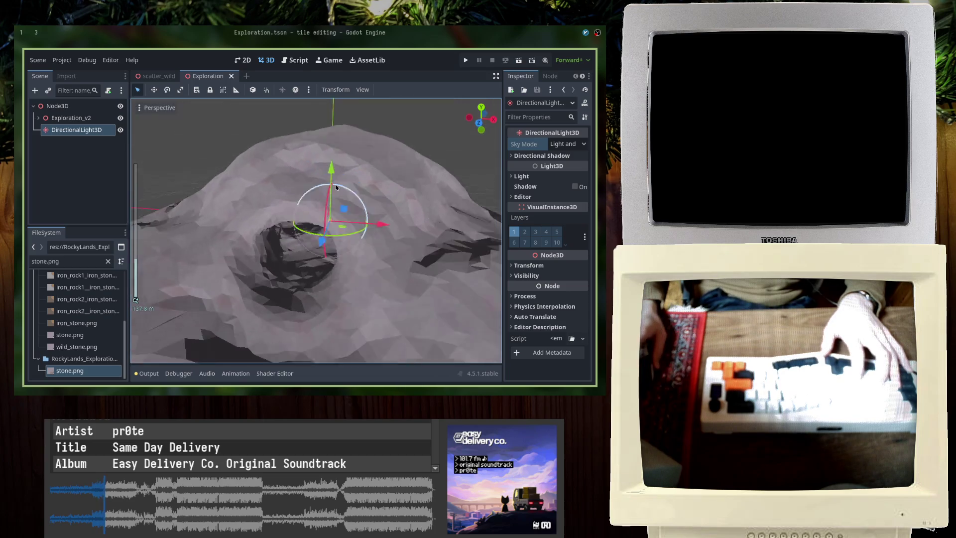
scroll(336, 186, down, 6)
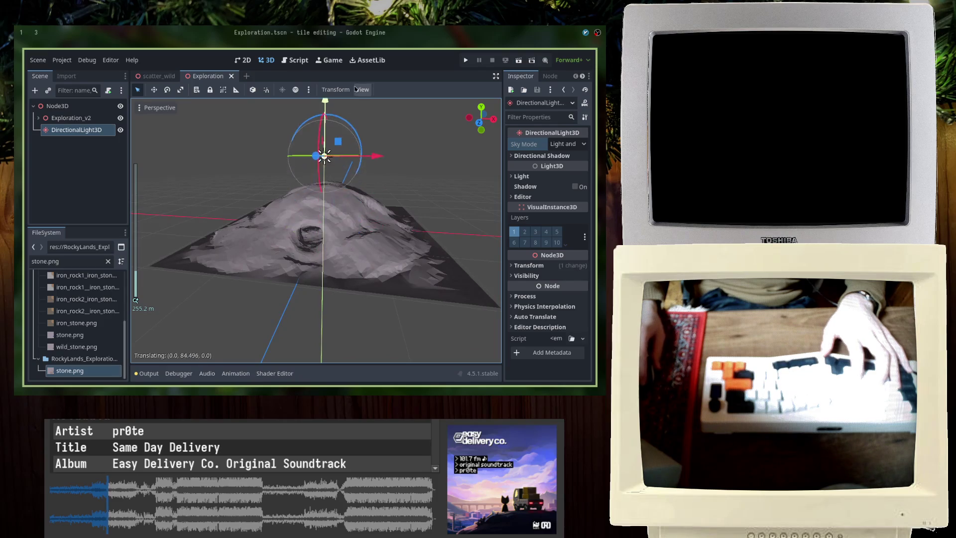
middle_drag(329, 159, 301, 156)
scroll(301, 156, up, 2)
drag(300, 155, 305, 140)
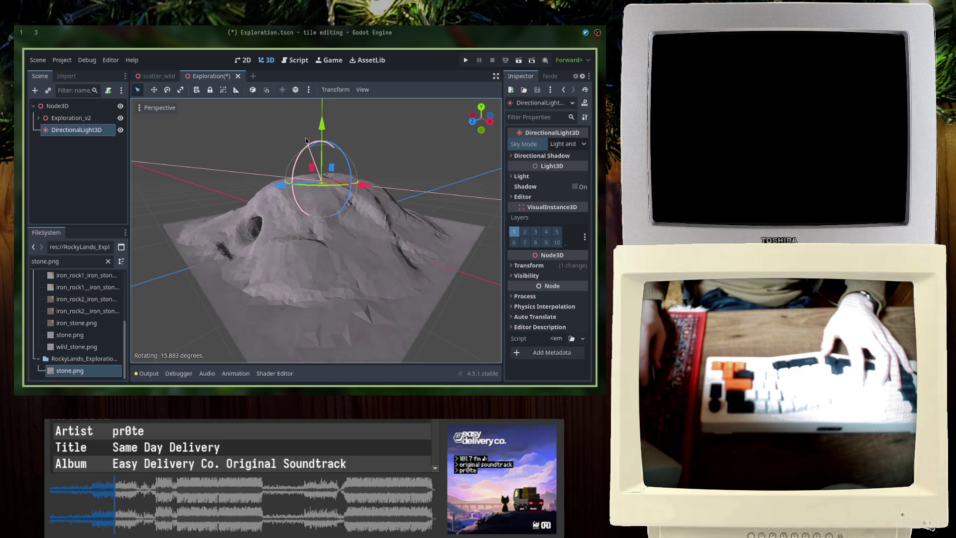
scroll(305, 140, up, 10)
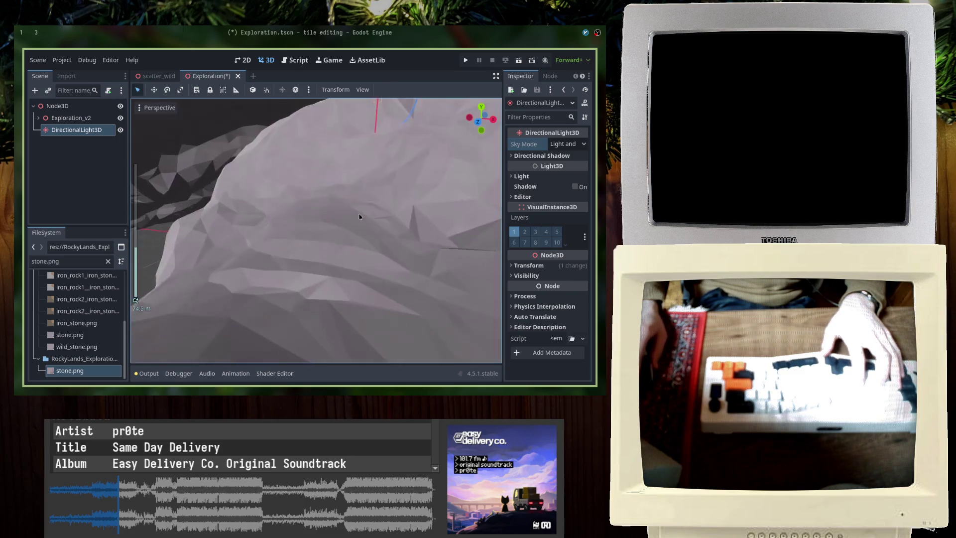
middle_drag(360, 217, 388, 209)
click(423, 199)
key(ctrl+s)
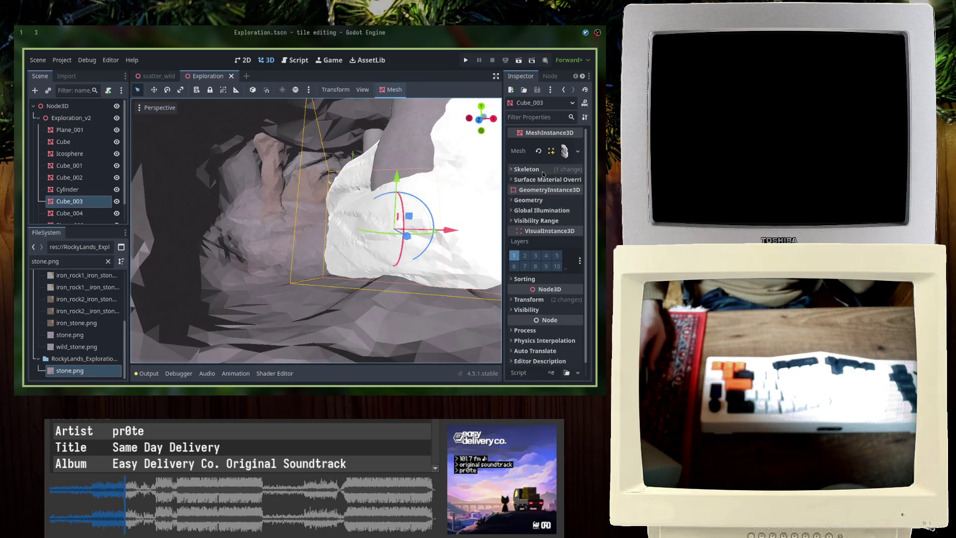
Delete the white Cube_003 rock from the cave and save
click(566, 151)
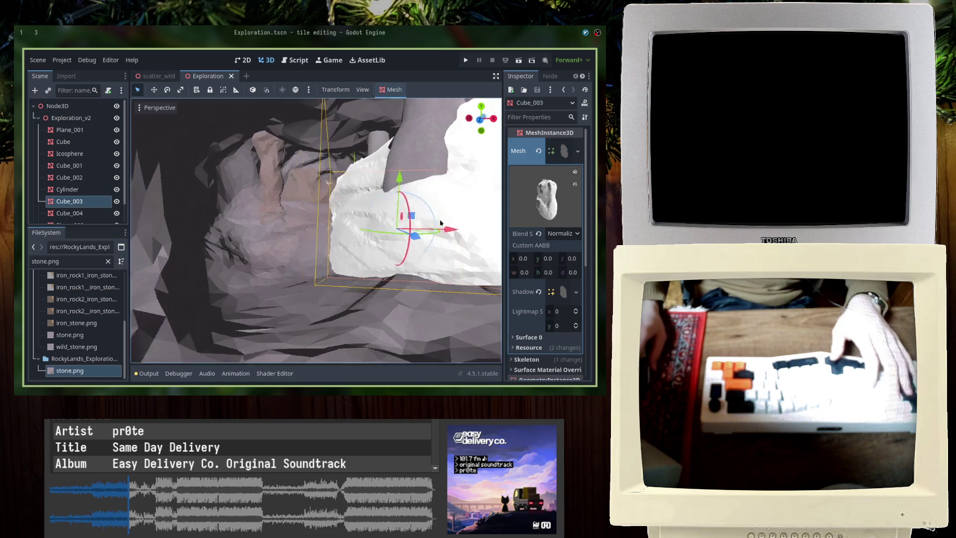
scroll(397, 196, up, 4)
mouse_move(397, 197)
middle_down()
mouse_move(356, 215)
mouse_move(330, 189)
mouse_move(363, 179)
mouse_move(317, 148)
middle_up()
key(Delete)
key(Return)
key(ctrl+s)
Set Cube_001's Surface 0 material texture filter to Nearest and save
scroll(330, 201, up, 2)
click(363, 179)
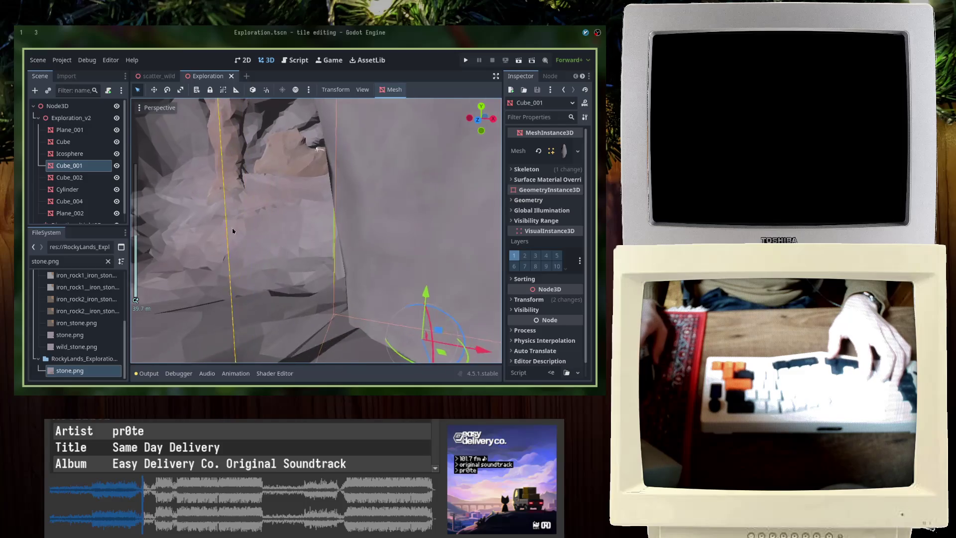
click(564, 151)
scroll(550, 273, down, 3)
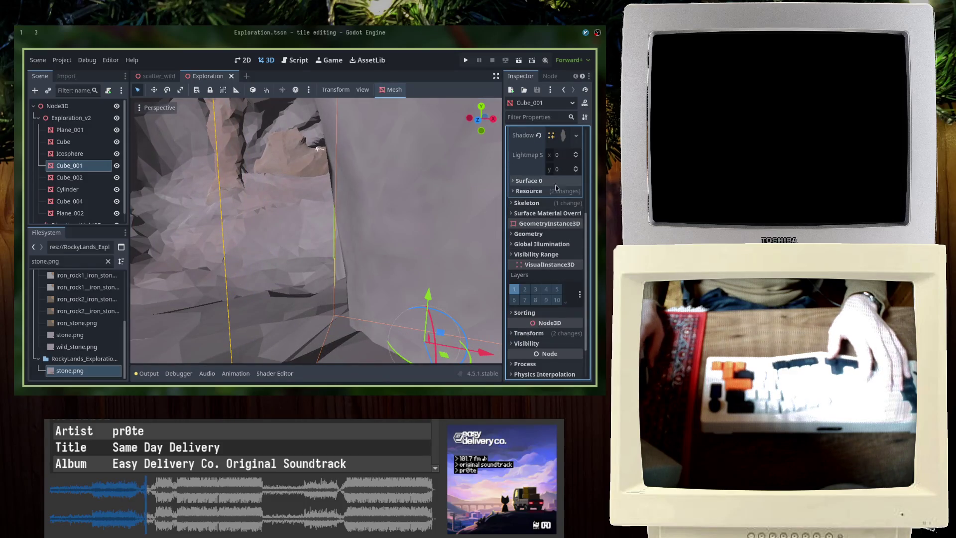
click(552, 182)
click(548, 252)
scroll(534, 275, down, 3)
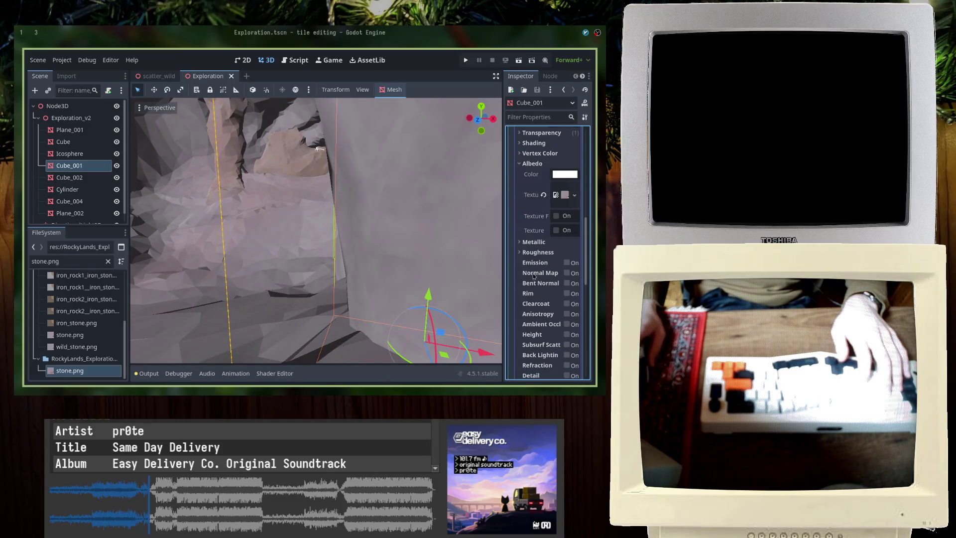
click(533, 163)
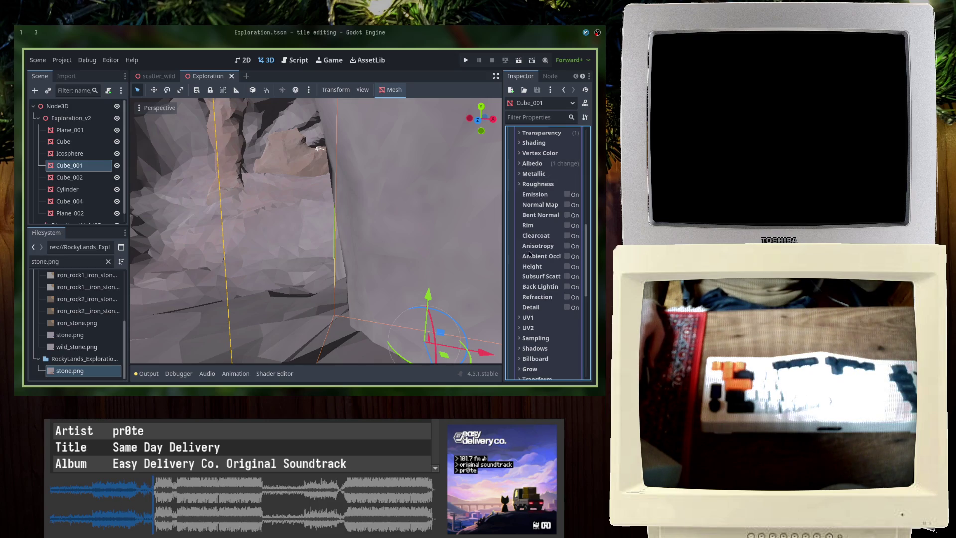
scroll(536, 324, down, 1)
click(535, 306)
click(564, 317)
click(547, 330)
middle_drag(239, 279, 283, 267)
key(ctrl+s)
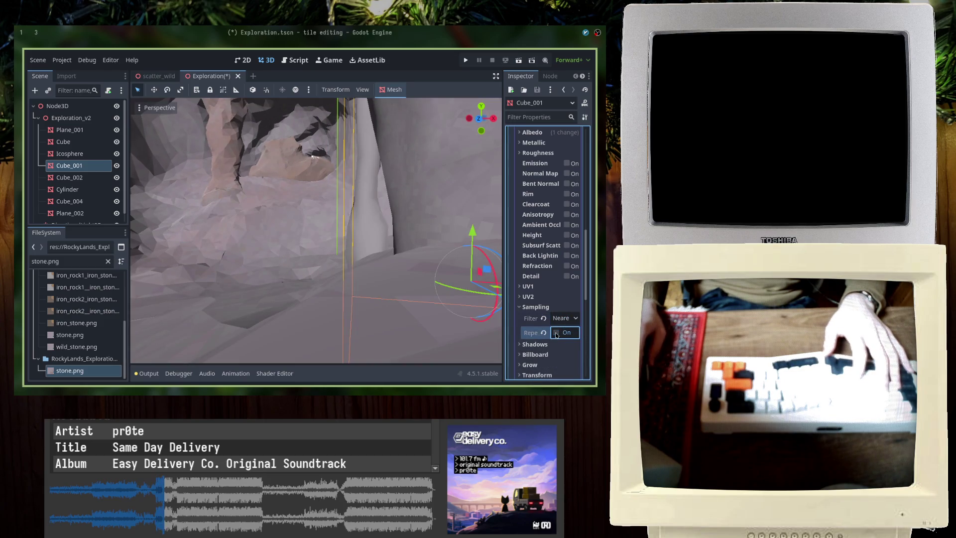
Turn texture repeat back on for Cube_001's material and save the scene
click(543, 318)
key(ctrl+s)
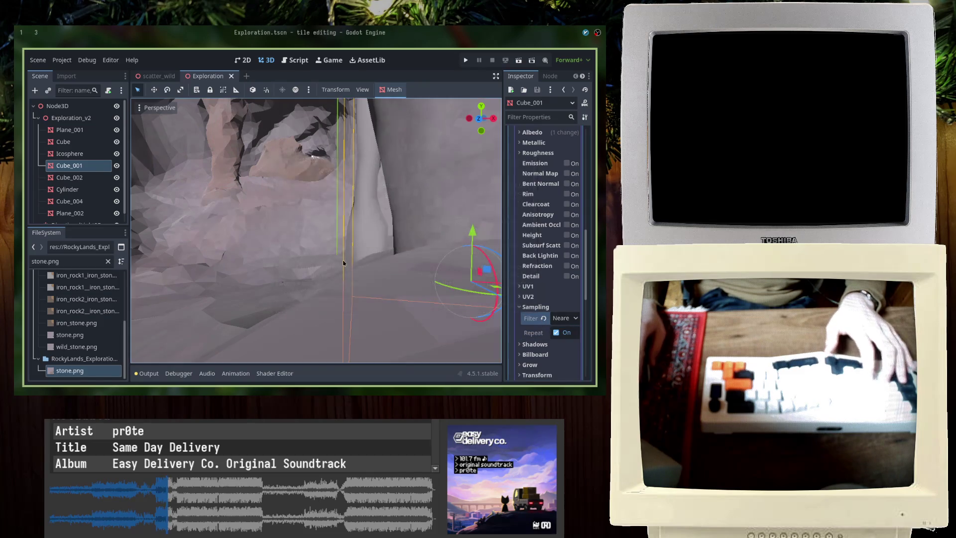
scroll(226, 195, down, 5)
mouse_move(224, 205)
middle_down()
mouse_move(268, 264)
mouse_move(267, 281)
middle_up()
key(ctrl+s)
click(69, 165)
Filter the FileSystem for 'skel' and drop the skeleton model into the cave
triple_click(69, 259)
text(skel)
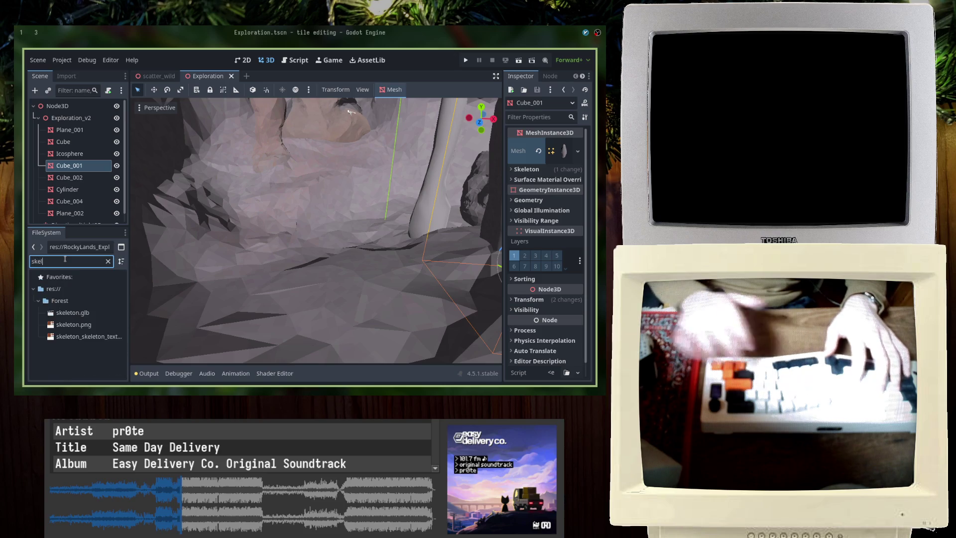
drag(72, 312, 259, 244)
scroll(153, 259, up, 2)
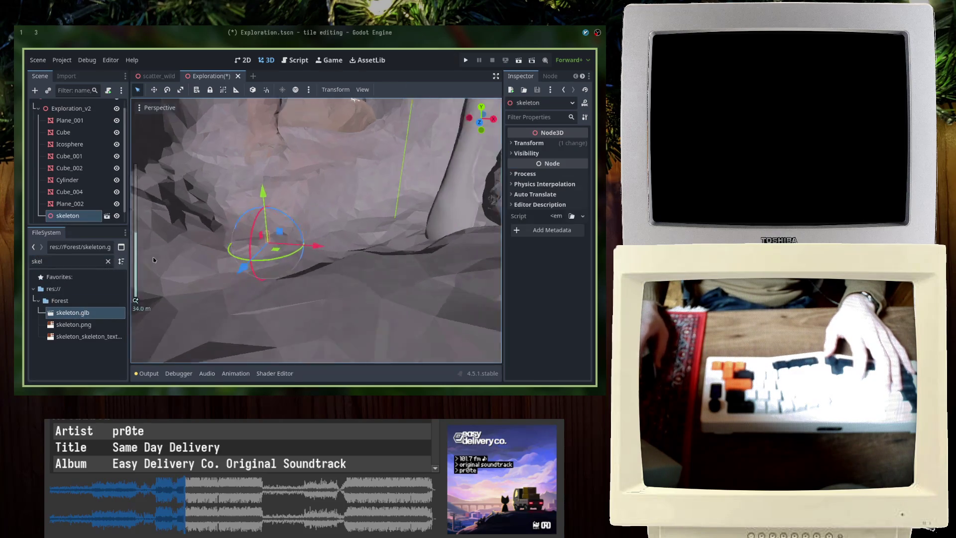
mouse_move(217, 219)
mouse_down()
mouse_move(214, 145)
mouse_move(237, 77)
mouse_move(164, 196)
mouse_up()
Lower the first skeleton about 10 units onto the cave floor and save
scroll(164, 196, up, 2)
scroll(192, 209, up, 2)
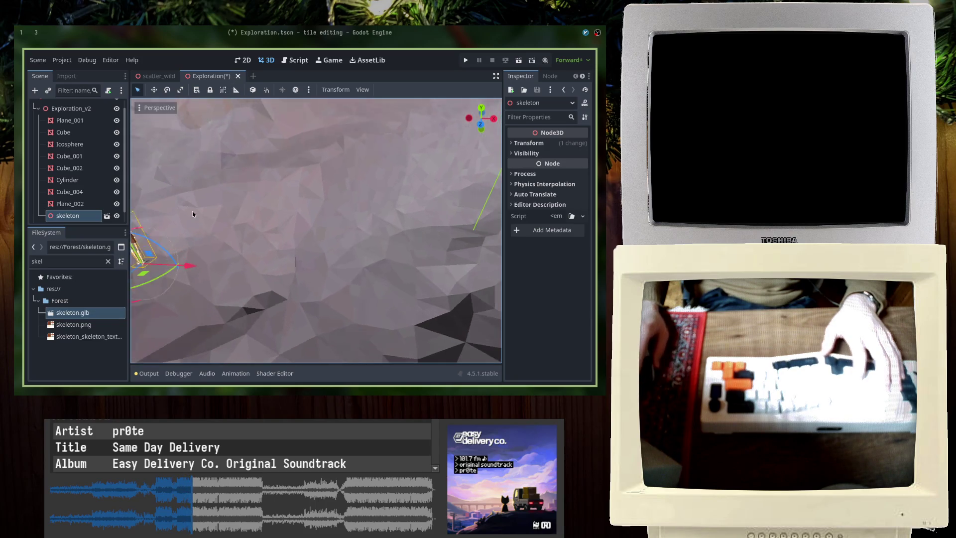
scroll(326, 286, up, 2)
mouse_move(296, 192)
mouse_down()
mouse_move(281, 249)
mouse_move(325, 159)
mouse_move(310, 322)
mouse_up()
drag(321, 281, 319, 279)
mouse_move(319, 279)
middle_down()
mouse_move(326, 258)
mouse_move(332, 282)
mouse_move(314, 299)
middle_up()
scroll(332, 282, down, 2)
key(ctrl+s)
Add a second skeleton instance, skeleton2, into the cave, undoing an attempted reparent
mouse_move(98, 316)
mouse_down()
mouse_move(254, 247)
mouse_move(259, 285)
mouse_up()
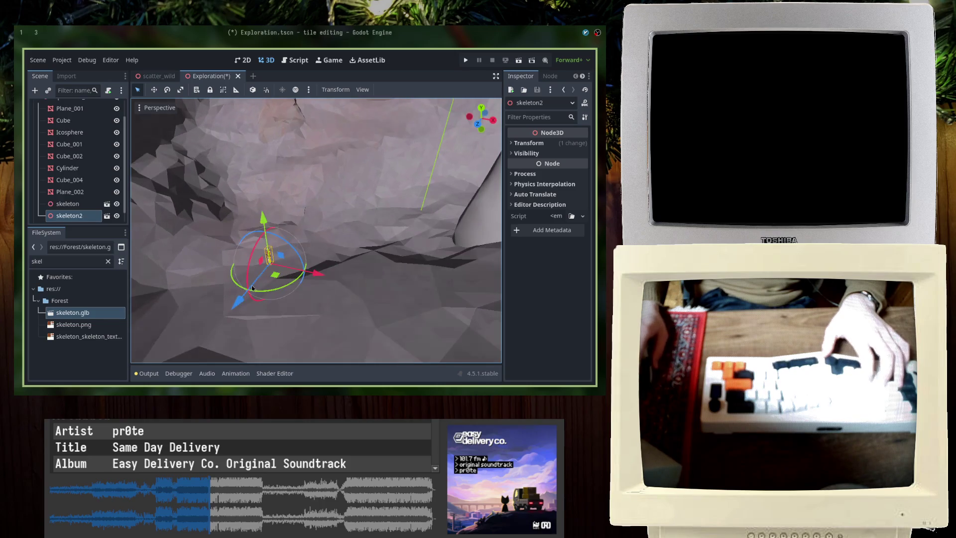
scroll(72, 195, up, 2)
click(38, 118)
scroll(70, 159, down, 2)
shift+click(75, 203)
click(78, 195)
shift+click(75, 203)
mouse_move(74, 204)
mouse_down()
mouse_move(47, 112)
mouse_move(48, 120)
mouse_up()
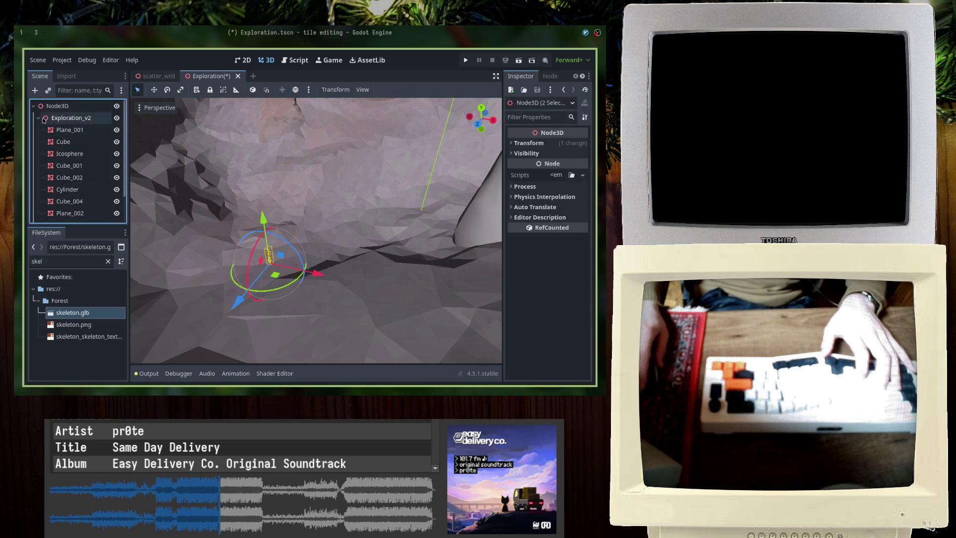
key(ctrl+z)
Slide skeleton2 about 5 units along Z and nudge the first skeleton upward
drag(238, 301, 278, 276)
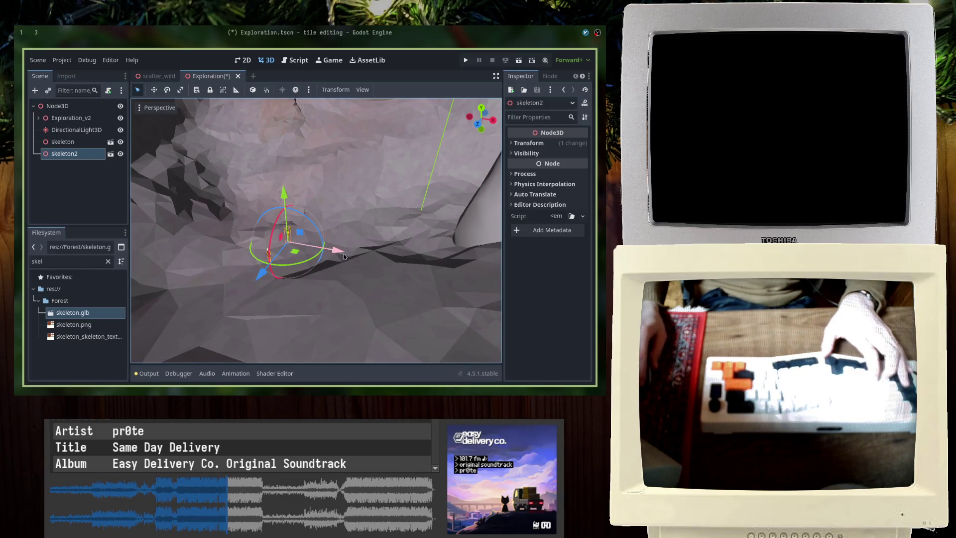
scroll(345, 256, down, 5)
drag(346, 265, 345, 271)
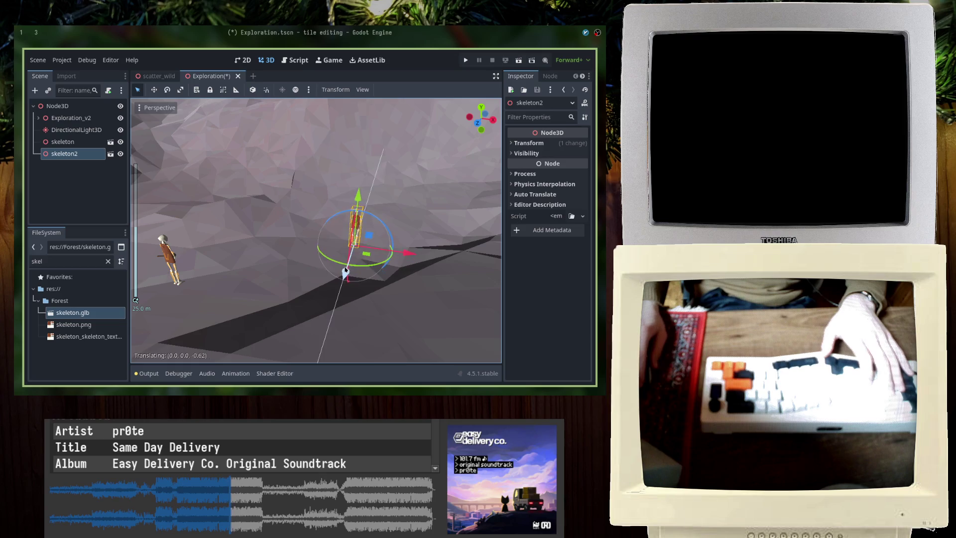
drag(357, 197, 357, 186)
click(168, 261)
drag(168, 261, 222, 233)
Move skeleton2 to a new spot on the cave floor
key(ctrl+s)
middle_drag(222, 233, 341, 261)
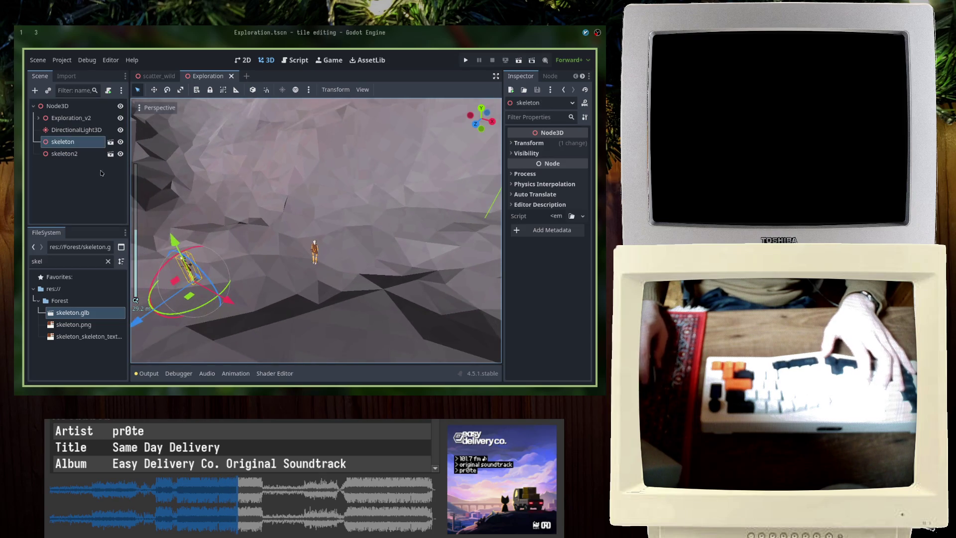
click(311, 255)
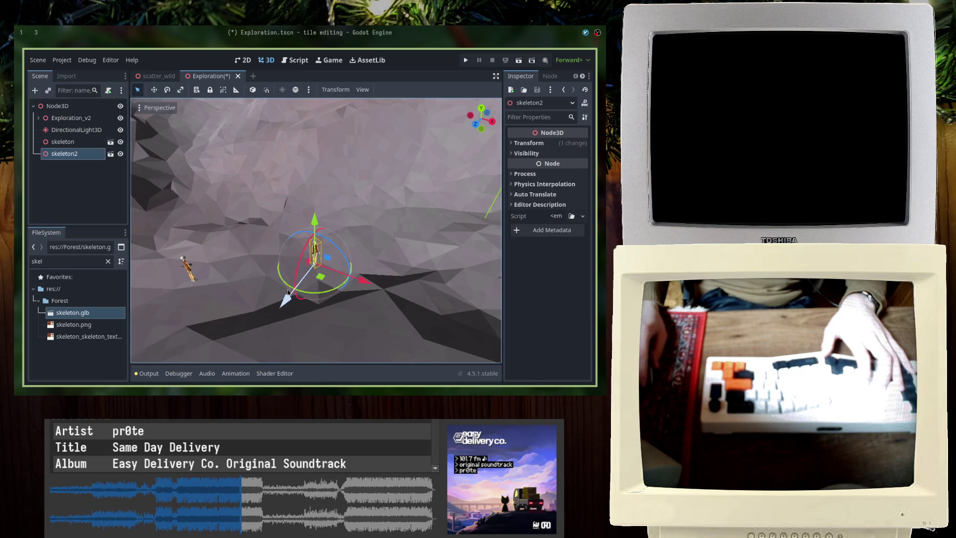
drag(379, 274, 368, 279)
middle_drag(368, 279, 341, 289)
scroll(341, 288, up, 3)
Duplicate the skeleton as skeleton3 and place it up beside the pillar
key(ctrl+d)
middle_drag(367, 252, 413, 271)
mouse_move(415, 274)
mouse_down()
mouse_move(441, 289)
mouse_move(384, 245)
mouse_up()
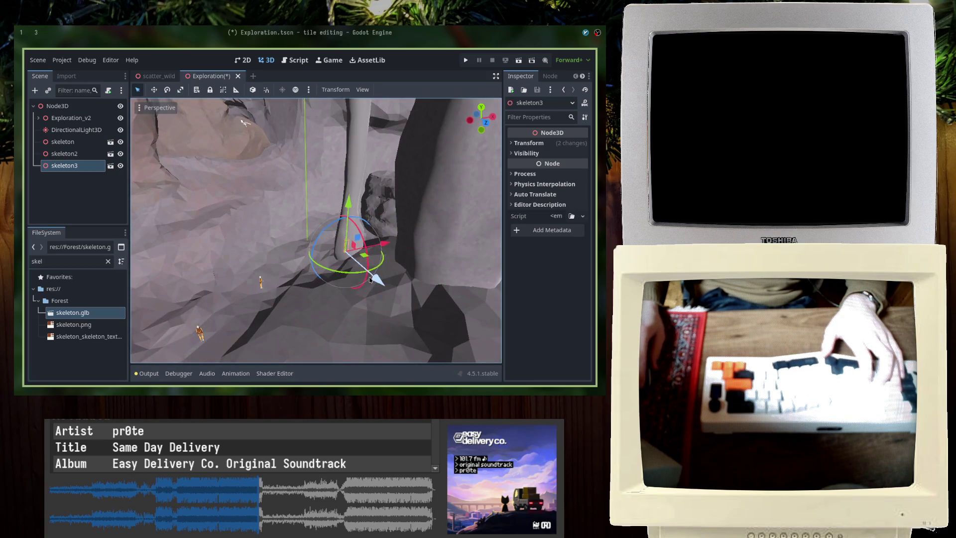
scroll(387, 275, up, 3)
middle_drag(387, 275, 351, 278)
drag(351, 279, 354, 247)
Inspect the pillar Cube_004's mesh material settings and save the scene
click(339, 234)
key(ctrl+s)
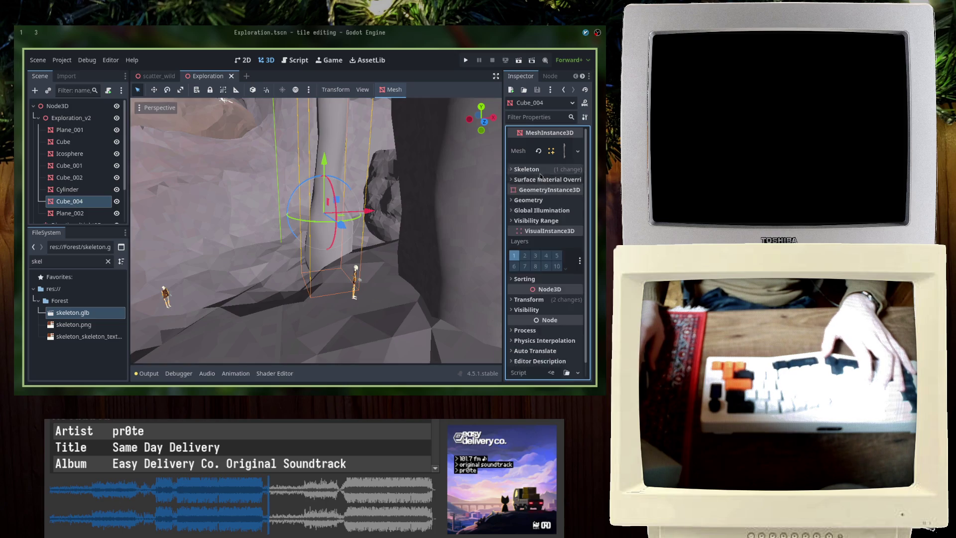
click(557, 151)
scroll(532, 299, down, 3)
click(547, 242)
scroll(544, 279, down, 10)
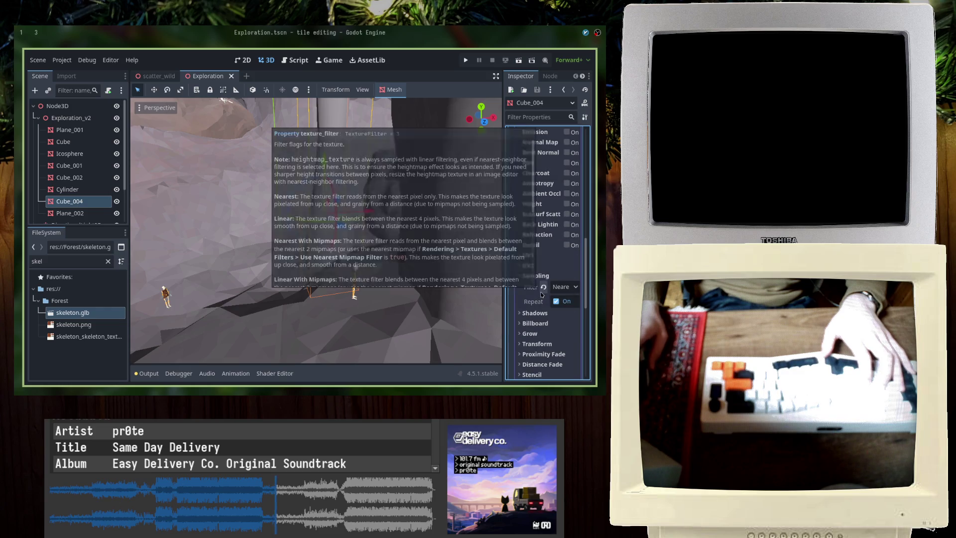
scroll(329, 223, up, 5)
mouse_move(329, 223)
middle_down()
mouse_move(290, 299)
mouse_move(264, 209)
middle_up()
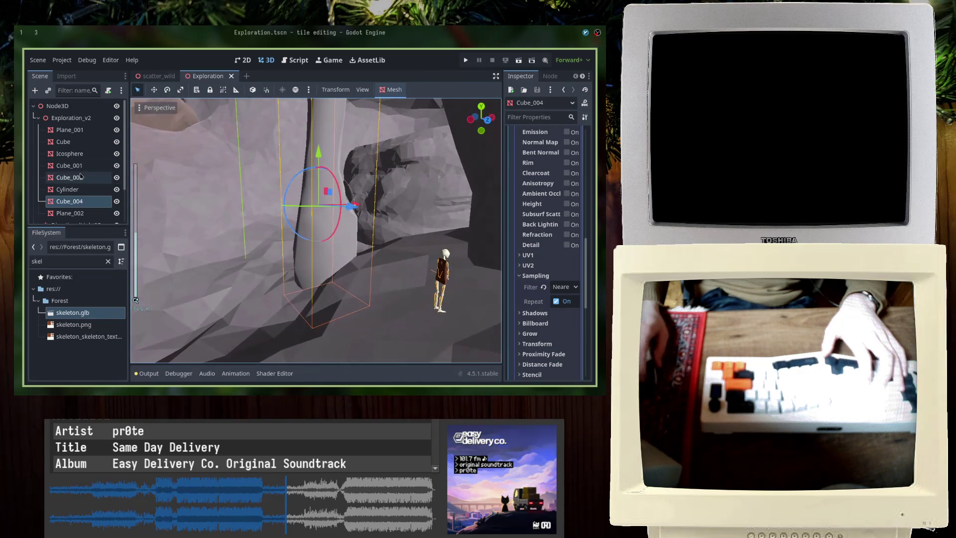
Rotate skeleton3 beside the pillar
click(39, 118)
click(440, 278)
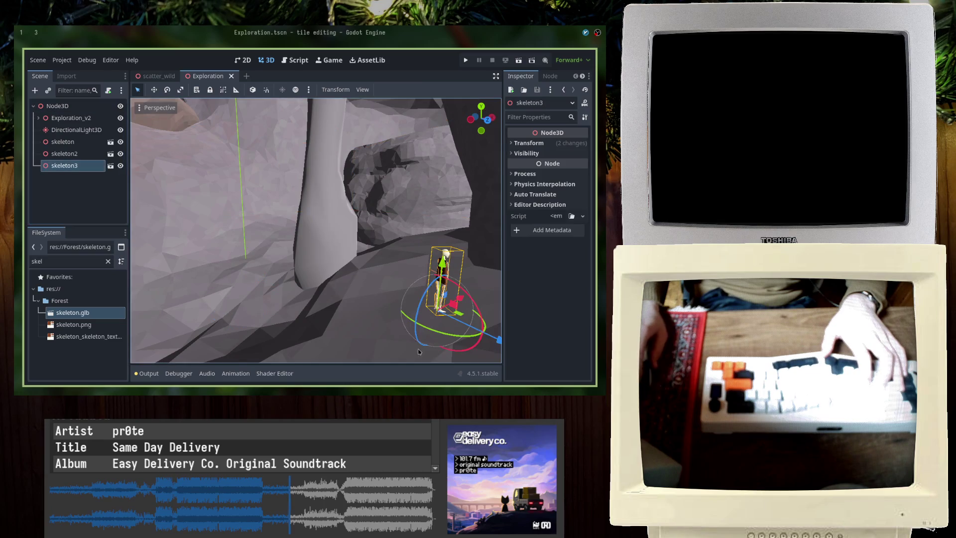
click(370, 287)
scroll(371, 288, down, 5)
middle_drag(370, 287, 288, 270)
scroll(287, 270, up, 3)
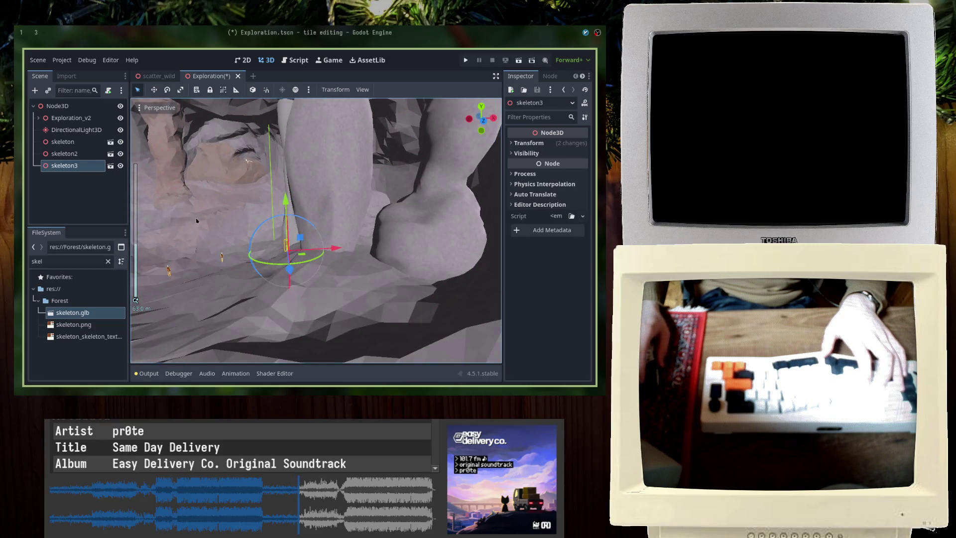
Duplicate the skeleton as skeleton4 and place it on the cave floor
key(ctrl+d)
scroll(315, 290, down, 3)
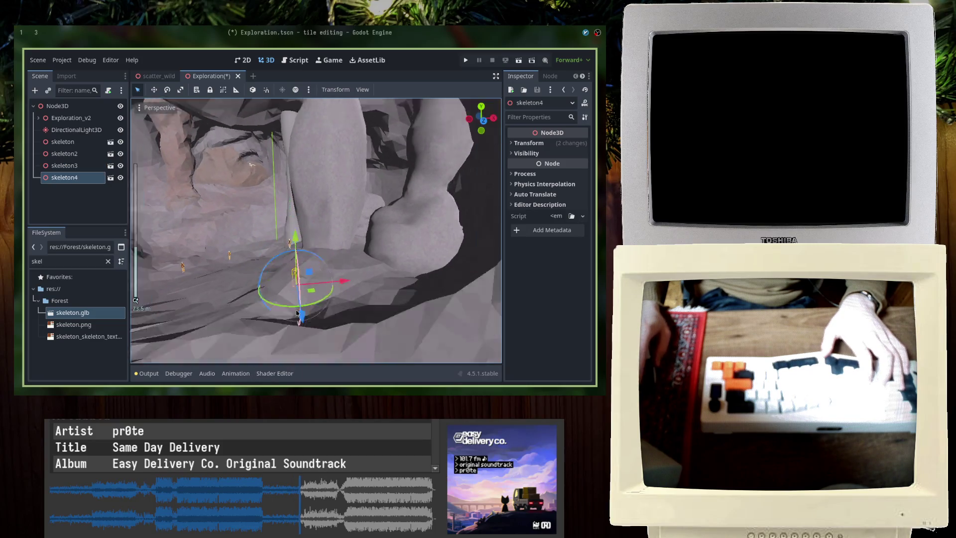
middle_drag(362, 309, 354, 287)
scroll(354, 287, up, 2)
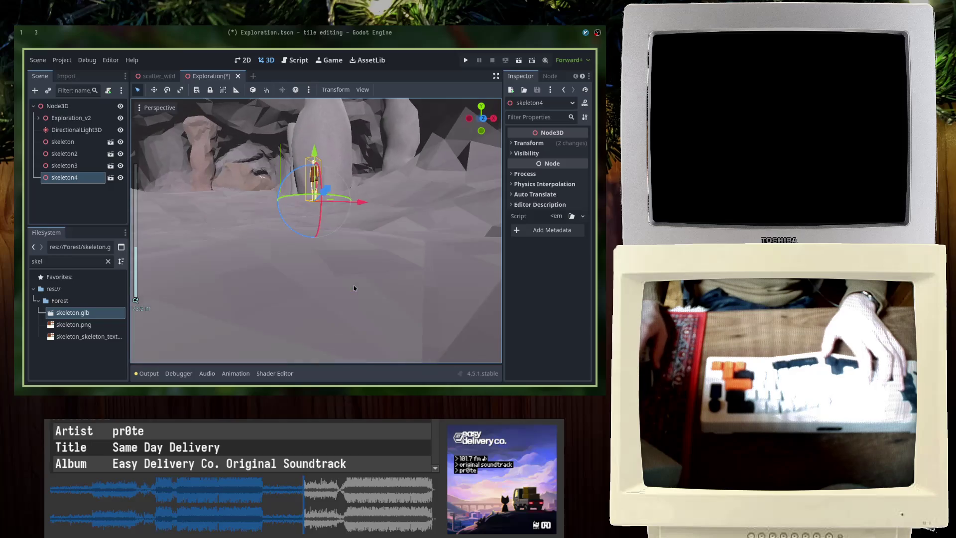
middle_drag(433, 196, 400, 215)
middle_drag(355, 246, 360, 232)
scroll(360, 232, up, 2)
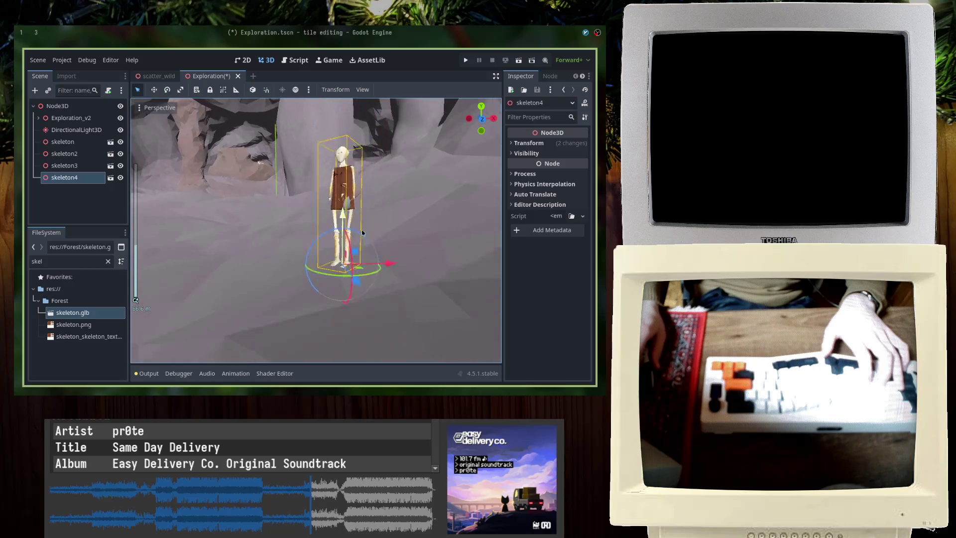
scroll(325, 258, down, 1)
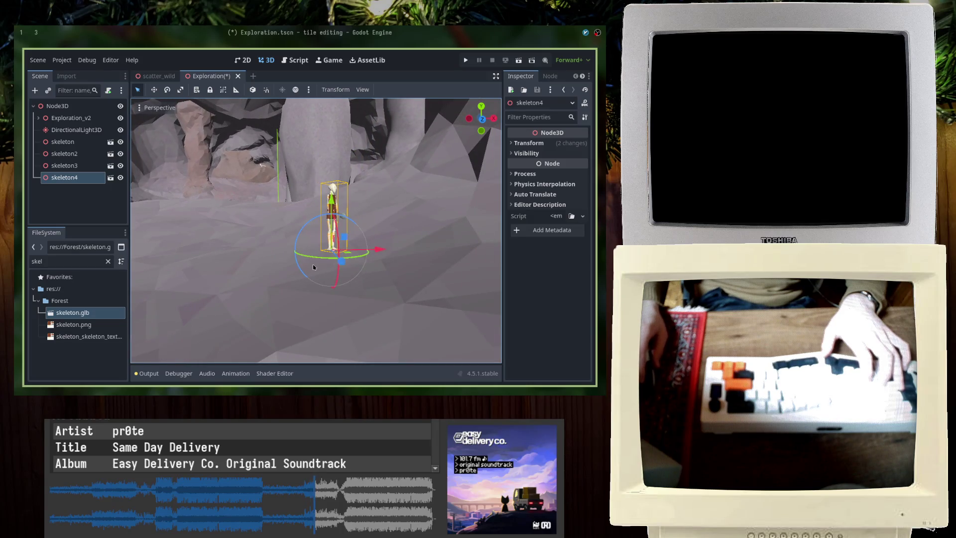
mouse_move(313, 267)
middle_down()
mouse_move(319, 234)
mouse_move(335, 277)
middle_up()
Add skeleton5 and skeleton6 as copies, spread them across the cave floor, and save
key(ctrl+d)
drag(335, 277, 184, 284)
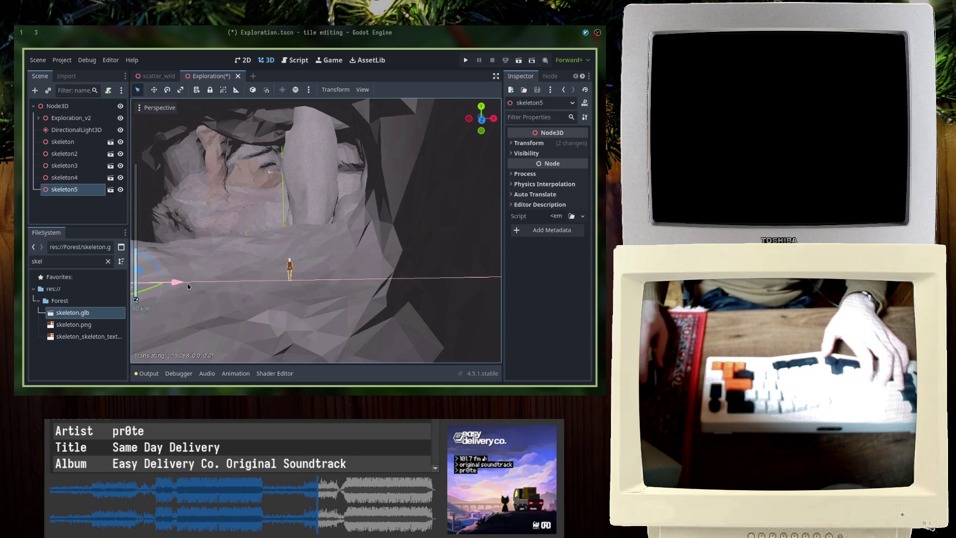
key(f)
key(ctrl+d)
mouse_move(310, 353)
middle_down()
mouse_move(303, 308)
mouse_move(293, 335)
middle_up()
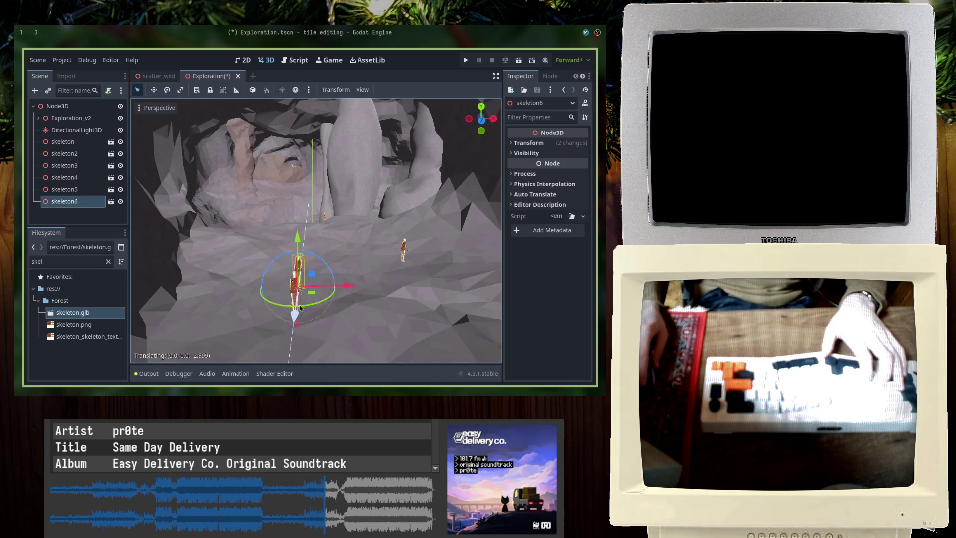
mouse_move(308, 290)
mouse_down()
mouse_move(192, 281)
mouse_move(274, 271)
mouse_move(321, 244)
mouse_move(282, 248)
mouse_move(258, 269)
mouse_move(345, 274)
mouse_move(330, 277)
mouse_up()
key(ctrl+s)
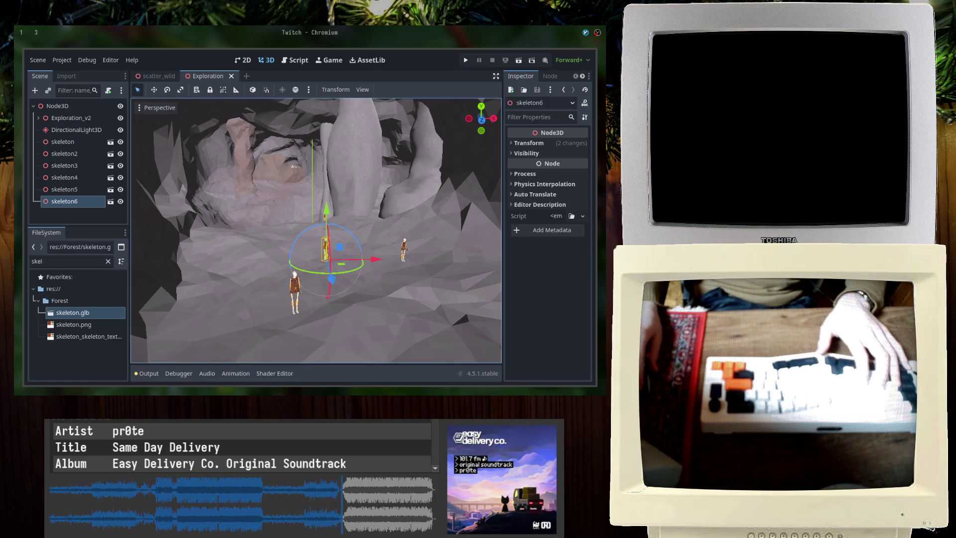
Duplicate the skeleton as skeleton7, lower it onto the floor at a new spot, and save
scroll(319, 283, down, 5)
key(ctrl+d)
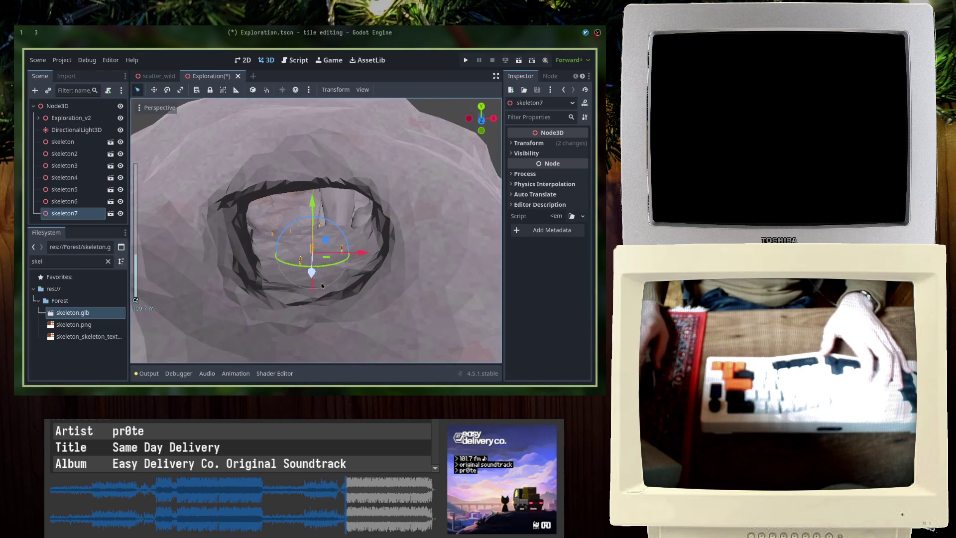
drag(323, 275, 279, 367)
drag(388, 290, 386, 289)
key(ctrl+s)
scroll(367, 287, up, 10)
scroll(366, 287, down, 10)
right_drag(362, 241, 357, 241)
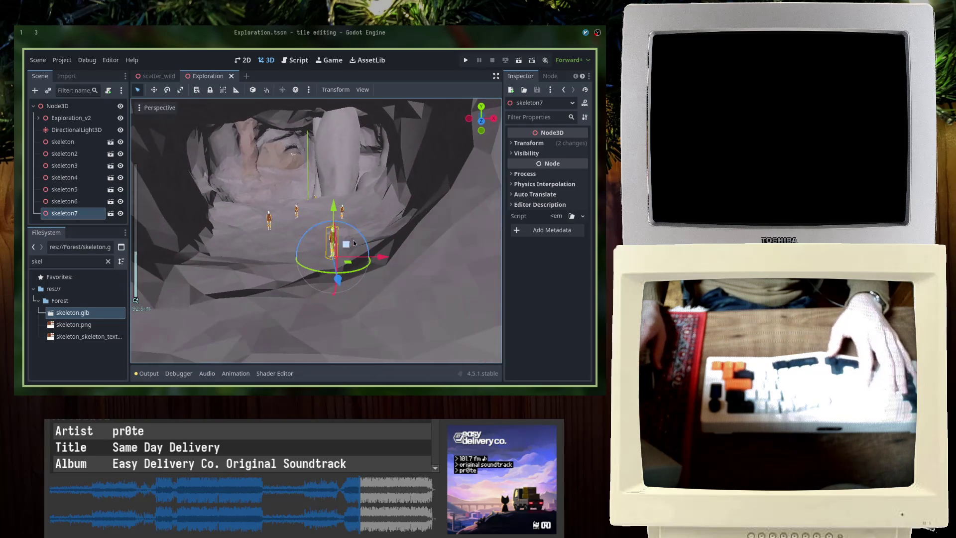
mouse_move(333, 207)
mouse_down()
mouse_move(332, 224)
mouse_move(333, 215)
mouse_up()
key(ctrl+s)
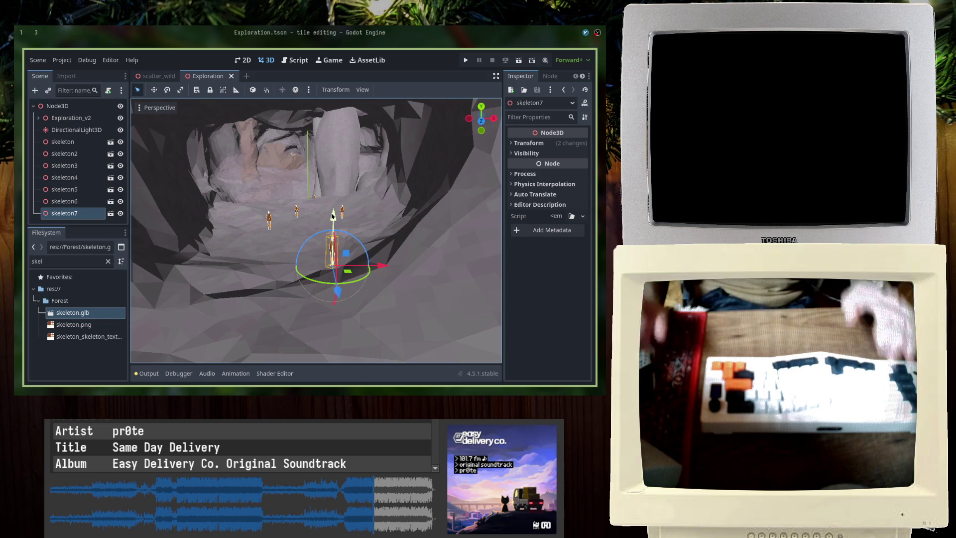
Fly the view toward the cave wall and select the FileSystem filter text
mouse_move(333, 215)
right_down()
mouse_move(255, 235)
mouse_move(251, 213)
mouse_move(320, 230)
mouse_move(386, 231)
mouse_move(326, 238)
right_up()
scroll(320, 230, down, 2)
scroll(365, 238, down, 5)
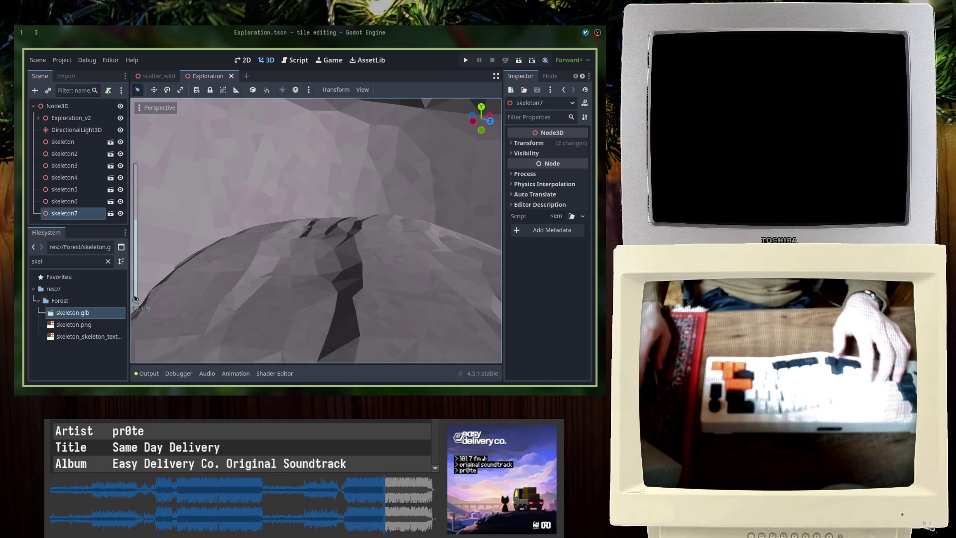
double_click(72, 257)
Filter the FileSystem for 'gold' and drop gold_rock1_ and gold_rock2_ onto the rocky ridge
text(gold)
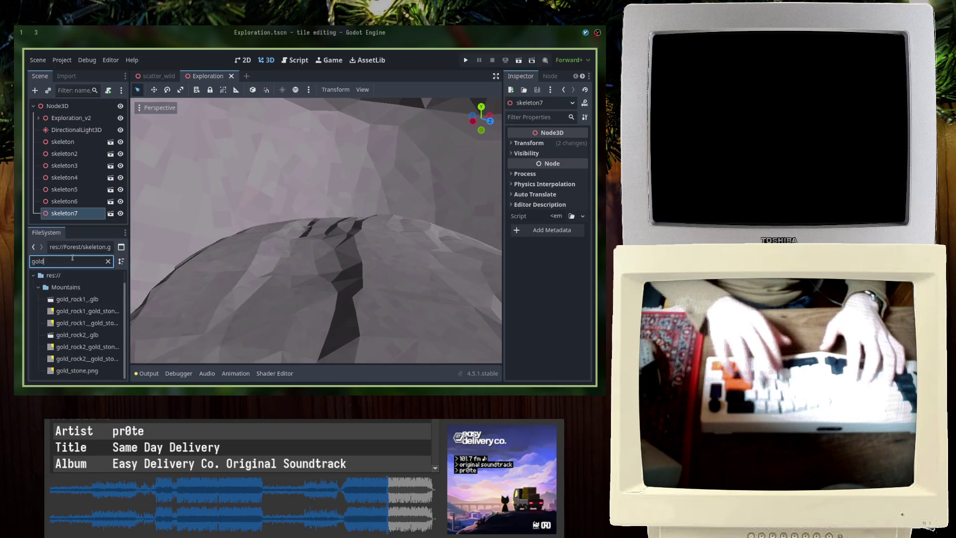
mouse_move(88, 300)
mouse_down()
mouse_move(306, 226)
mouse_move(323, 231)
mouse_move(319, 215)
mouse_move(315, 318)
mouse_move(324, 262)
mouse_move(202, 224)
mouse_move(212, 308)
mouse_up()
mouse_move(78, 339)
mouse_down()
mouse_move(205, 305)
mouse_move(405, 278)
mouse_up()
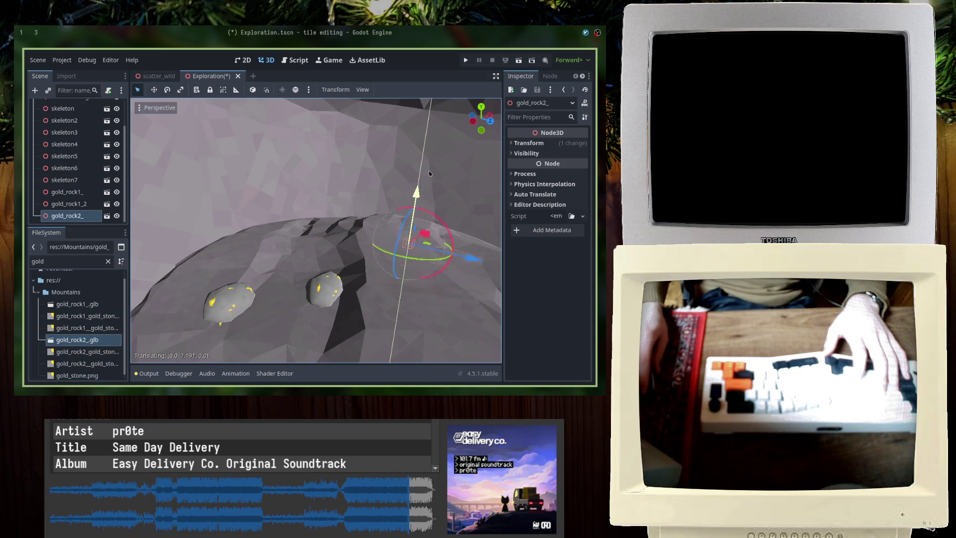
drag(425, 200, 326, 258)
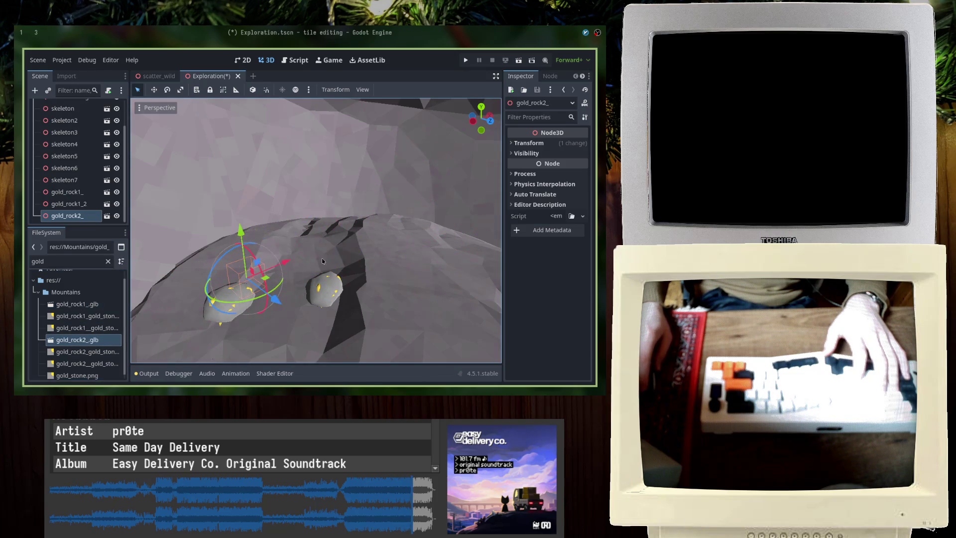
mouse_move(273, 302)
middle_down()
mouse_move(319, 319)
mouse_move(354, 221)
middle_up()
drag(355, 222, 359, 170)
middle_drag(360, 169, 368, 259)
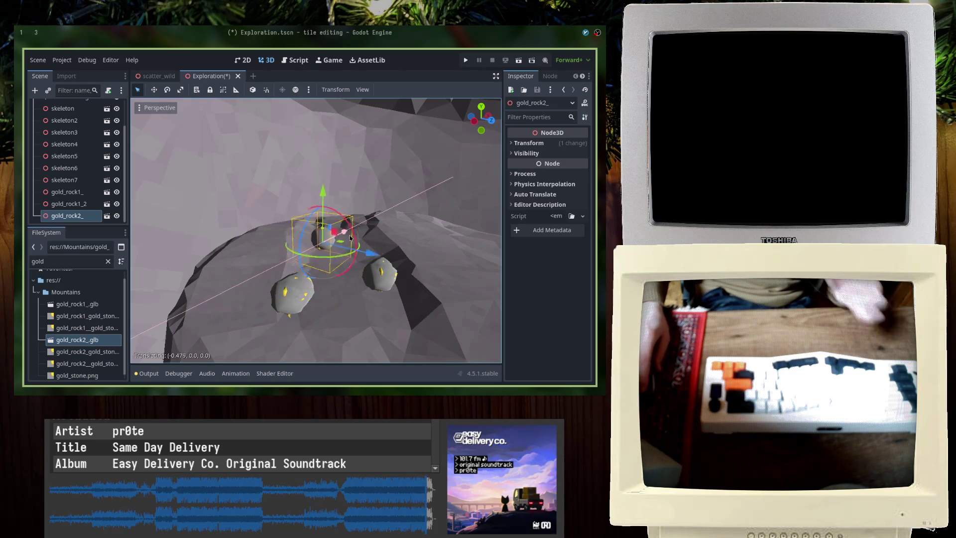
Reposition gold_rock2_ along the vertical, depth and sideways axes, then save the scene
key(g)
key(y)
key(z)
key(g)
key(x)
key(Return)
key(ctrl+s)
Duplicate the middle gold rock, move the copy beside the others, and save
click(363, 259)
click(345, 263)
click(363, 255)
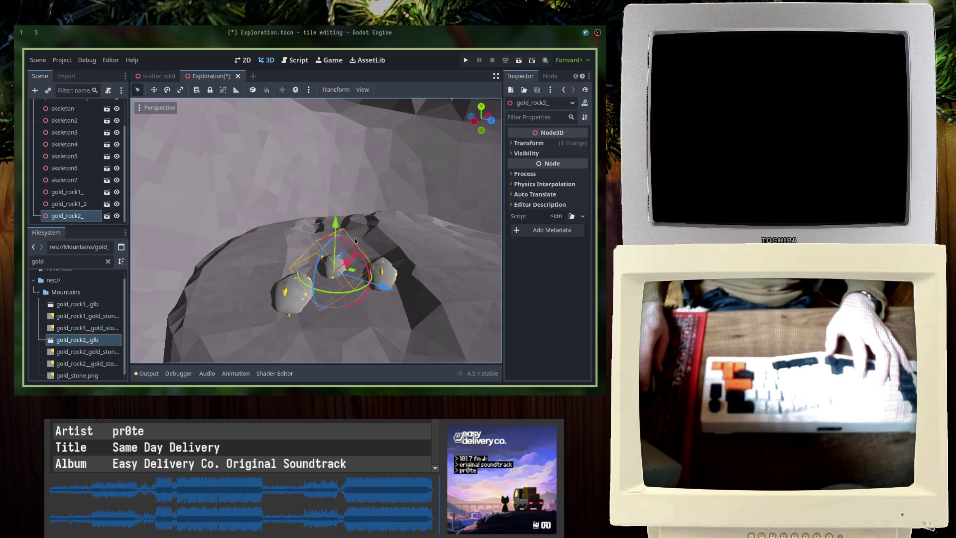
middle_drag(363, 255, 320, 280)
key(ctrl+d)
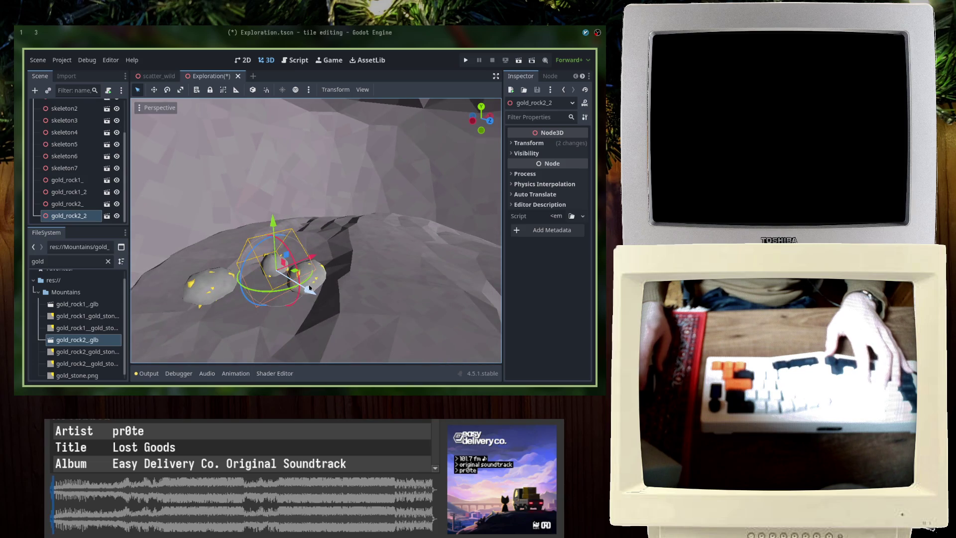
key(g)
key(x)
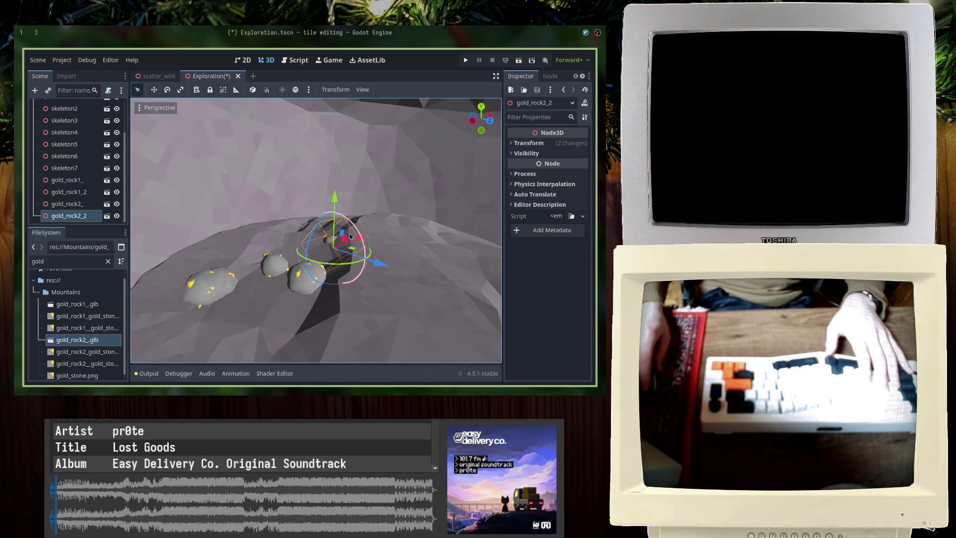
click(476, 303)
drag(417, 257, 329, 284)
key(ctrl+s)
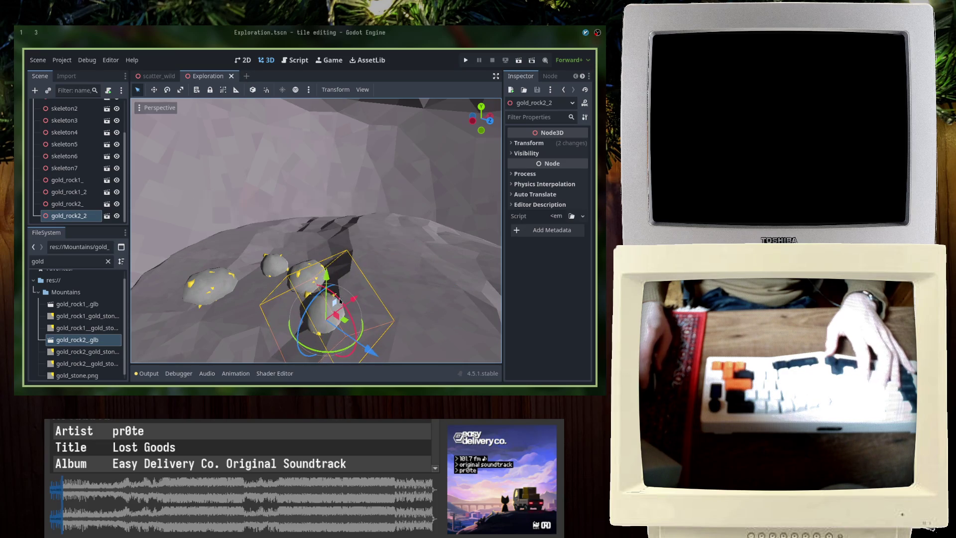
Duplicate three selected gold rocks and move the copies beside the cluster
shift+click(274, 267)
shift+click(306, 276)
key(ctrl+d)
mouse_move(326, 286)
mouse_down()
mouse_move(298, 238)
mouse_move(292, 250)
mouse_move(332, 239)
mouse_up()
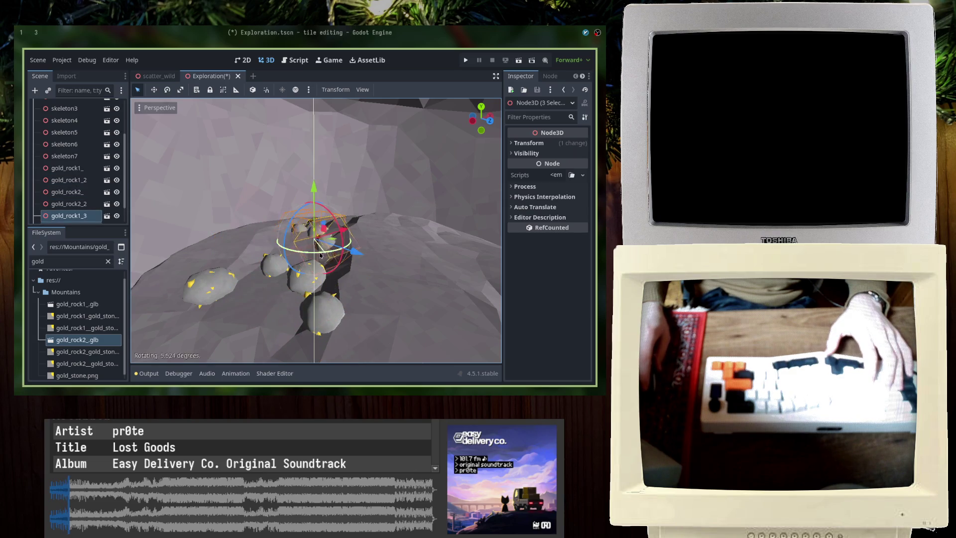
Duplicate one rock twice, raise the copies including gold_rock2_4 slightly, and save
click(343, 227)
key(ctrl+d)
drag(342, 189, 339, 183)
key(ctrl+d)
drag(342, 219, 287, 233)
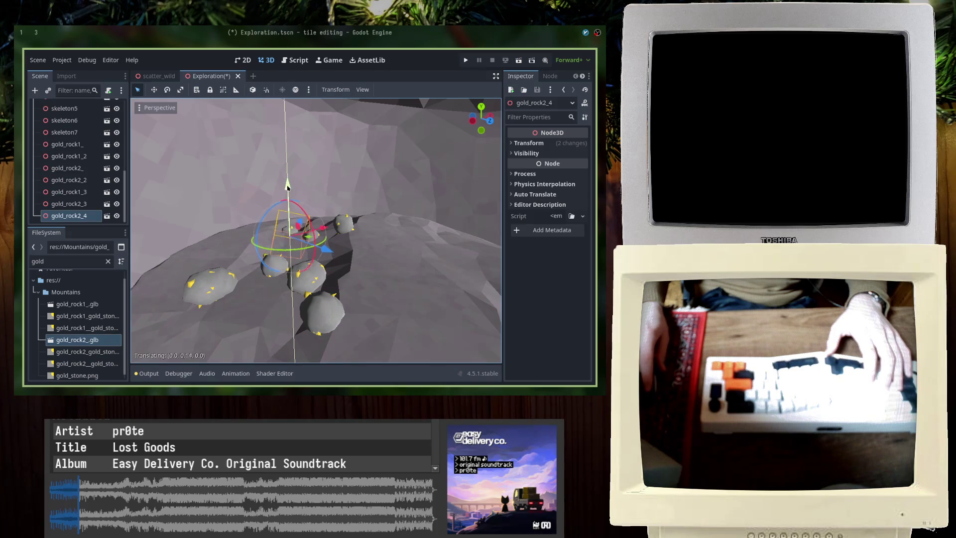
drag(287, 185, 288, 182)
key(ctrl+s)
key(ctrl+s)
Move gold_rock1_3 within the rock cluster
click(341, 225)
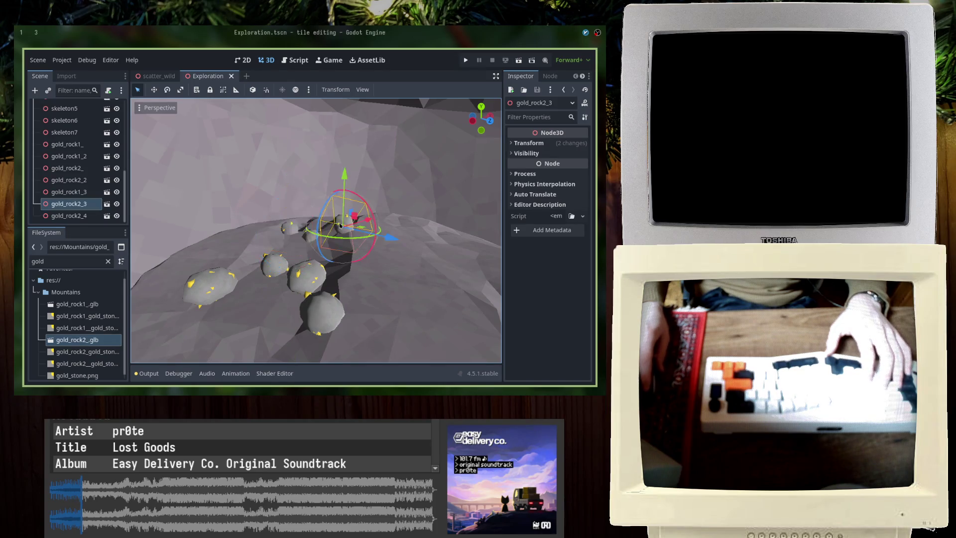
middle_drag(341, 225, 298, 256)
click(296, 260)
drag(296, 261, 305, 269)
middle_drag(304, 269, 391, 213)
click(391, 214)
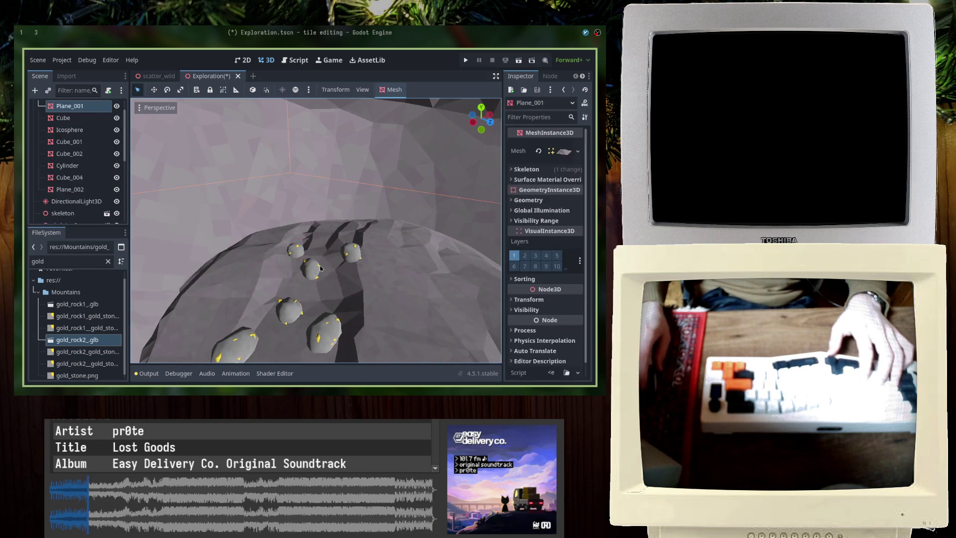
click(353, 253)
Move gold_rock2_5 along the Z axis, lower it onto the ground, and save
click(358, 258)
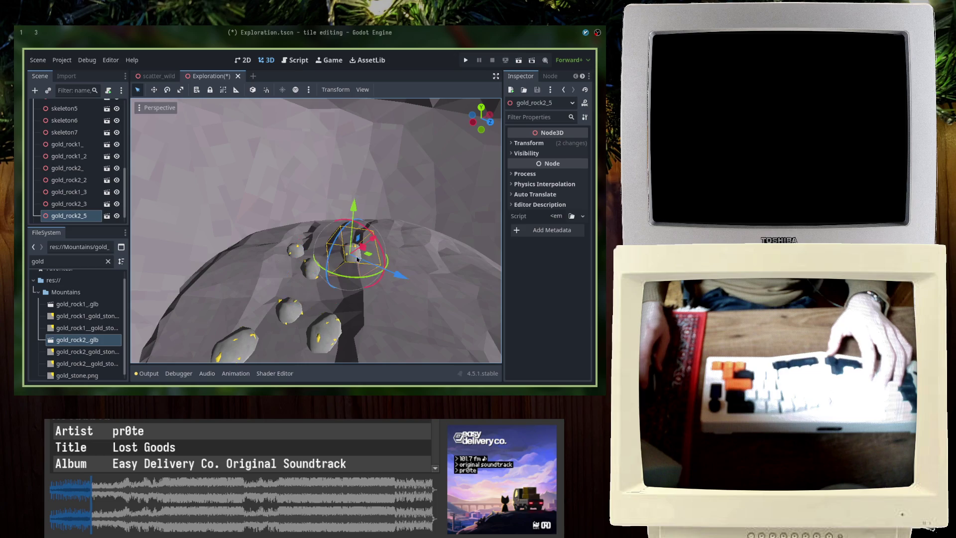
middle_drag(373, 245, 360, 300)
key(z)
click(320, 253)
drag(296, 233, 289, 242)
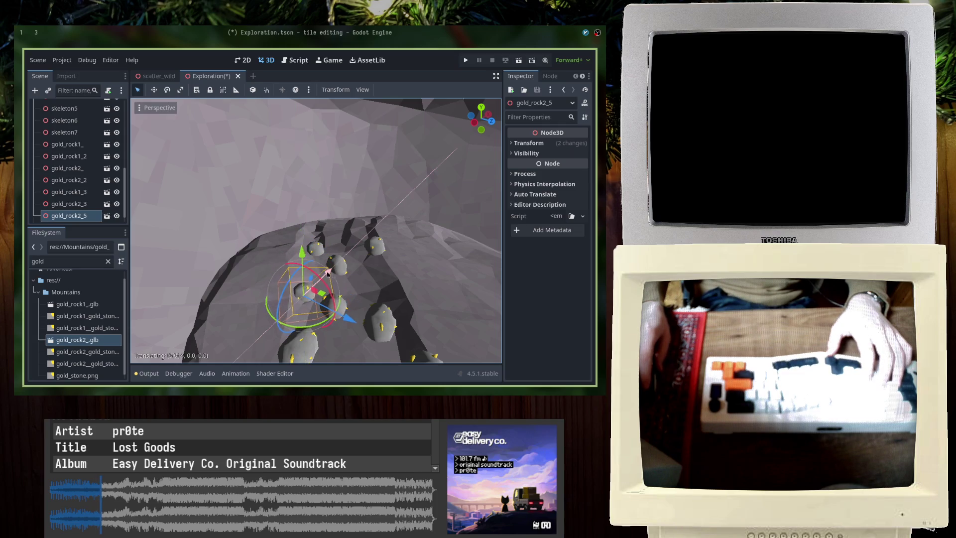
key(ctrl+s)
Shift three rocks lower-right, along X and slightly up, then nudge gold_rock2_7 along X
scroll(293, 301, down, 5)
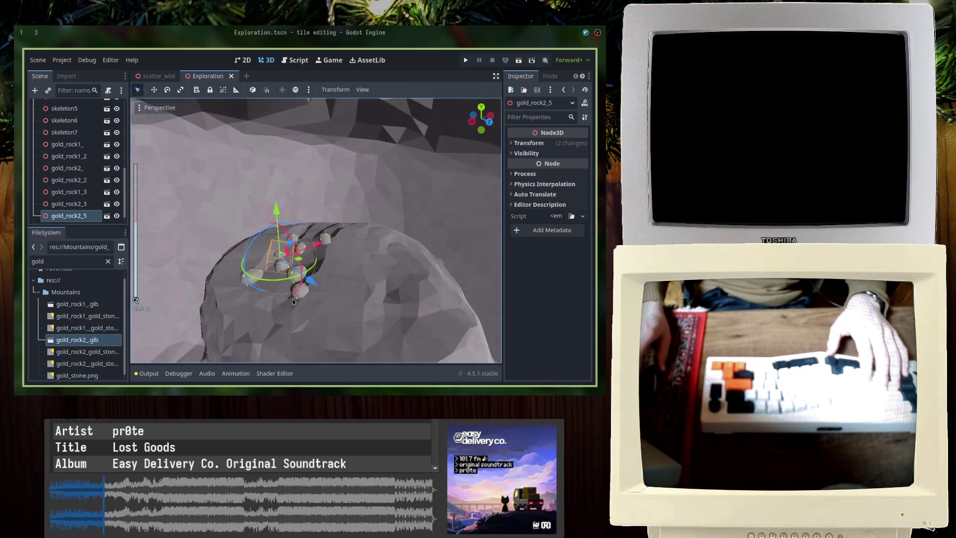
scroll(293, 300, up, 5)
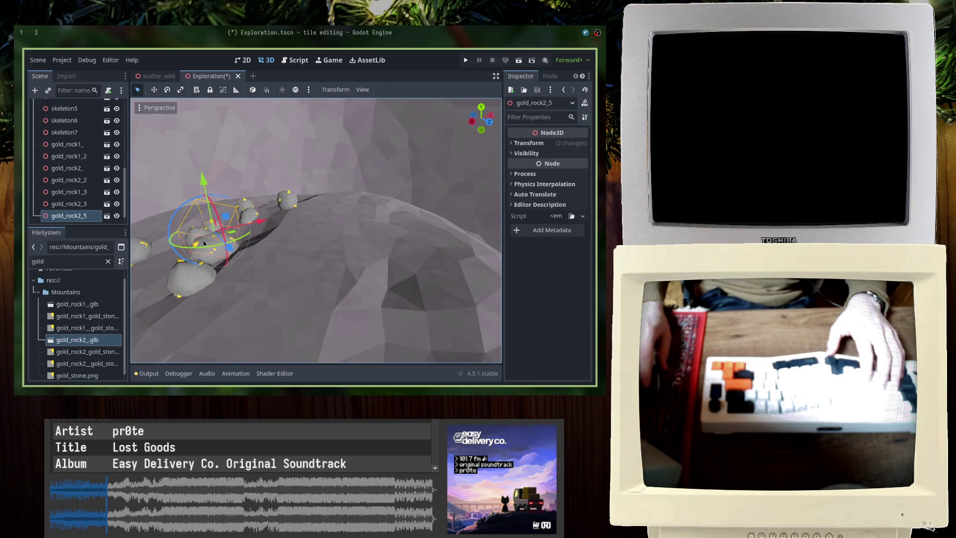
shift+click(211, 253)
shift+click(232, 244)
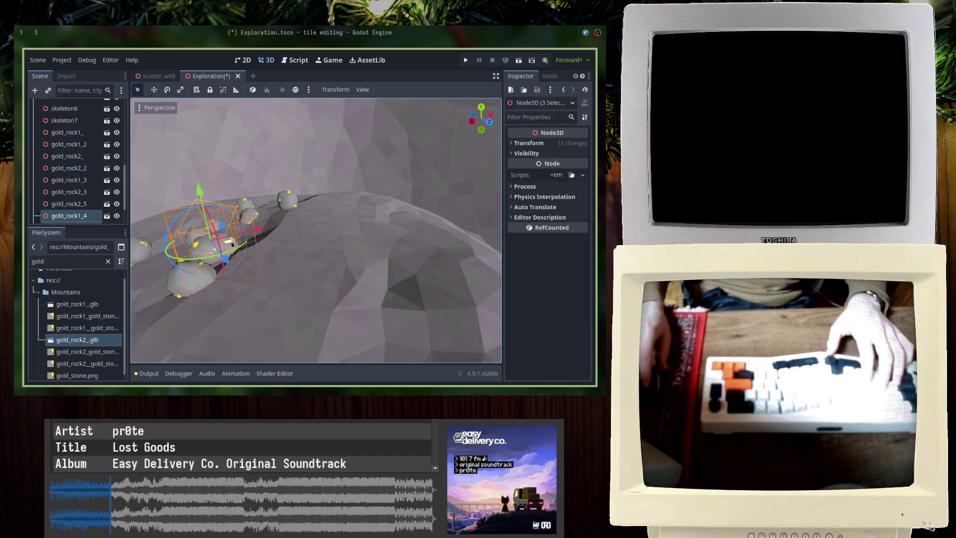
drag(232, 264, 273, 284)
drag(295, 253, 326, 235)
drag(292, 204, 293, 182)
middle_drag(293, 181, 303, 249)
click(304, 249)
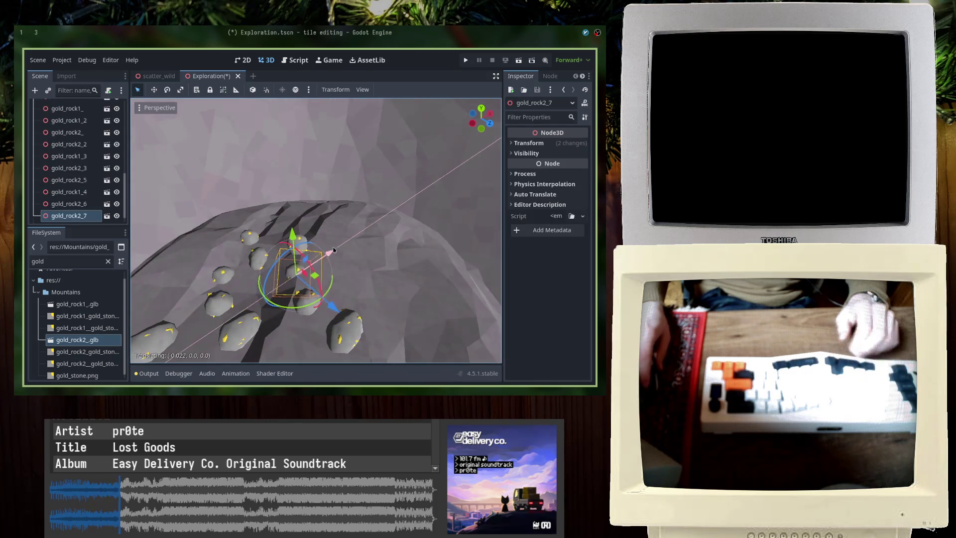
drag(334, 250, 314, 267)
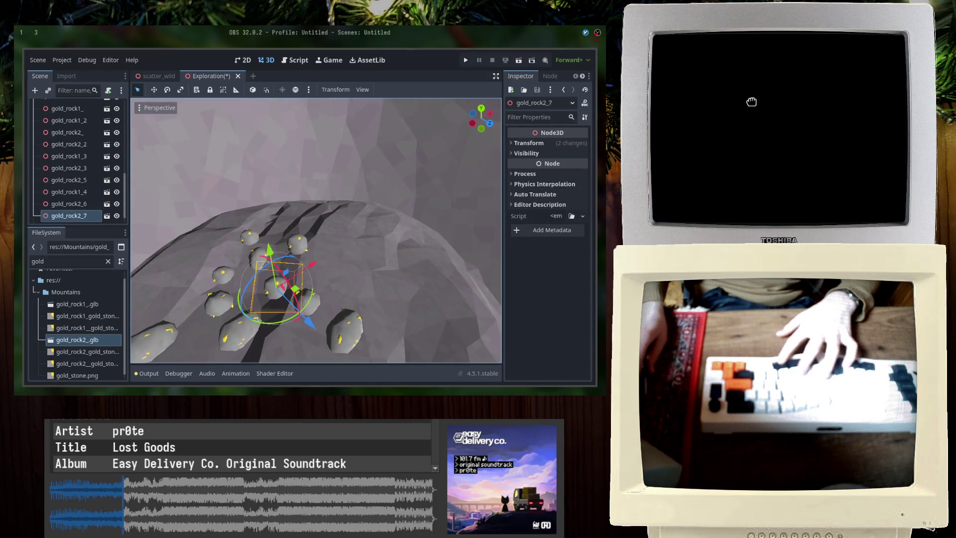
Raise gold_rock2_7 slightly and settle gold_rock1_4 up onto the slope, saving the scene
mouse_move(269, 252)
mouse_down()
mouse_move(244, 274)
mouse_move(211, 273)
mouse_up()
click(347, 322)
mouse_move(368, 311)
mouse_down()
mouse_move(398, 277)
mouse_move(352, 265)
mouse_move(348, 247)
mouse_up()
key(ctrl+s)
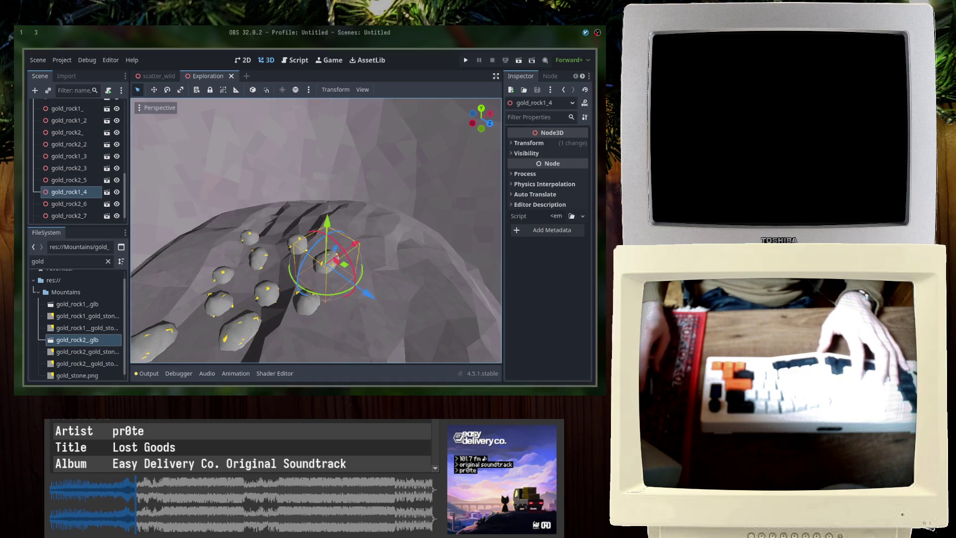
middle_drag(335, 261, 296, 271)
drag(294, 219, 295, 220)
key(ctrl+s)
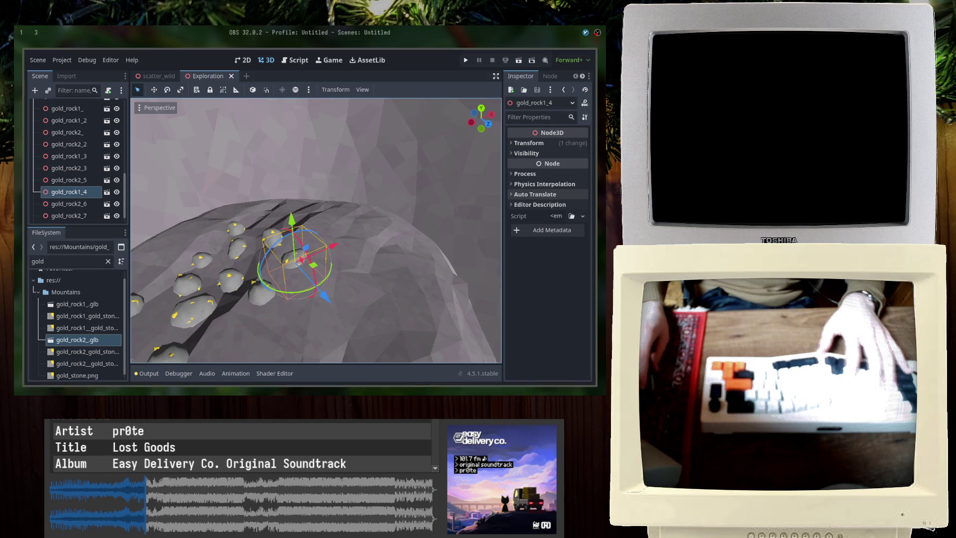
Duplicate three rocks and move the copies down-right across the ledge
click(739, 128)
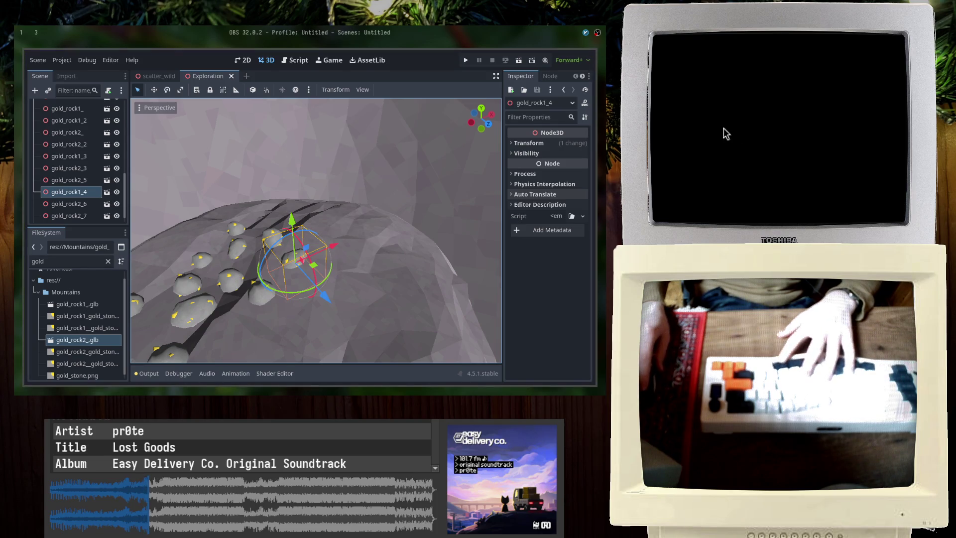
scroll(228, 252, down, 3)
shift+click(229, 251)
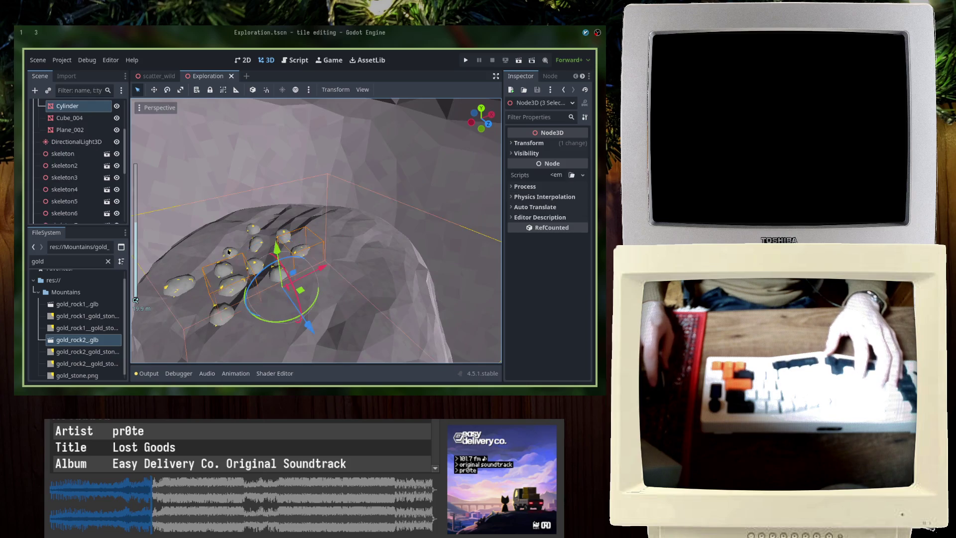
shift+click(271, 344)
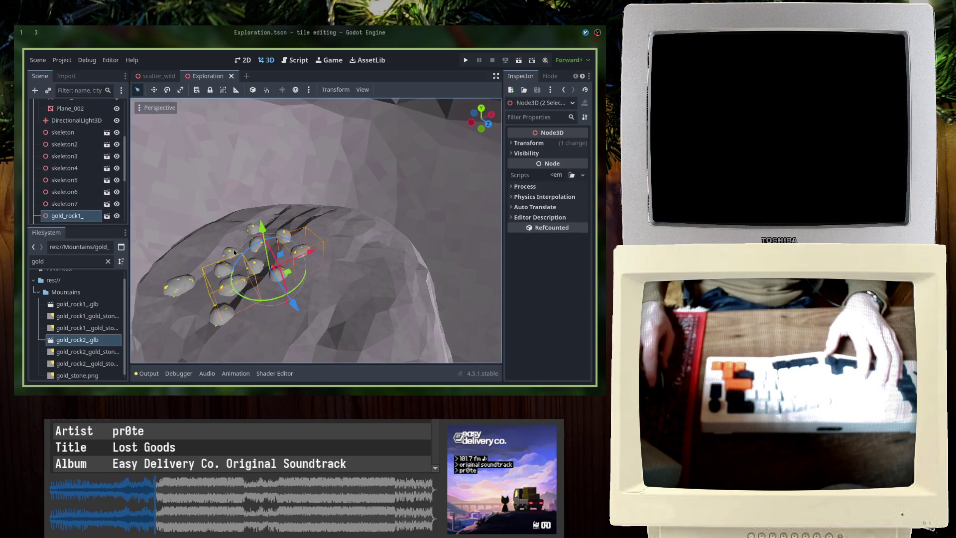
key(ctrl+d)
mouse_move(278, 286)
mouse_down()
mouse_move(285, 331)
mouse_move(308, 339)
mouse_move(331, 320)
mouse_up()
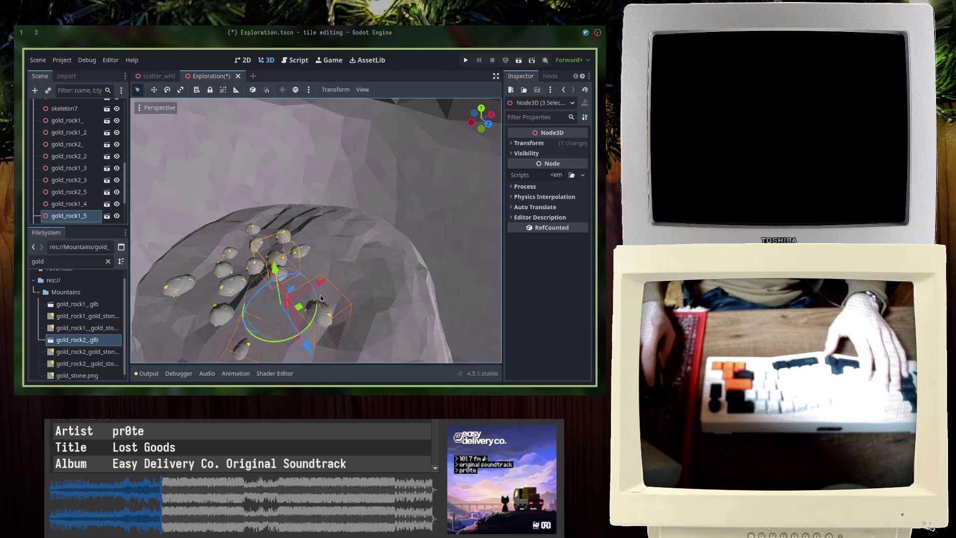
Select gold_rock1_6 and delete it
click(277, 258)
drag(310, 309, 351, 342)
key(Delete)
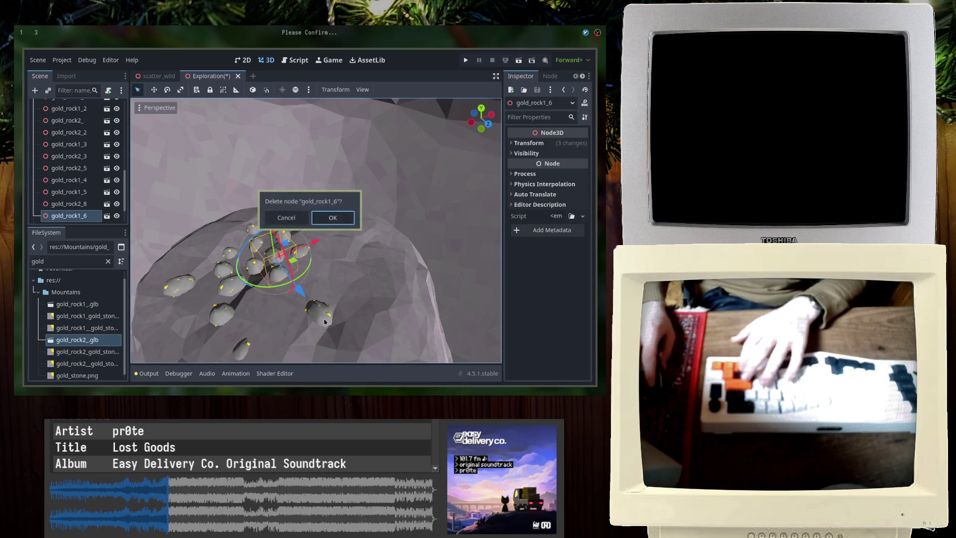
Confirm deleting gold_rock1_6, shift gold_rock1_5 and gold_rock2_8 into the cluster, and save
key(Return)
click(325, 321)
mouse_move(351, 357)
mouse_down()
mouse_move(316, 316)
mouse_move(331, 326)
mouse_up()
click(244, 343)
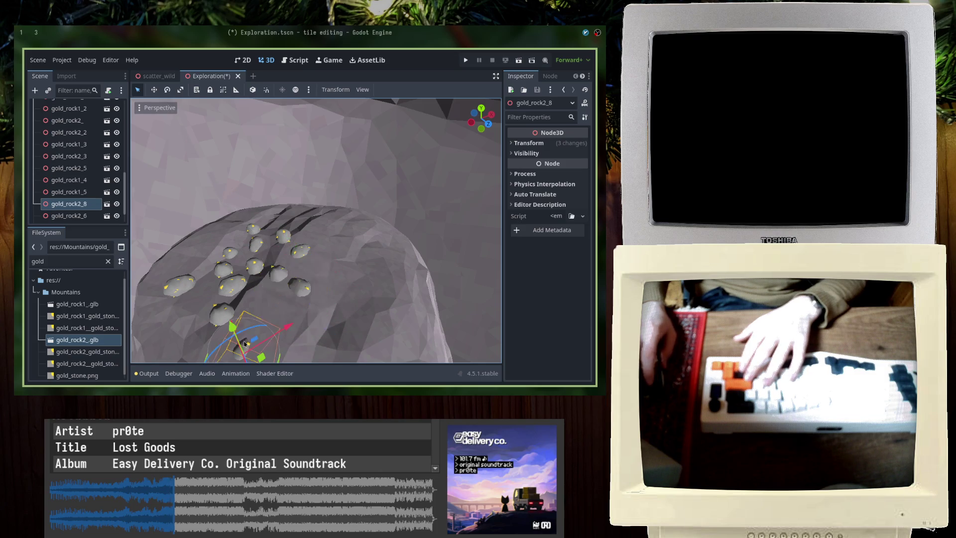
scroll(279, 299, down, 2)
mouse_move(308, 279)
mouse_down()
mouse_move(305, 312)
mouse_move(299, 305)
mouse_up()
drag(280, 238, 280, 230)
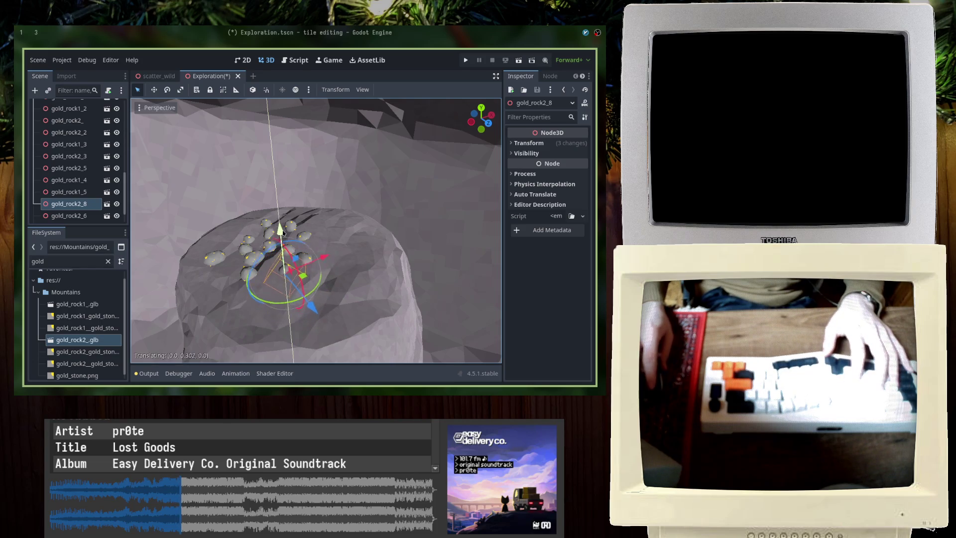
click(322, 254)
scroll(322, 253, up, 3)
key(ctrl+s)
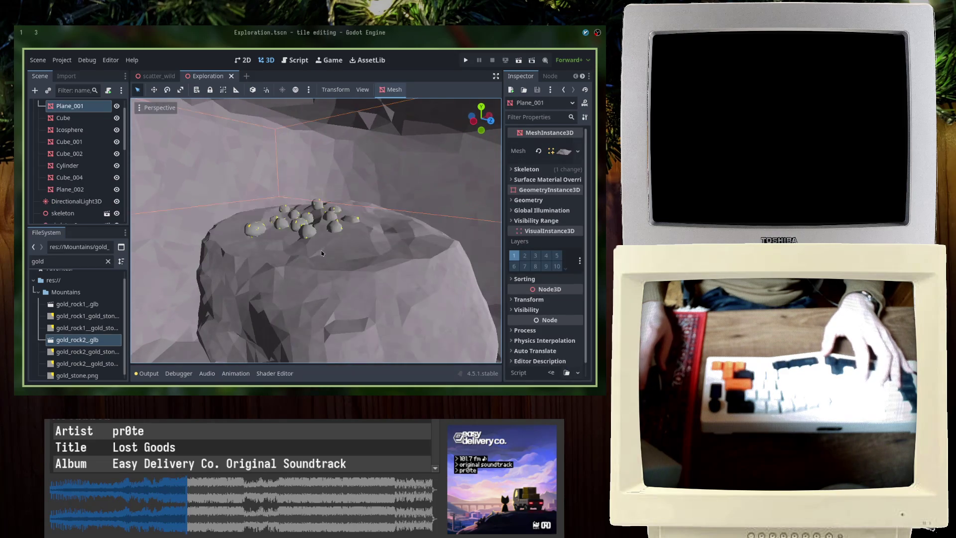
Rotate gold_rock2_3 and nudge it along the X axis
scroll(321, 254, down, 5)
scroll(321, 239, up, 3)
click(323, 214)
drag(325, 202, 351, 254)
key(g)
key(y)
key(x)
key(Escape)
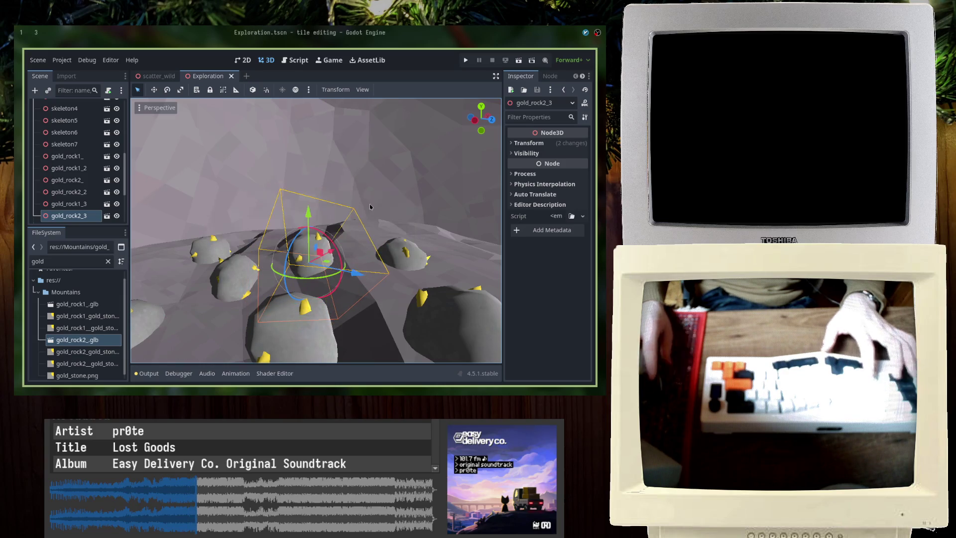
key(ctrl+z)
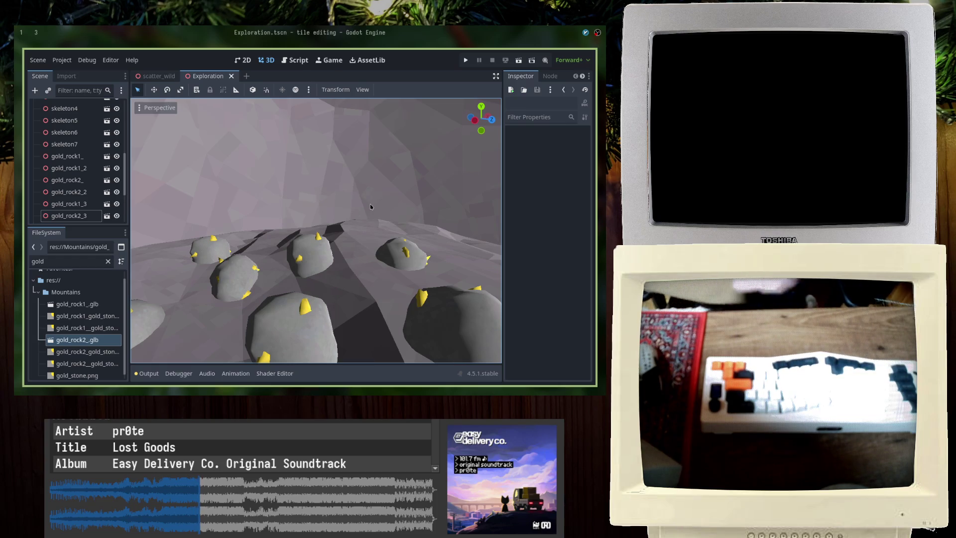
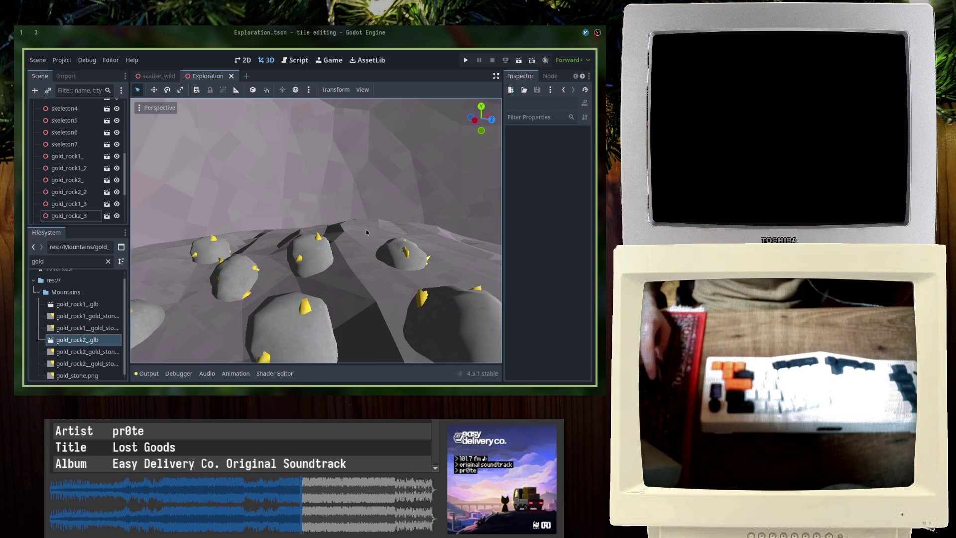
Orbit to view the mound from the side and save the scene
scroll(293, 269, down, 6)
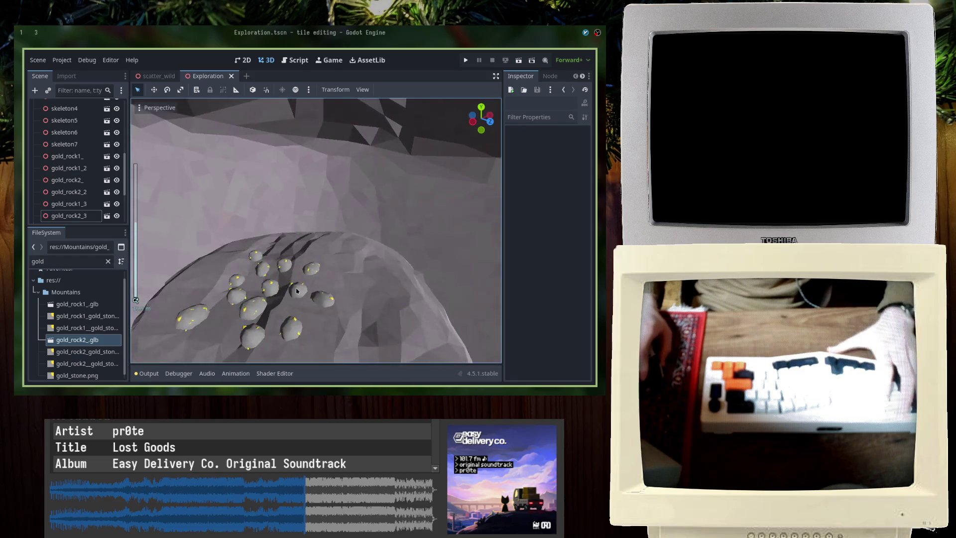
mouse_move(293, 297)
middle_down()
mouse_move(329, 238)
mouse_move(140, 272)
mouse_move(207, 278)
mouse_move(196, 211)
mouse_move(164, 224)
middle_up()
key(ctrl+s)
key(ctrl+s)
Filter the FileSystem by 'iron' and drop iron_rock1_.glb onto the cave terrain
click(83, 261)
text(iron)
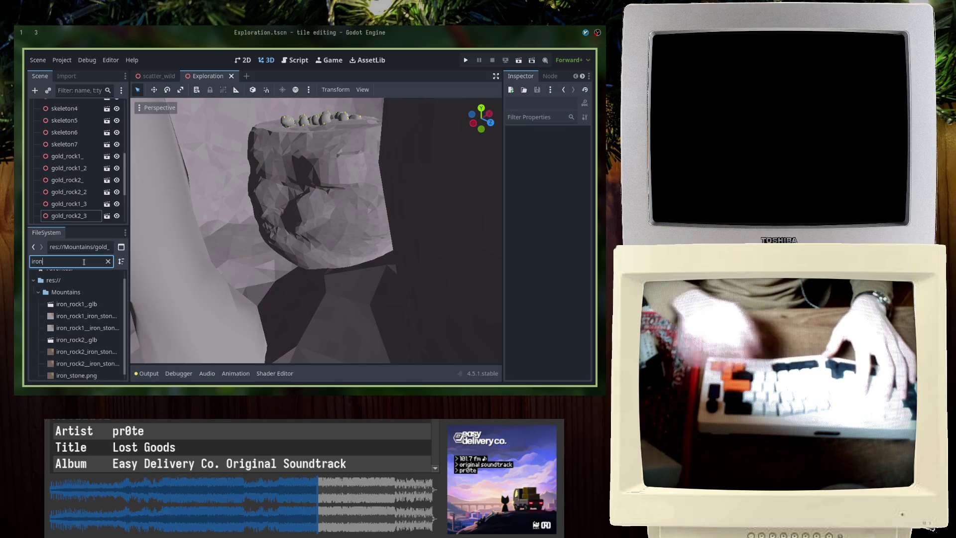
drag(75, 303, 238, 294)
mouse_move(238, 294)
middle_down()
mouse_move(265, 283)
mouse_move(239, 257)
mouse_move(348, 243)
mouse_move(241, 249)
mouse_move(397, 229)
mouse_move(393, 203)
mouse_move(380, 192)
mouse_move(277, 219)
mouse_move(352, 292)
mouse_move(344, 234)
middle_up()
Move the camera closer to iron_rock1_, save, and raise it onto the ground
scroll(241, 249, down, 2)
scroll(397, 295, up, 2)
mouse_move(397, 295)
middle_down()
mouse_move(388, 284)
mouse_move(420, 252)
mouse_move(352, 277)
mouse_move(266, 266)
mouse_move(279, 249)
mouse_move(286, 179)
middle_up()
scroll(266, 266, up, 2)
key(ctrl+s)
mouse_move(286, 179)
mouse_down()
mouse_move(291, 152)
mouse_move(290, 181)
mouse_up()
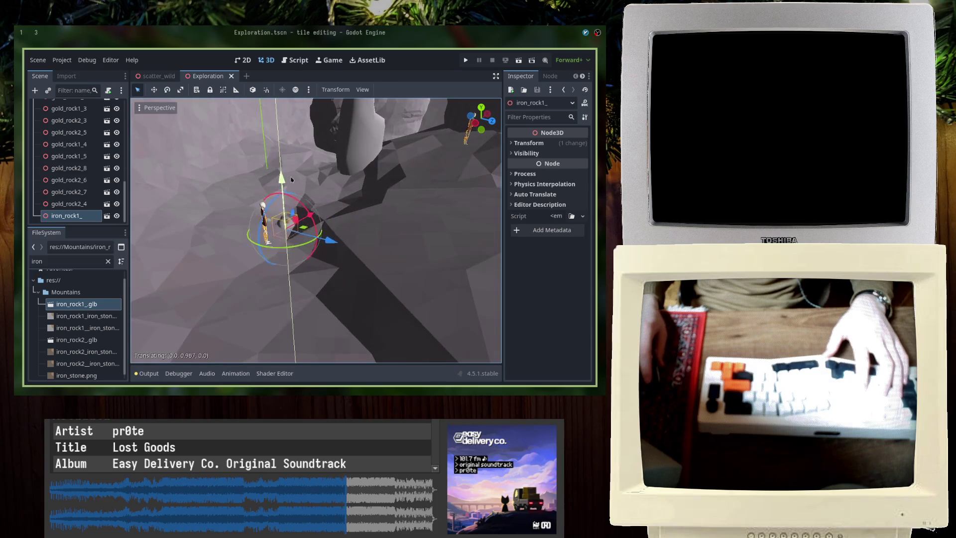
Lift iron_rock1_ onto the terrain surface and save the scene
drag(321, 232, 271, 225)
mouse_move(244, 169)
mouse_down()
mouse_move(228, 137)
mouse_move(234, 164)
mouse_up()
key(ctrl+s)
middle_drag(234, 164, 266, 199)
Duplicate iron_rock1_ twice and place the copies, up to iron_rock1_4, along the slope
key(ctrl+d)
mouse_move(265, 200)
mouse_down()
mouse_move(356, 179)
mouse_move(386, 159)
mouse_move(356, 176)
mouse_up()
drag(299, 142, 301, 124)
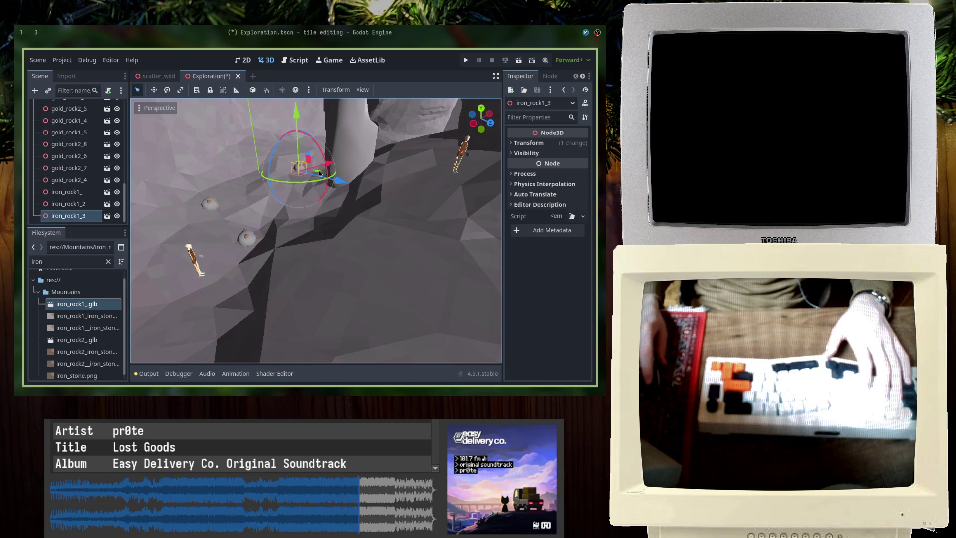
key(ctrl+d)
mouse_move(320, 149)
mouse_down()
mouse_move(249, 197)
mouse_move(226, 243)
mouse_move(269, 294)
mouse_up()
middle_drag(268, 293, 302, 171)
mouse_move(326, 146)
mouse_down()
mouse_move(319, 170)
mouse_move(338, 206)
mouse_move(353, 189)
mouse_move(175, 237)
mouse_move(166, 221)
mouse_up()
Add iron_rock1_5 next to the figure on the ground, turned about 12 degrees
key(ctrl+d)
mouse_move(167, 221)
middle_down()
mouse_move(191, 224)
mouse_move(161, 244)
mouse_move(418, 210)
middle_up()
mouse_move(417, 209)
mouse_down()
mouse_move(249, 214)
mouse_move(239, 226)
mouse_up()
mouse_move(235, 188)
mouse_down()
mouse_move(238, 173)
mouse_move(239, 204)
mouse_move(209, 219)
mouse_move(294, 335)
mouse_move(318, 343)
mouse_up()
middle_drag(319, 343, 234, 311)
drag(234, 311, 227, 324)
Drop the iron_rock2_ model onto the cave floor and shift it up and right
mouse_move(76, 340)
mouse_down()
mouse_move(313, 249)
mouse_move(367, 189)
mouse_up()
middle_drag(367, 189, 347, 232)
mouse_move(347, 232)
mouse_down()
mouse_move(382, 192)
mouse_move(378, 174)
mouse_move(269, 219)
mouse_move(295, 273)
mouse_move(342, 265)
mouse_move(326, 298)
mouse_up()
Save the scene and nudge iron_rock2_ slightly down and right
key(ctrl+s)
shift+middle_drag(275, 238, 267, 236)
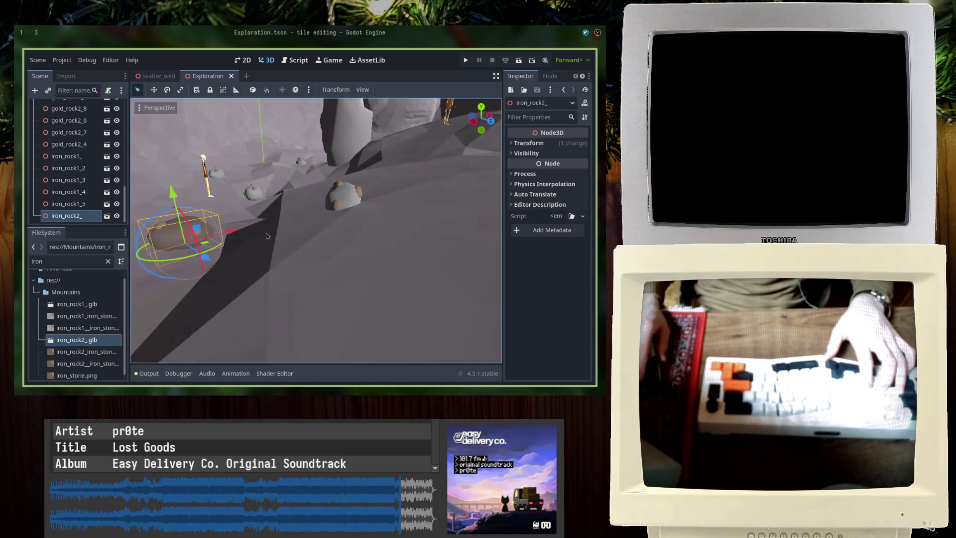
drag(183, 209, 175, 205)
Duplicate iron_rock2_ as iron_rock2_2, set it on the ground to the left, and save
key(ctrl+d)
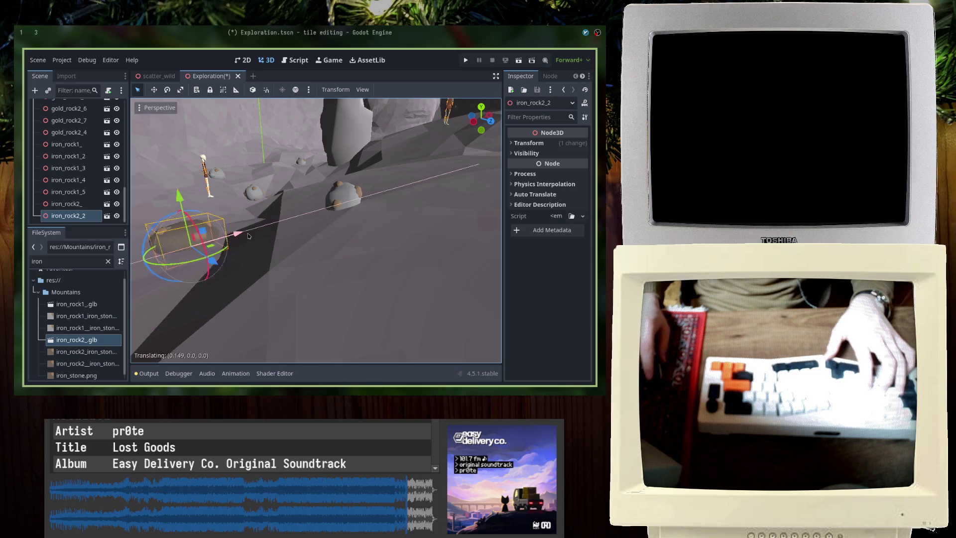
key(f)
mouse_move(331, 225)
mouse_down()
mouse_move(373, 320)
mouse_move(299, 277)
mouse_move(239, 277)
mouse_move(267, 292)
mouse_up()
click(232, 222)
mouse_move(235, 208)
mouse_down()
mouse_move(237, 193)
mouse_move(235, 203)
mouse_up()
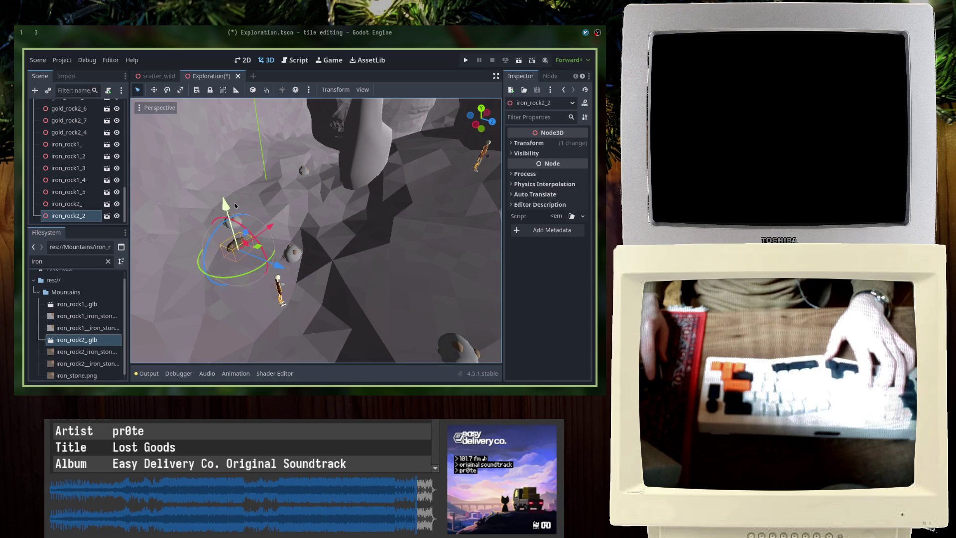
key(ctrl+s)
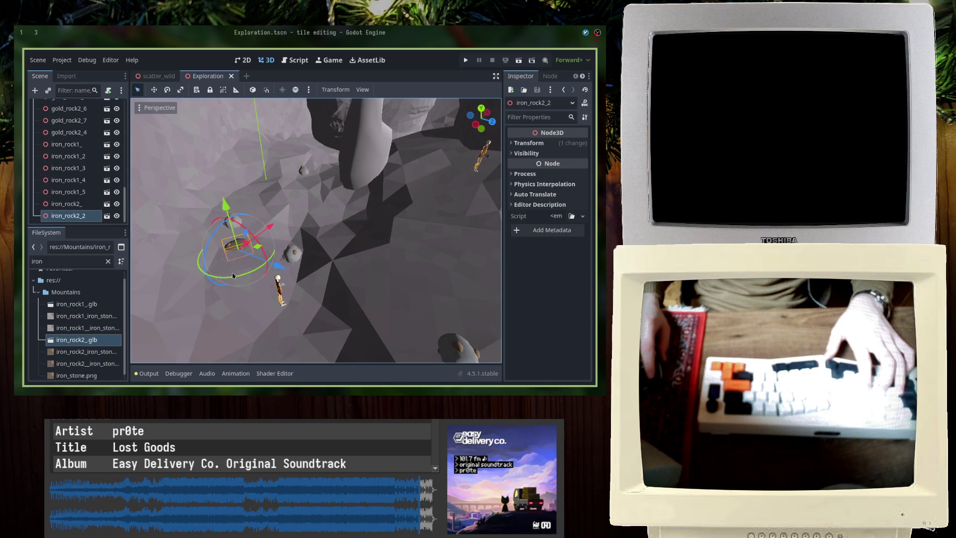
key(ctrl+s)
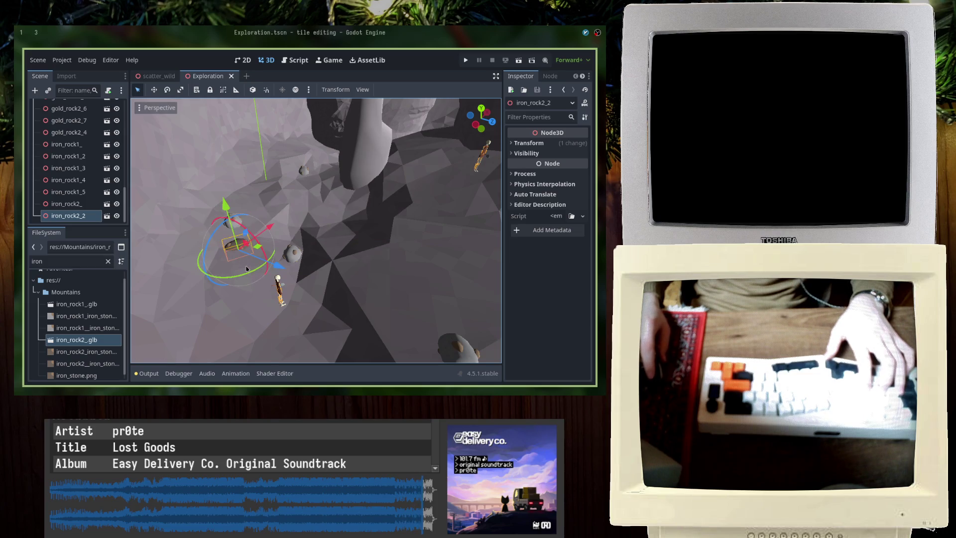
Create iron_rock2_3, raise it onto the ground, and save the scene
key(ctrl+d)
scroll(225, 267, down, 3)
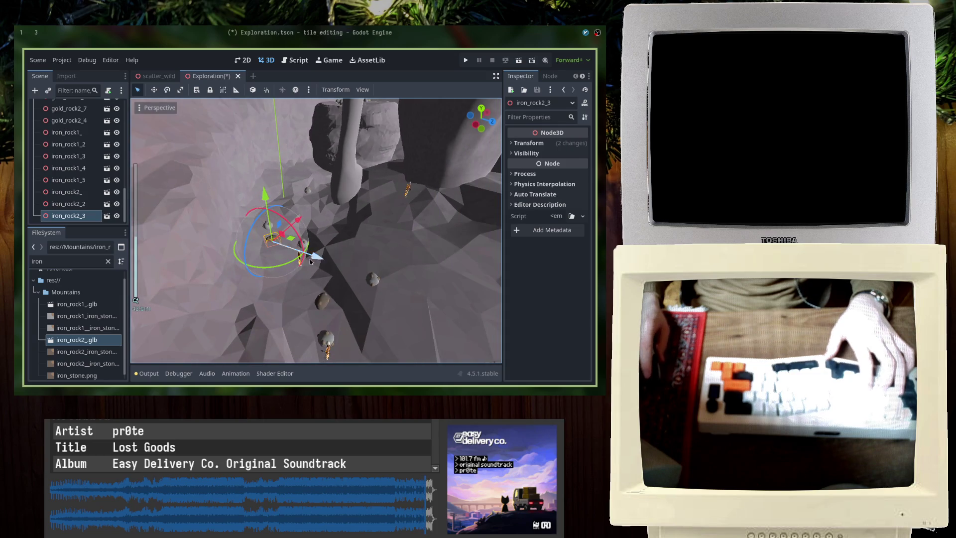
mouse_move(300, 223)
mouse_down()
mouse_move(376, 165)
mouse_move(357, 194)
mouse_up()
key(ctrl+s)
mouse_move(357, 195)
middle_down()
mouse_move(363, 241)
mouse_move(349, 256)
mouse_move(350, 274)
mouse_move(284, 271)
mouse_move(221, 188)
mouse_move(225, 208)
middle_up()
scroll(305, 265, up, 3)
scroll(267, 257, up, 2)
key(ctrl+s)
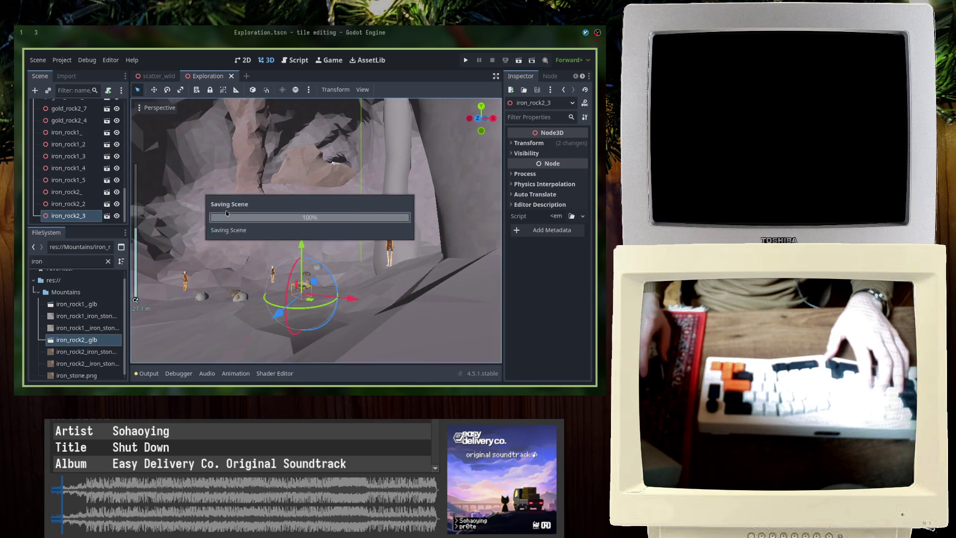
Save, then duplicate the rock as iron_rock2_4 further up the slope
scroll(291, 223, up, 2)
mouse_move(291, 223)
middle_down()
mouse_move(305, 280)
mouse_move(344, 284)
mouse_move(343, 254)
mouse_move(320, 342)
middle_up()
key(ctrl+s)
key(ctrl+d)
mouse_move(332, 267)
mouse_down()
mouse_move(336, 256)
mouse_move(347, 268)
mouse_up()
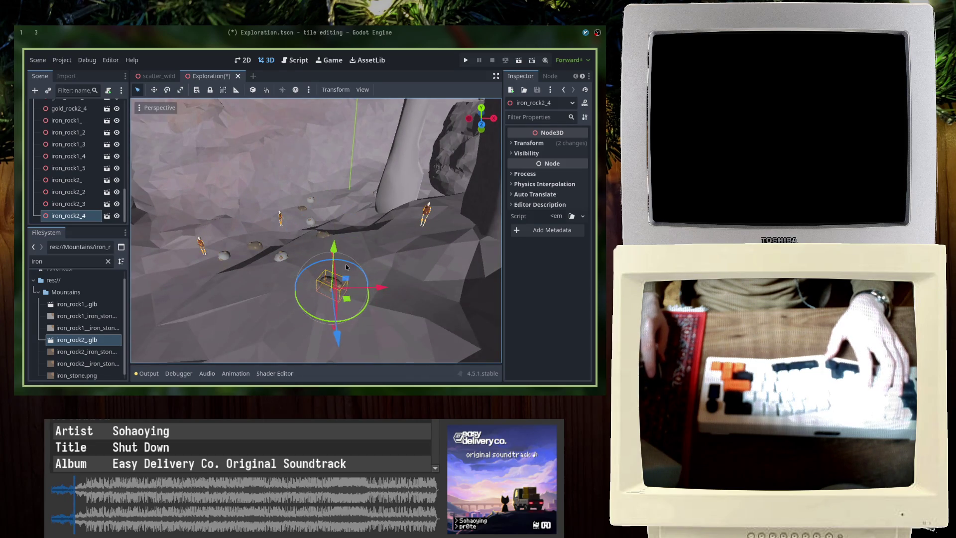
Duplicate a first-type iron rock as iron_rock1_6 and place it down to the left
click(280, 256)
key(ctrl+d)
drag(273, 264, 259, 298)
mouse_move(318, 302)
mouse_down()
mouse_move(411, 299)
mouse_move(366, 264)
mouse_move(366, 245)
mouse_up()
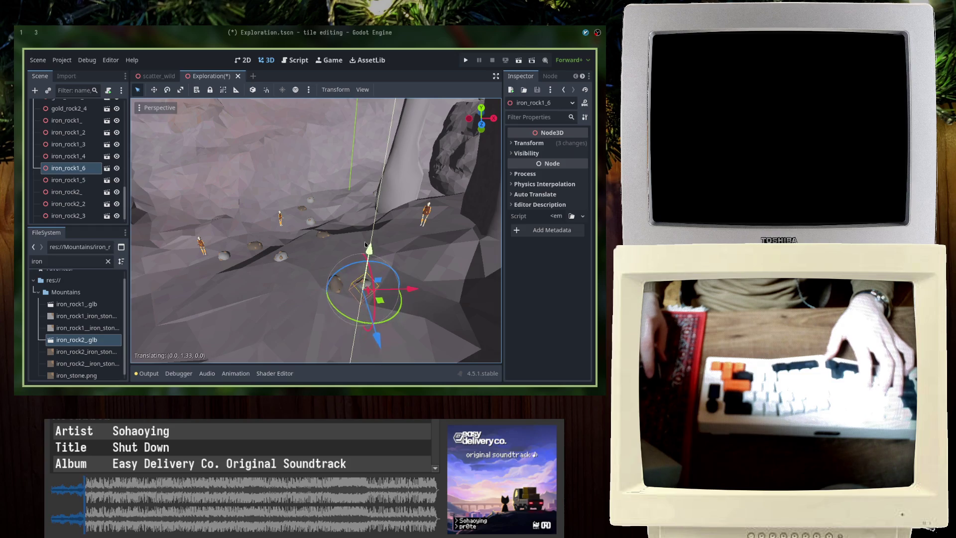
Add iron_rock2_5 to the right, rotated about 85 degrees and lifted slightly
click(336, 284)
key(ctrl+d)
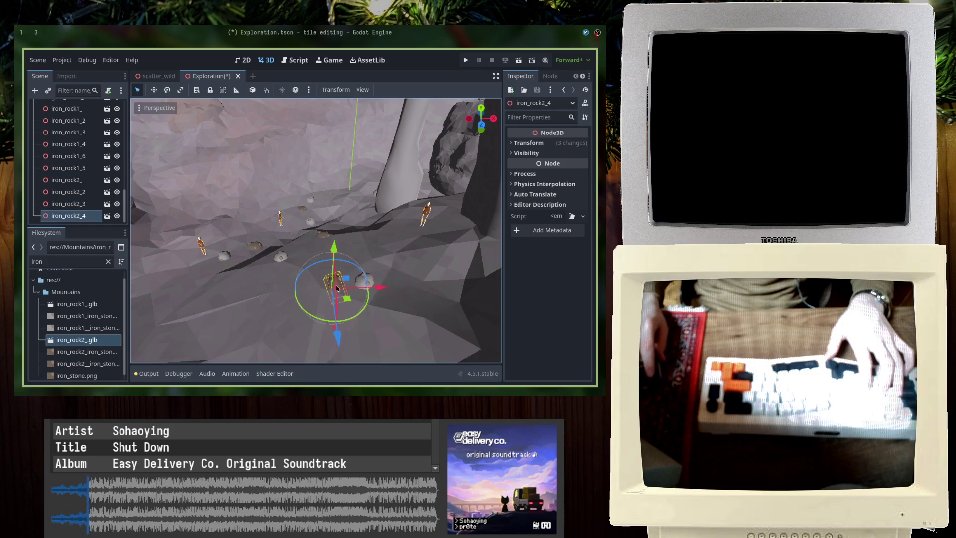
drag(337, 336, 336, 349)
mouse_move(381, 288)
mouse_down()
mouse_move(440, 300)
mouse_move(416, 269)
mouse_up()
drag(388, 184, 390, 178)
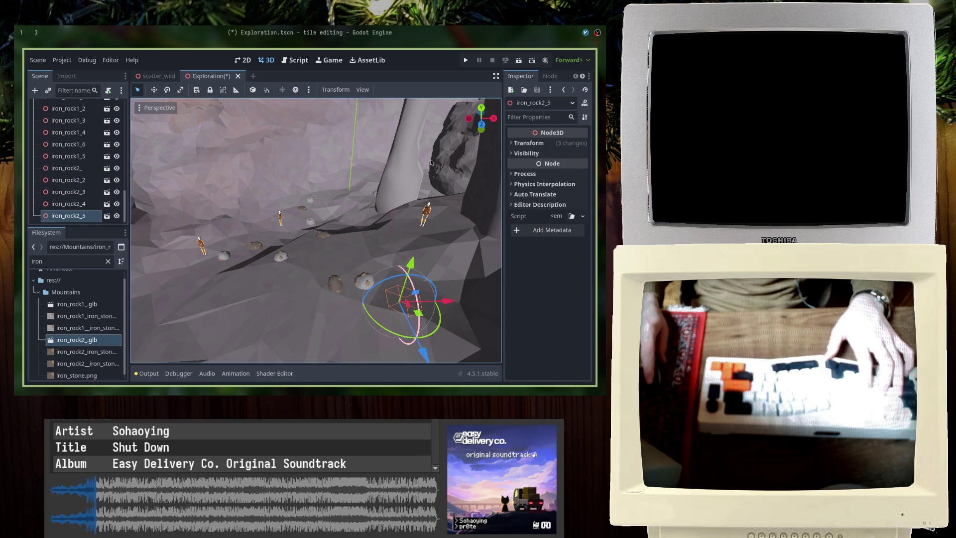
drag(415, 263, 415, 256)
drag(441, 295, 393, 276)
scroll(314, 265, up, 3)
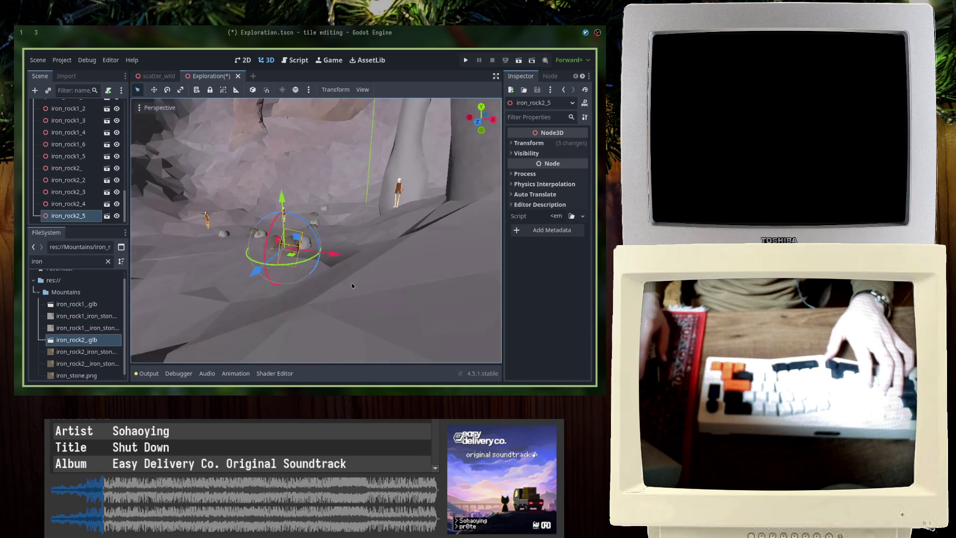
Duplicate a group of three rocks, including iron_rock1_6 and iron_rock2_4, and move the copies right
shift+click(303, 247)
shift+click(309, 250)
scroll(319, 274, down, 5)
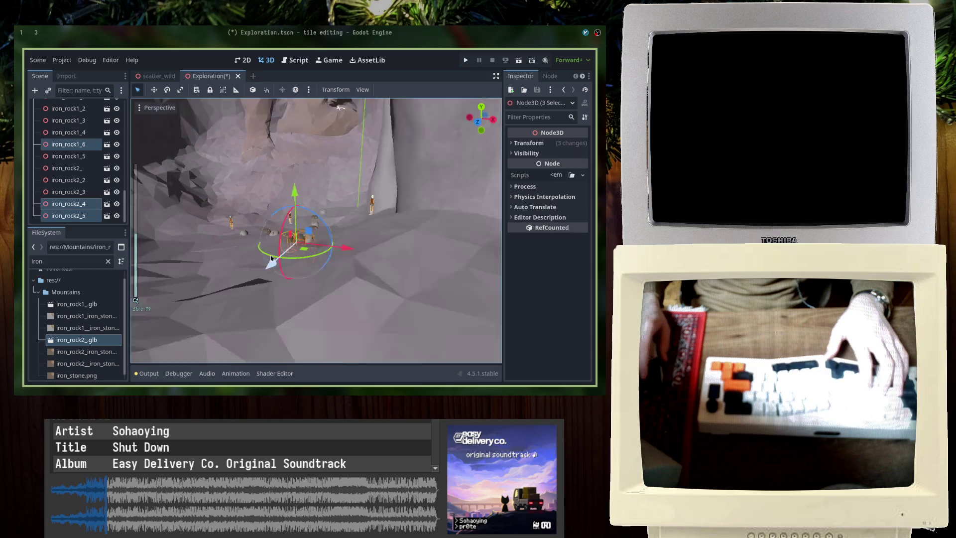
middle_drag(320, 277, 317, 267)
key(ctrl+d)
mouse_move(318, 267)
mouse_down()
mouse_move(413, 249)
mouse_move(494, 313)
mouse_up()
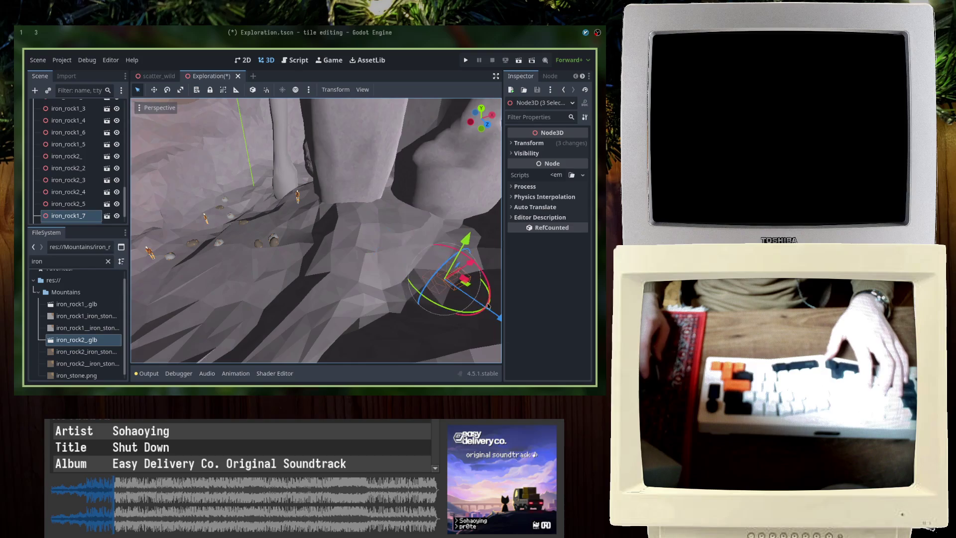
mouse_move(465, 241)
middle_down()
mouse_move(378, 221)
mouse_move(361, 253)
middle_up()
scroll(361, 253, down, 1)
mouse_move(309, 260)
right_down()
mouse_move(252, 267)
mouse_move(362, 238)
mouse_move(408, 271)
mouse_move(426, 268)
right_up()
Move the copied rocks along the Z axis and commit the placement
key(g)
key(z)
click(342, 236)
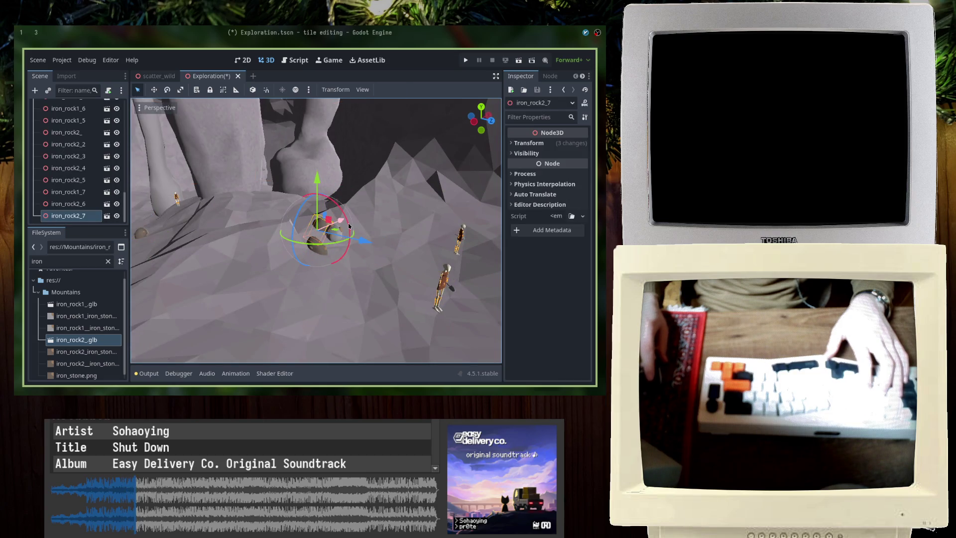
click(321, 160)
Pick iron_rock1_8 from the overlapping objects, turn it, and save
alt+right_click(341, 189)
click(310, 220)
right_drag(319, 234, 359, 272)
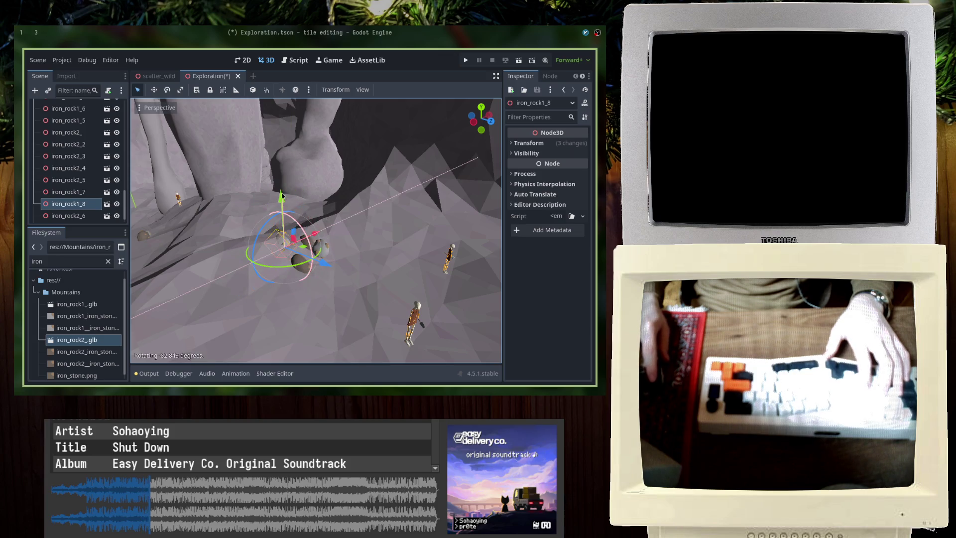
key(ctrl+s)
Select the big brown rock iron_rock2_6 and rotate it
click(326, 263)
mouse_move(326, 264)
right_down()
mouse_move(295, 265)
mouse_move(295, 205)
right_up()
click(296, 205)
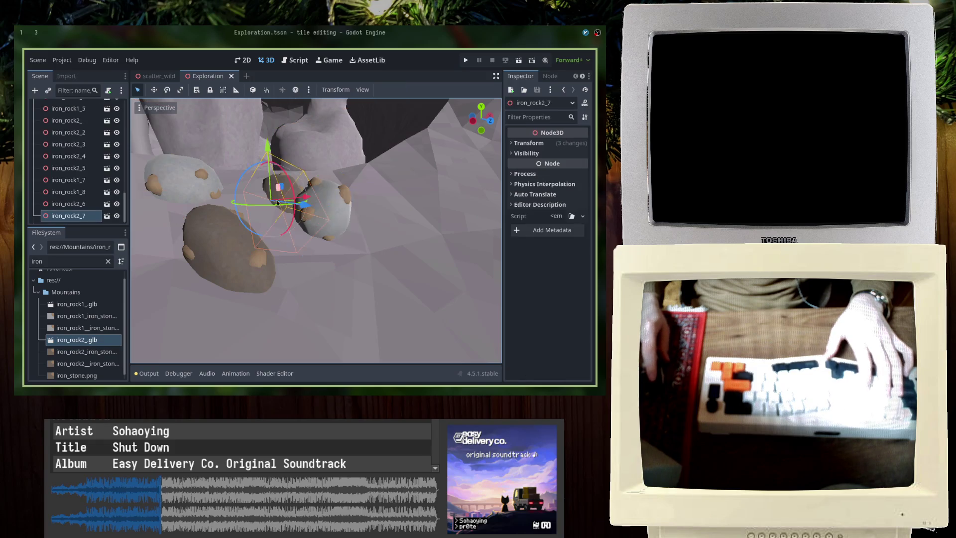
click(251, 261)
mouse_move(213, 248)
mouse_down()
mouse_move(230, 288)
mouse_move(328, 227)
mouse_up()
Duplicate it as iron_rock2_8, move it away from the grey rock, and save
key(ctrl+d)
drag(271, 210, 272, 200)
mouse_move(309, 238)
mouse_down()
mouse_move(276, 259)
mouse_move(266, 253)
mouse_up()
drag(238, 194, 236, 179)
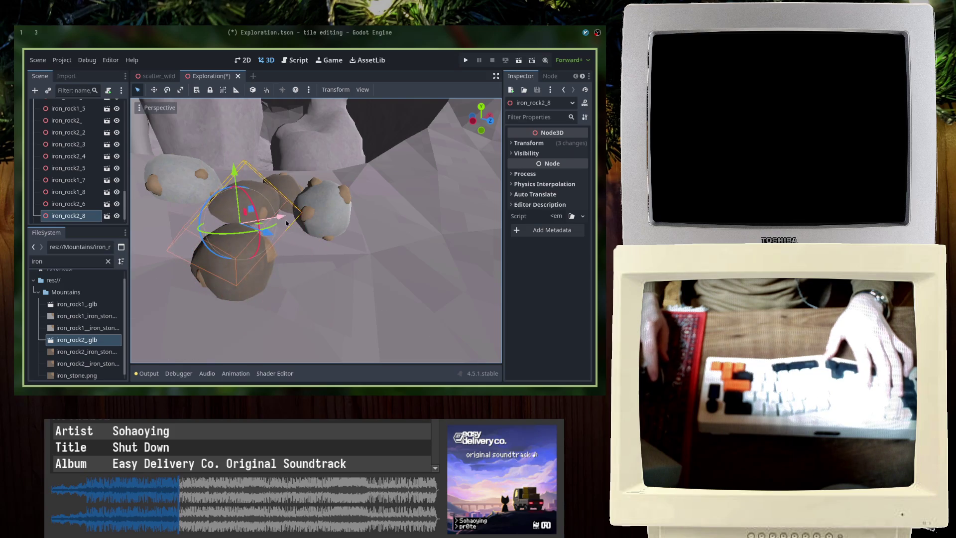
drag(281, 219, 266, 219)
key(ctrl+s)
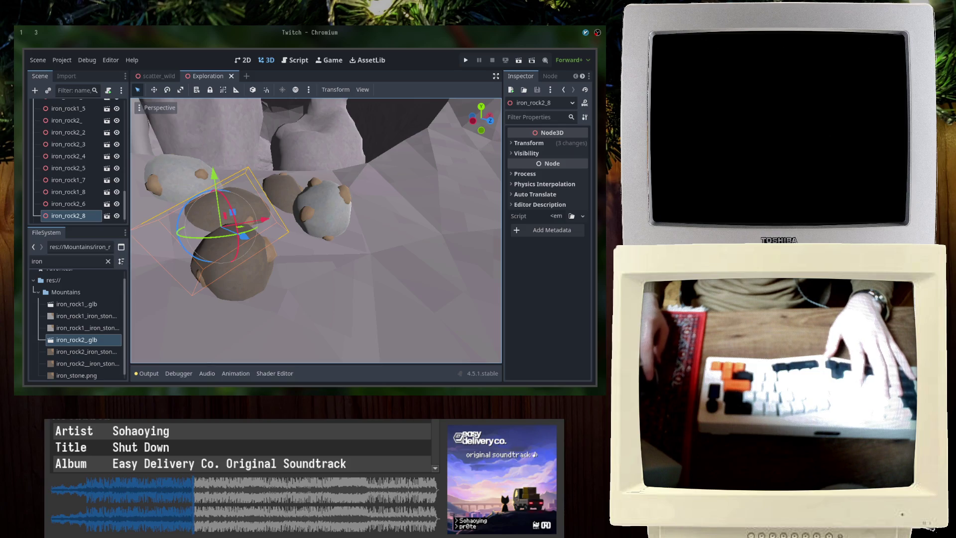
Duplicate the pale grey rock as iron_rock1_9, move it along Z, and save
scroll(327, 232, down, 3)
click(327, 232)
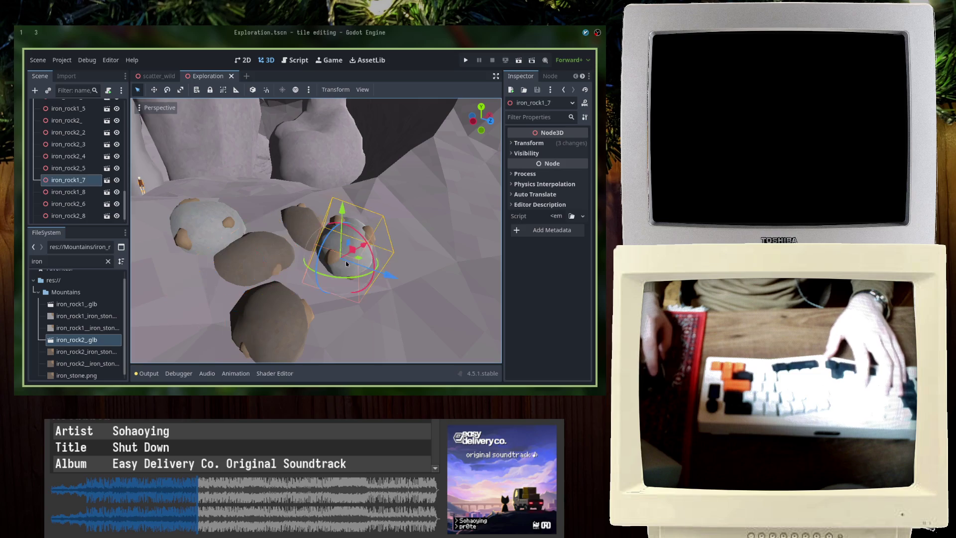
key(ctrl+d)
key(g)
key(z)
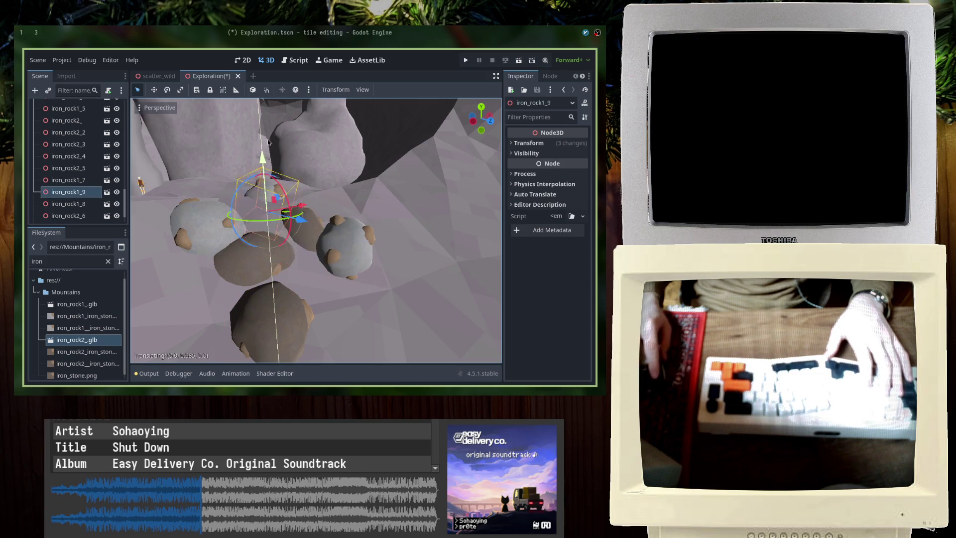
click(267, 133)
mouse_move(267, 133)
shift+middle_down()
mouse_move(348, 344)
mouse_move(344, 239)
mouse_move(357, 281)
mouse_move(324, 278)
mouse_move(239, 233)
mouse_move(433, 161)
shift+middle_up()
key(ctrl+s)
scroll(319, 277, down, 2)
scroll(319, 277, down, 3)
key(ctrl+s)
Duplicate the rock cluster on the cave floor and slide the copies along Z
click(318, 204)
click(433, 161)
scroll(405, 206, up, 4)
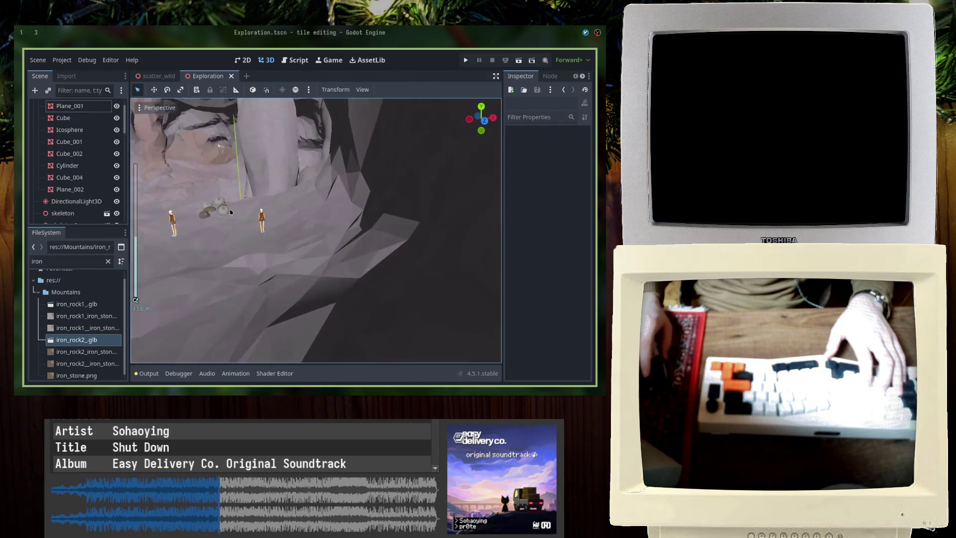
click(285, 252)
scroll(290, 295, up, 3)
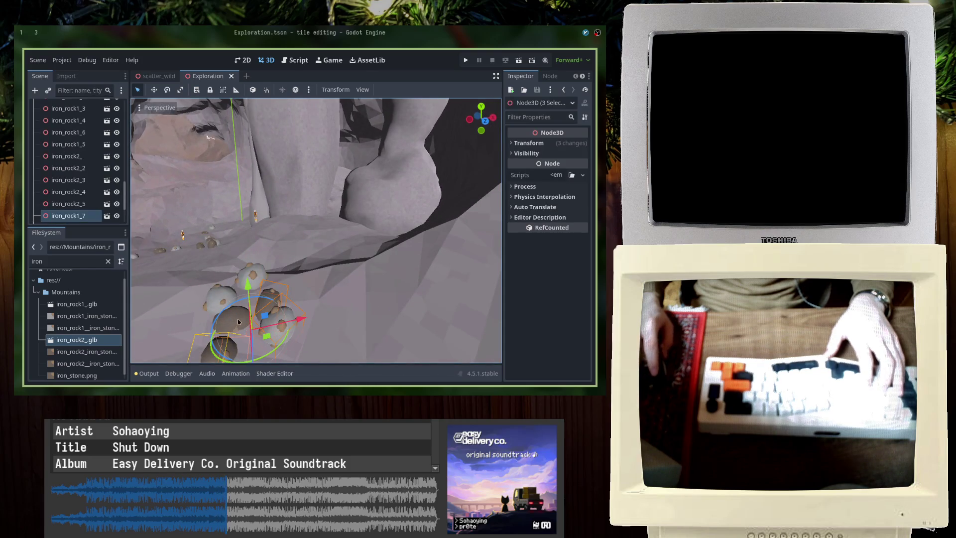
scroll(239, 322, down, 2)
mouse_move(238, 322)
middle_down()
mouse_move(264, 299)
mouse_move(290, 244)
middle_up()
key(ctrl+d)
drag(291, 244, 287, 275)
mouse_move(287, 275)
middle_down()
mouse_move(349, 252)
mouse_move(331, 281)
mouse_move(280, 288)
mouse_move(282, 241)
mouse_move(428, 262)
mouse_move(333, 231)
middle_up()
Reposition the copied rocks onto the upper-left cave floor, adjusting their height on the terrain
scroll(349, 252, up, 3)
scroll(349, 252, down, 3)
scroll(281, 288, down, 5)
scroll(367, 235, up, 5)
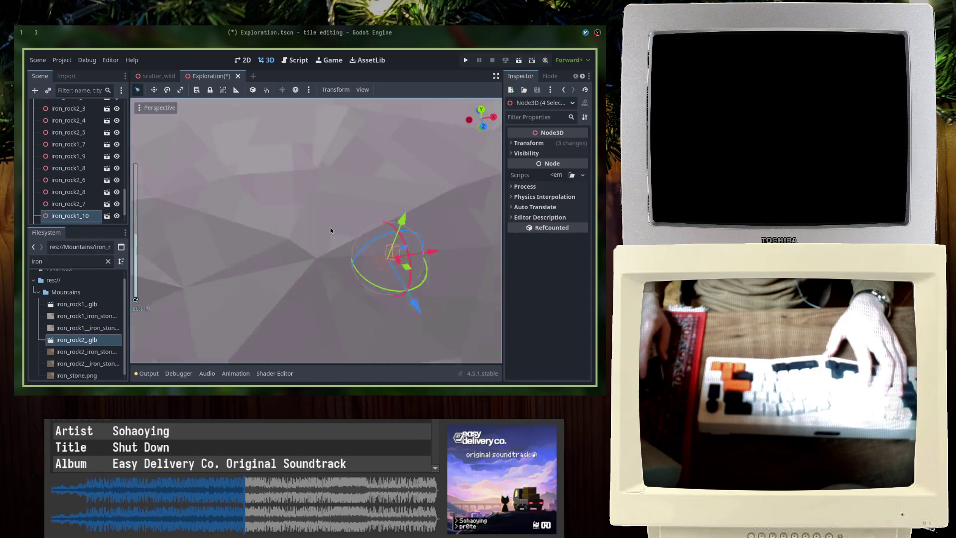
scroll(322, 228, up, 2)
scroll(397, 309, up, 3)
middle_drag(397, 310, 432, 266)
mouse_move(424, 261)
mouse_down()
mouse_move(228, 214)
mouse_move(291, 246)
mouse_up()
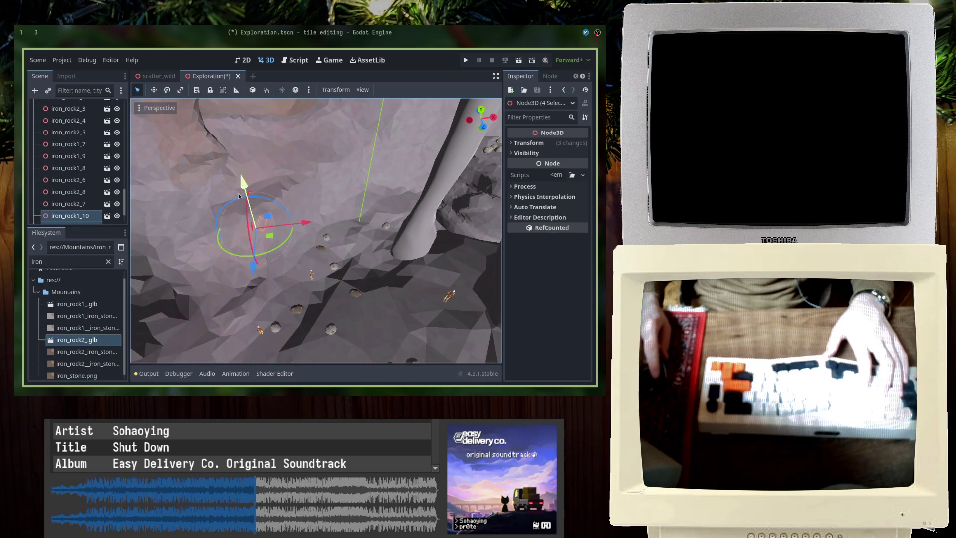
mouse_move(237, 154)
middle_down()
mouse_move(299, 145)
mouse_move(385, 224)
middle_up()
drag(384, 225, 322, 220)
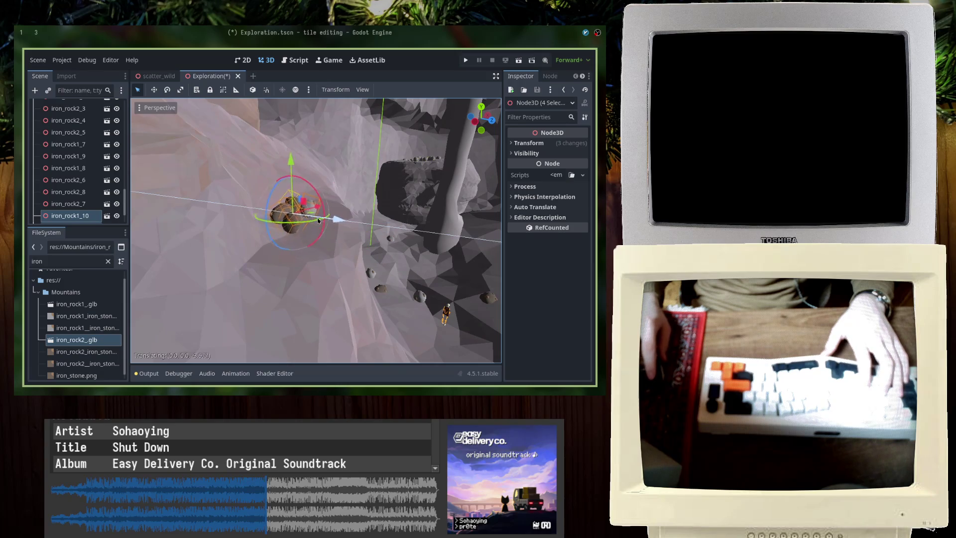
drag(291, 171, 291, 172)
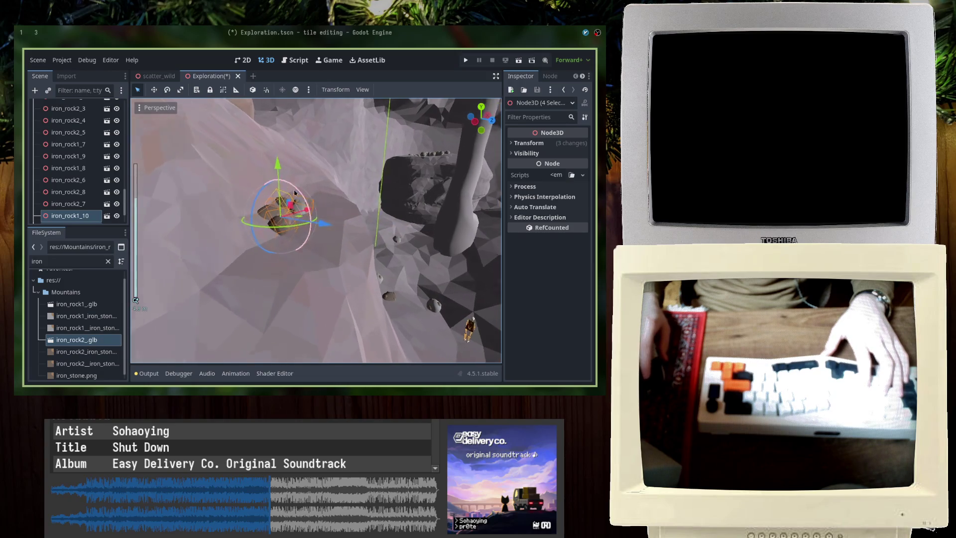
click(349, 237)
Move iron_rock1_10 left and down onto the cave floor, then save
key(f)
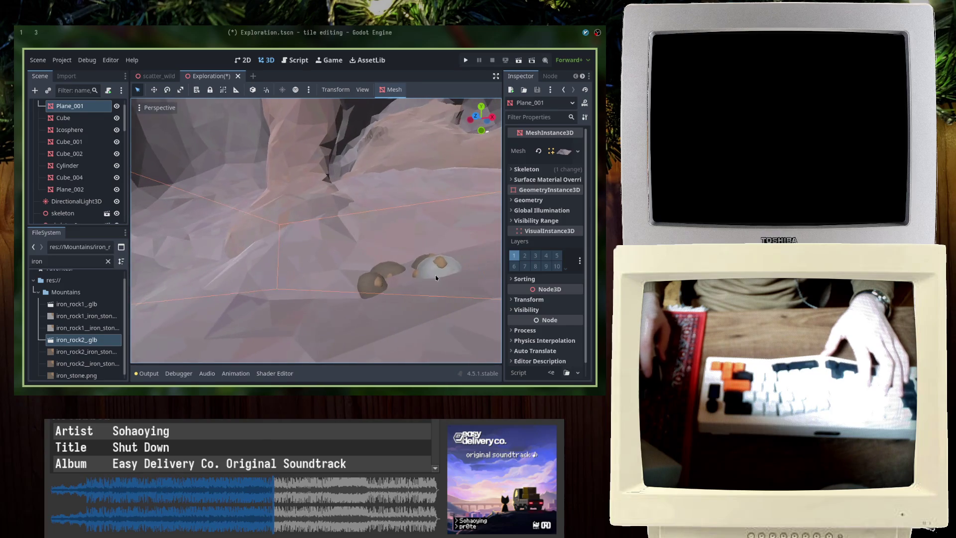
click(433, 261)
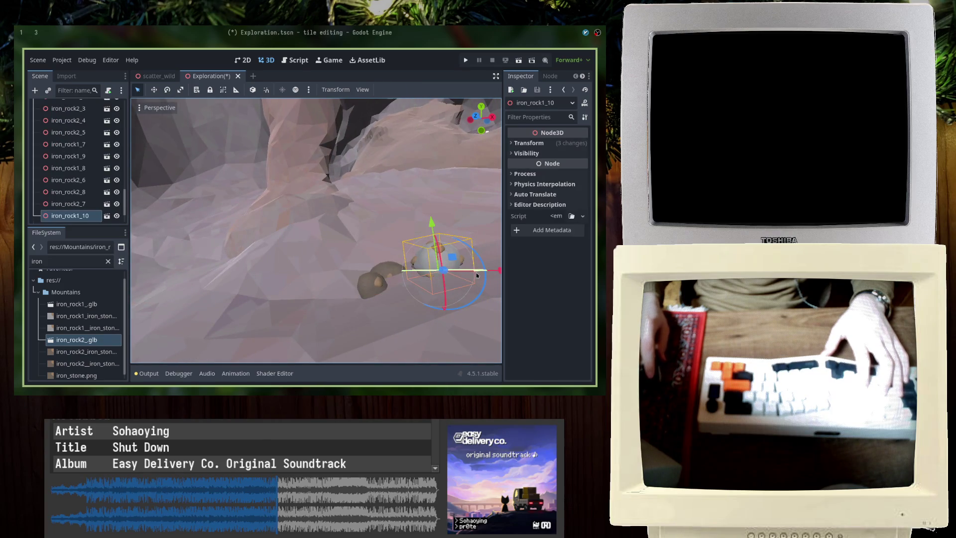
middle_drag(474, 274, 454, 261)
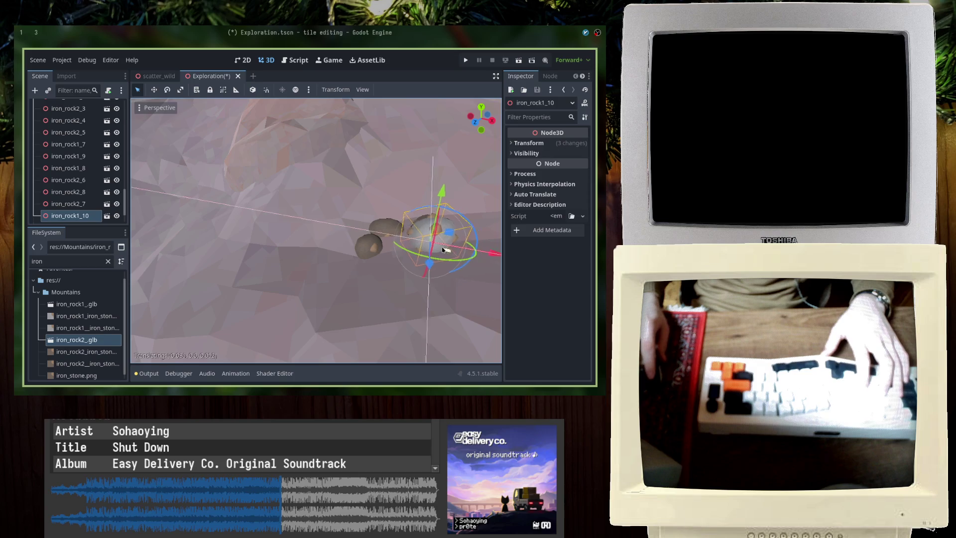
drag(447, 250, 424, 253)
drag(413, 202, 409, 267)
key(ctrl+s)
Add iron_rock2_9 and iron_rock2_10 copies, raise iron_rock2_10 into place, and save
drag(76, 339, 393, 234)
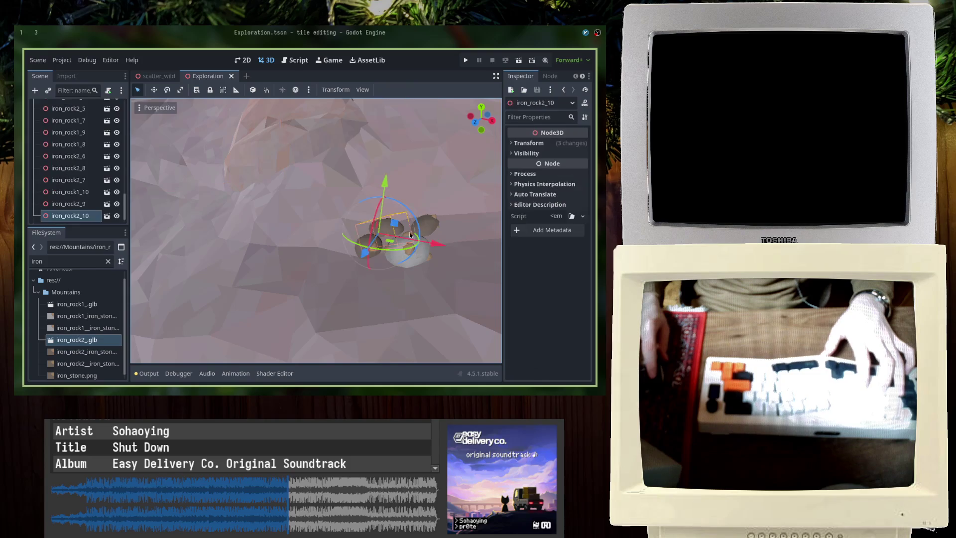
middle_drag(393, 233, 408, 243)
drag(468, 274, 475, 271)
middle_drag(475, 272, 447, 259)
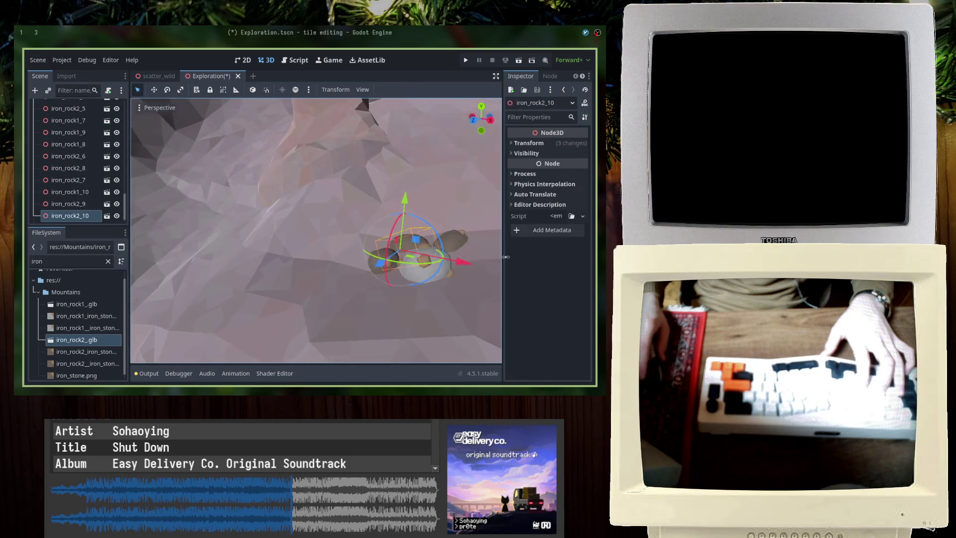
click(298, 299)
middle_drag(299, 298, 381, 239)
click(363, 233)
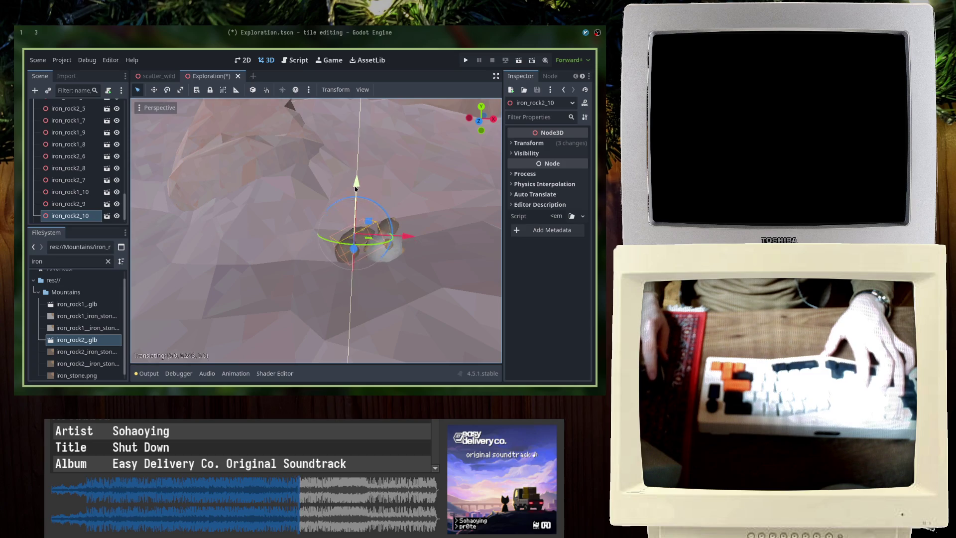
drag(356, 188, 356, 184)
click(437, 185)
mouse_move(437, 185)
middle_down()
mouse_move(287, 213)
mouse_move(384, 210)
middle_up()
key(ctrl+s)
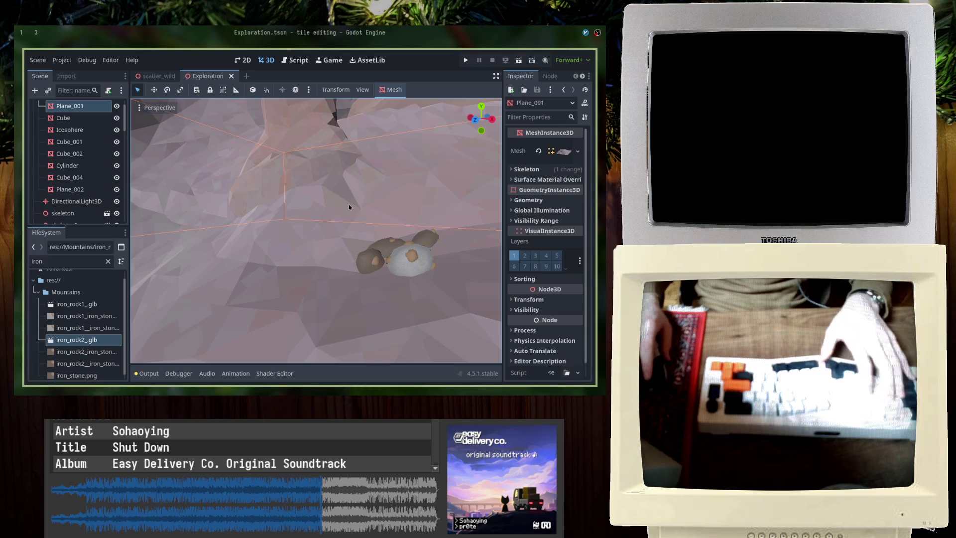
Duplicate iron_rock1_10 into iron_rock1_11, delete that extra copy, and save
click(389, 232)
middle_drag(389, 232, 329, 339)
key(ctrl+d)
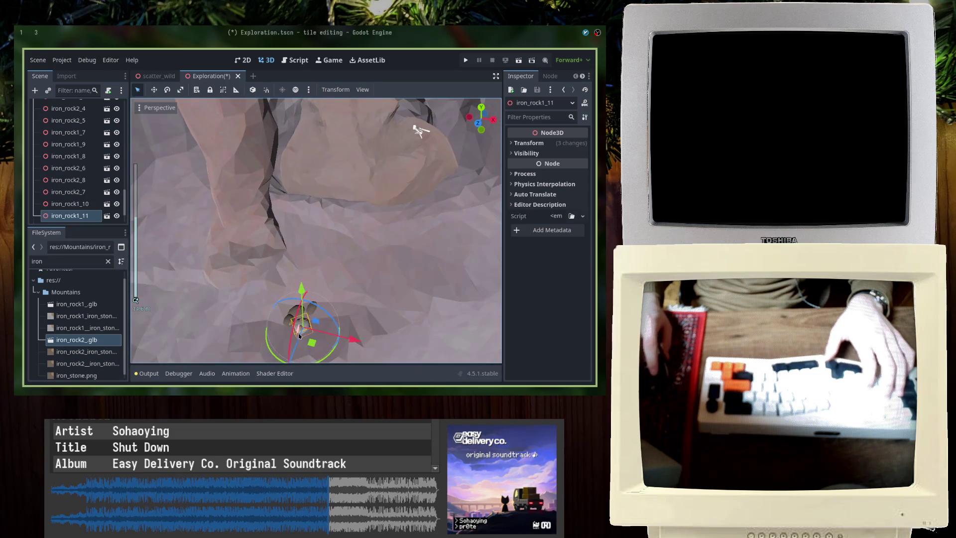
key(Delete)
key(Return)
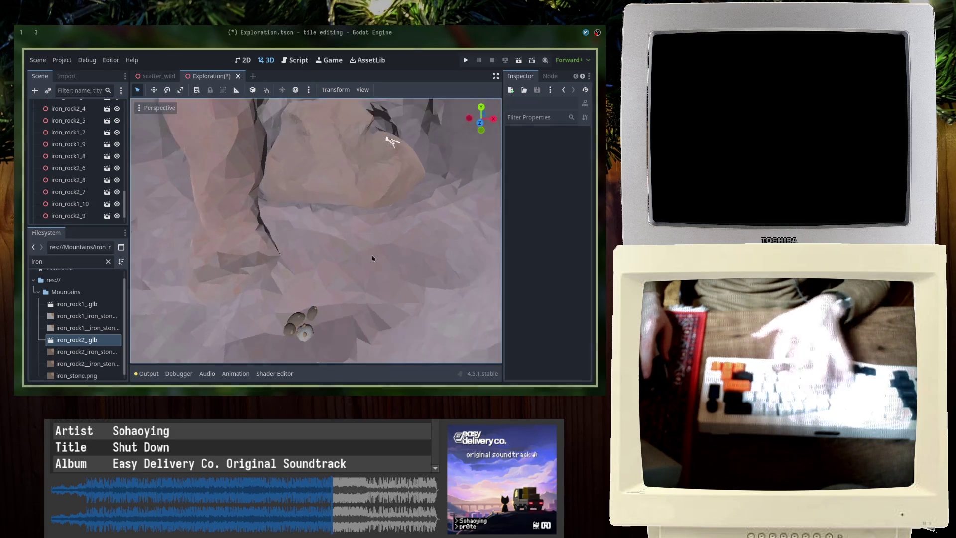
key(ctrl+s)
Turn the view toward the cliff, select skeleton2, and save the Exploration scene again
scroll(279, 334, down, 3)
scroll(279, 333, up, 2)
mouse_move(278, 333)
middle_down()
mouse_move(307, 245)
mouse_move(443, 269)
middle_up()
key(ctrl+s)
click(443, 269)
key(ctrl+s)
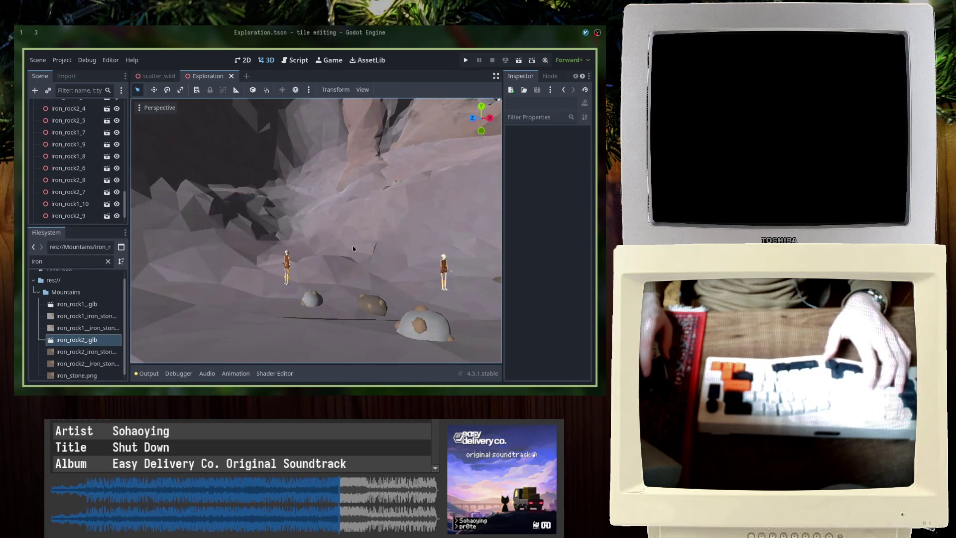
mouse_move(460, 175)
middle_down()
mouse_move(347, 213)
mouse_move(324, 249)
mouse_move(364, 256)
mouse_move(373, 228)
mouse_move(393, 234)
mouse_move(395, 224)
middle_up()
scroll(324, 250, down, 2)
Launch Chromium from the program launcher
key(alt+Tab)
key(super+d)
text(zen)
key(BackSpace)
key(BackSpace)
key(BackSpace)
text(chr\)
key(Return)
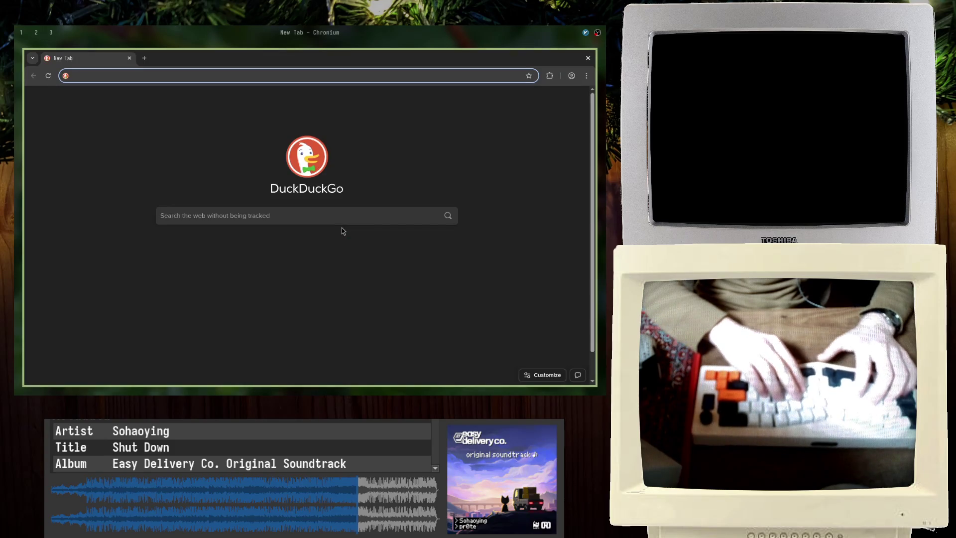
Search DuckDuckGo for 'navmesh generator', then return to the Godot editor
text(navmesh generator)
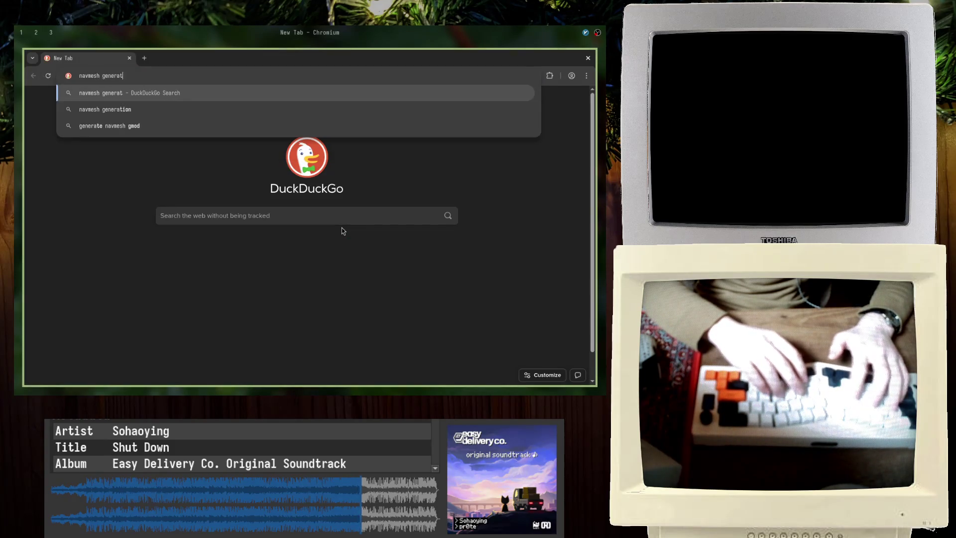
key(Return)
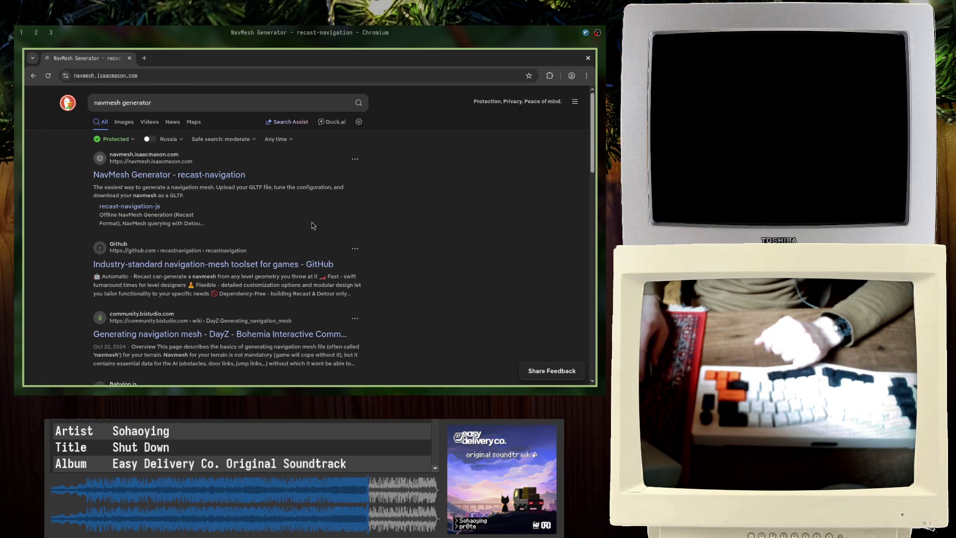
key(super+1)
Zoom out over the cave, save, and inspect Plane_001, iron_rock2_11 and iron_rock1_10
key(f)
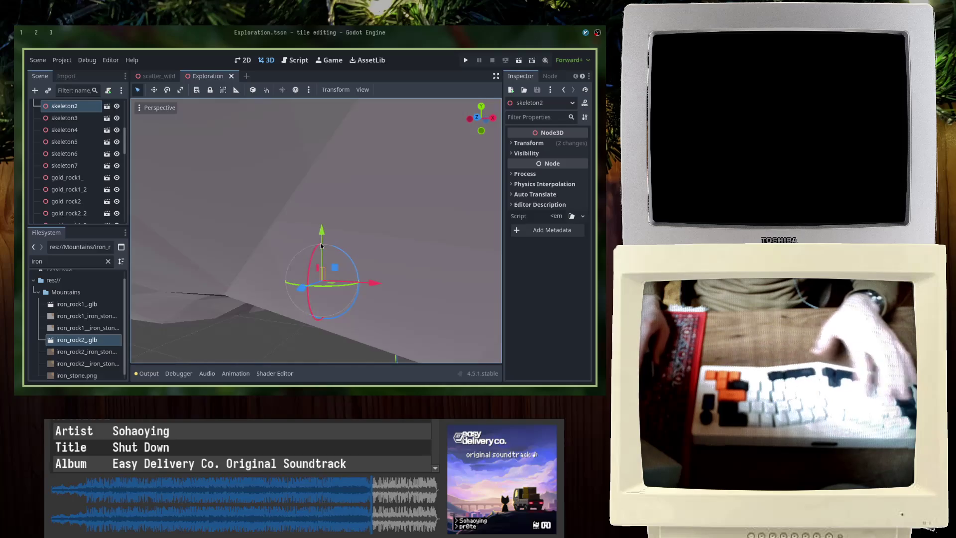
scroll(316, 258, down, 10)
key(ctrl+s)
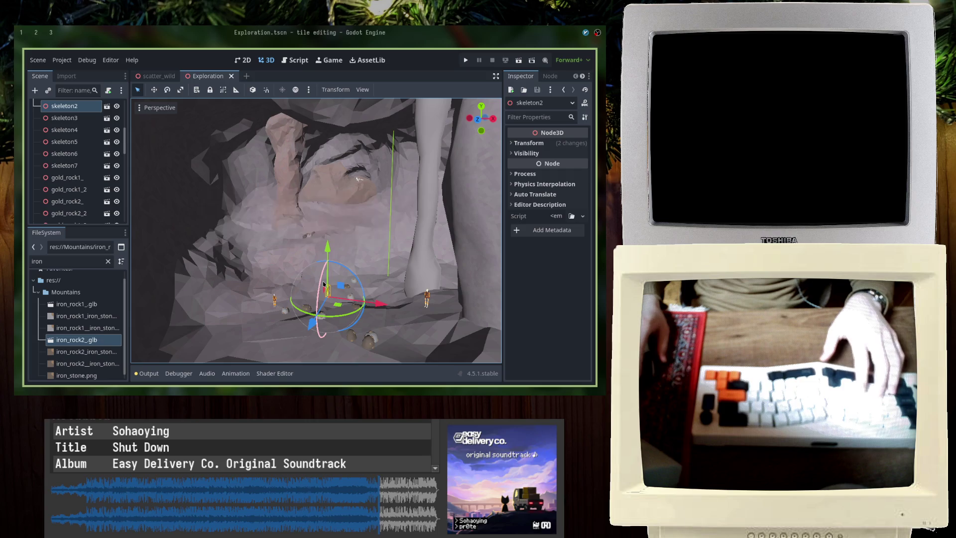
scroll(324, 283, up, 5)
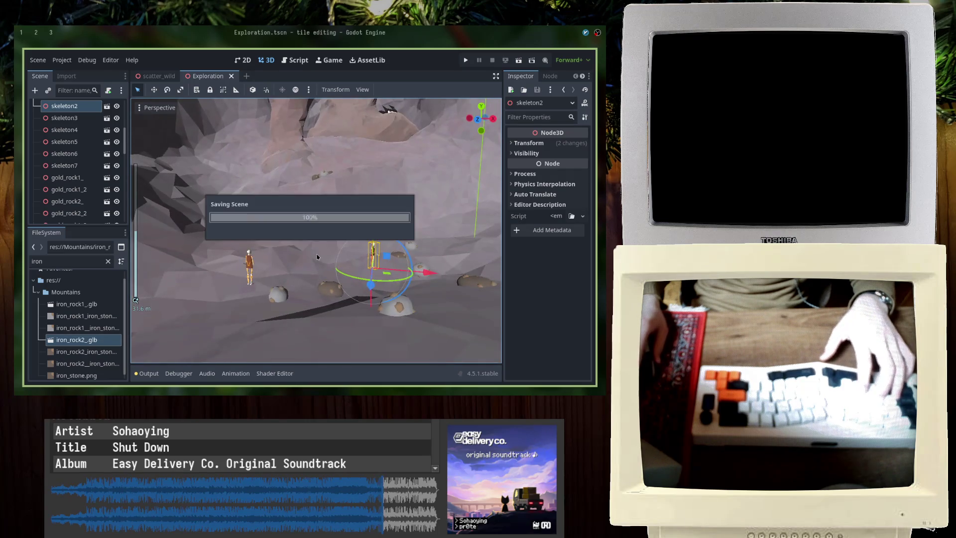
click(324, 267)
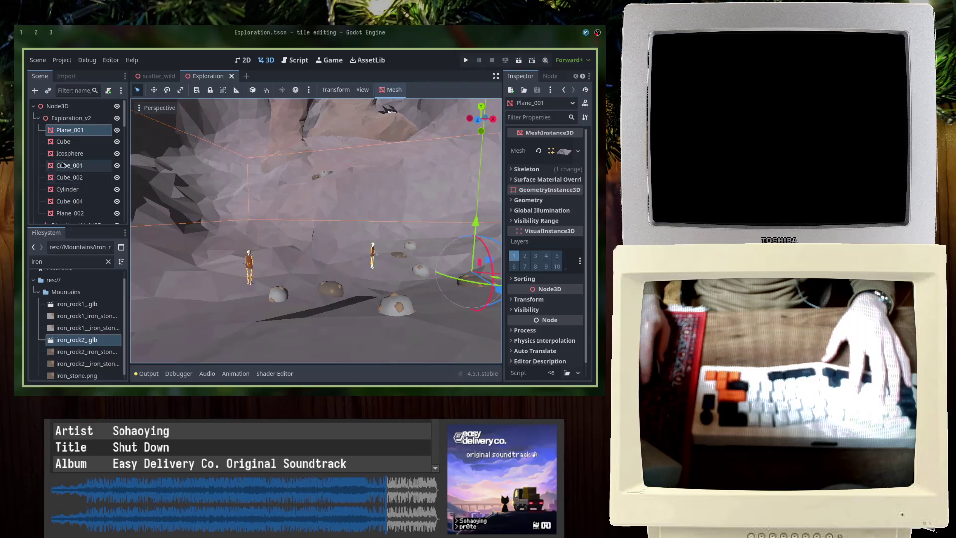
scroll(59, 149, down, 5)
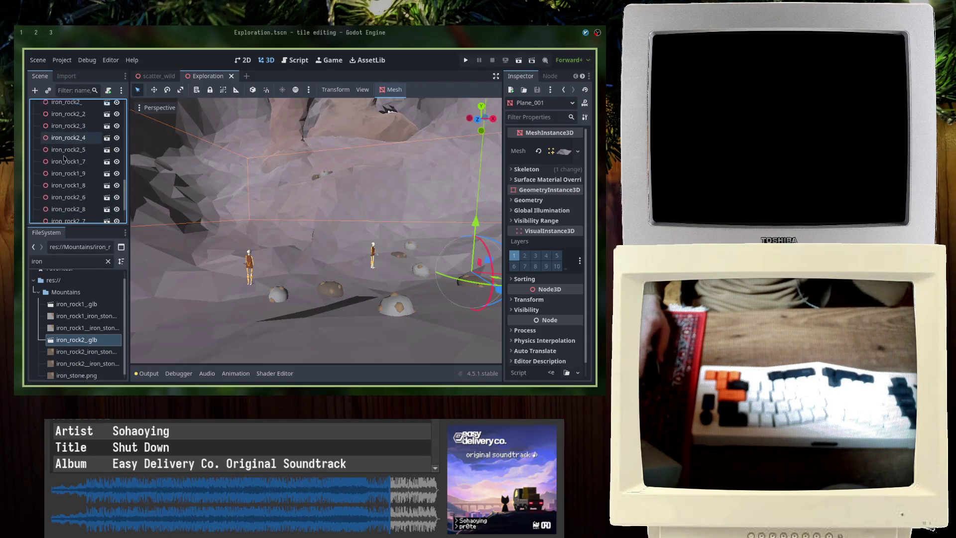
click(64, 215)
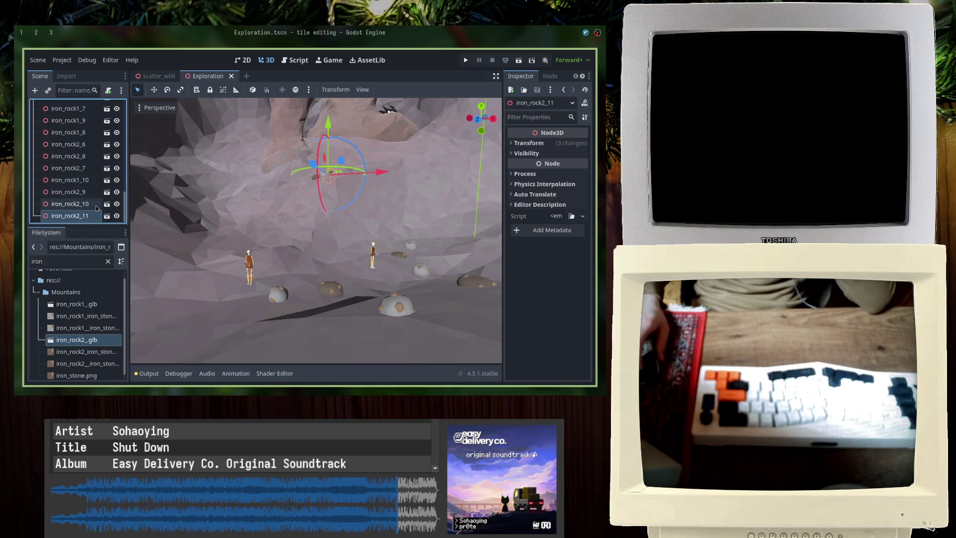
click(79, 182)
scroll(225, 223, down, 5)
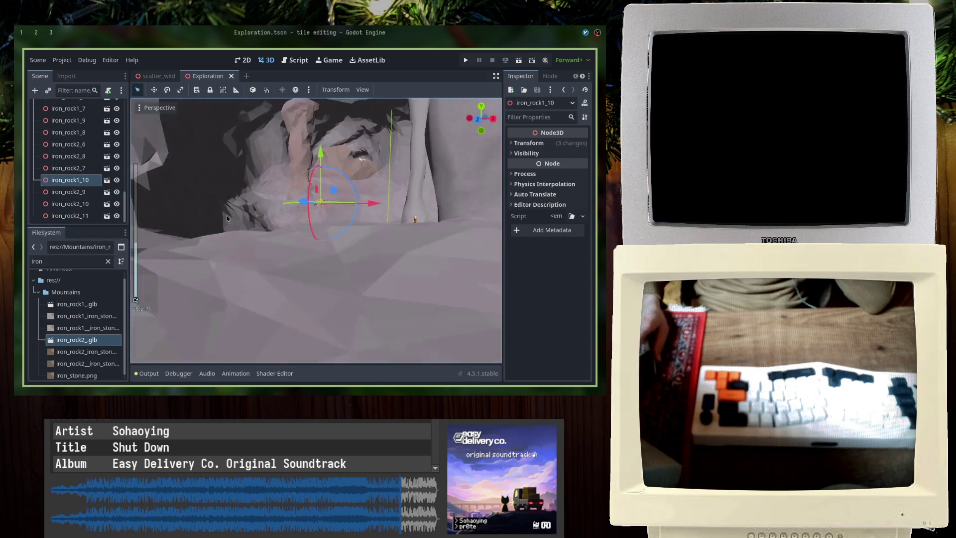